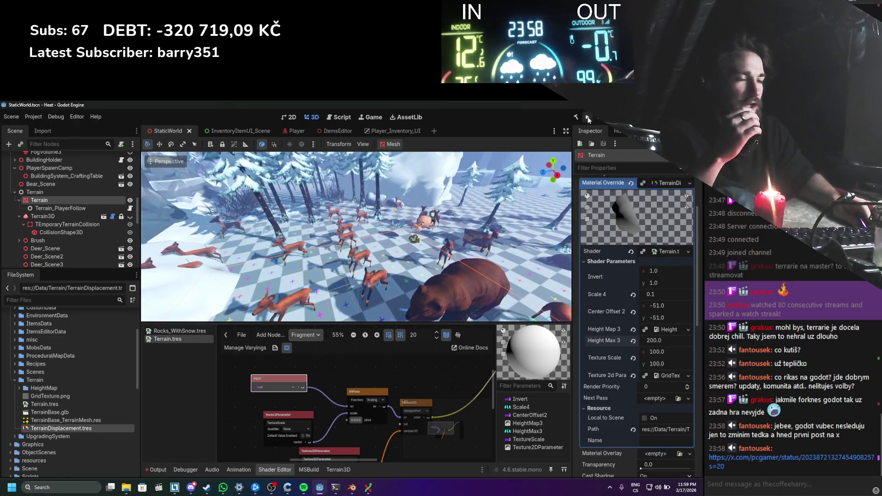
Step: Build the .NET project and launch the StaticWorld game in its debug window
click(588, 117)
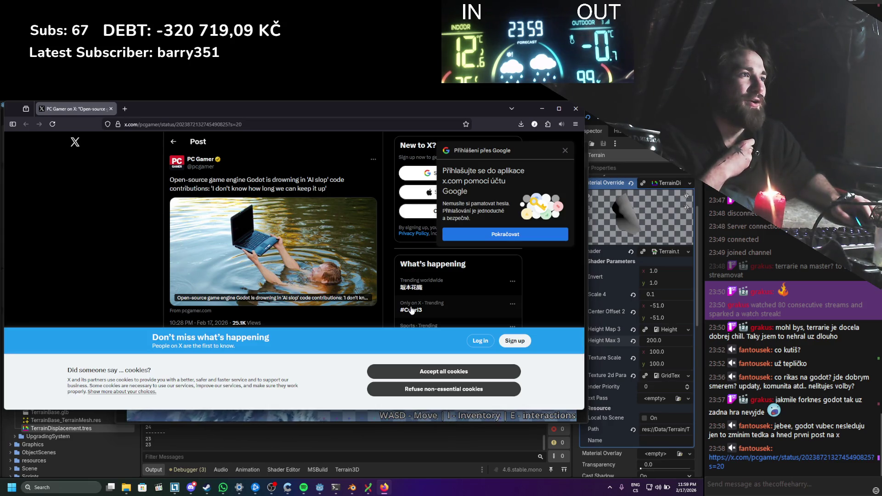
Step: Accept all cookies on the X post and scroll through it
click(454, 378)
scroll(341, 281, down, 1)
scroll(340, 296, up, 1)
scroll(340, 297, down, 1)
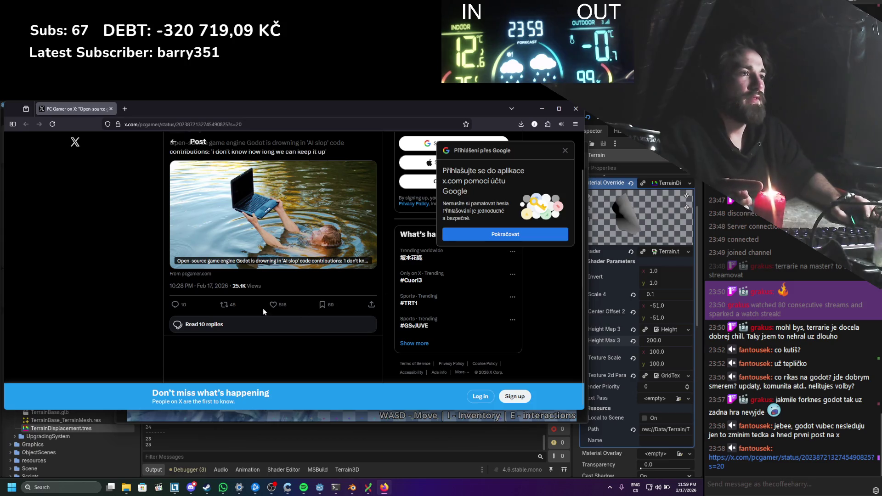
Step: Open the post's replies, dismiss the sign-up prompt, and close Firefox
click(242, 326)
click(341, 362)
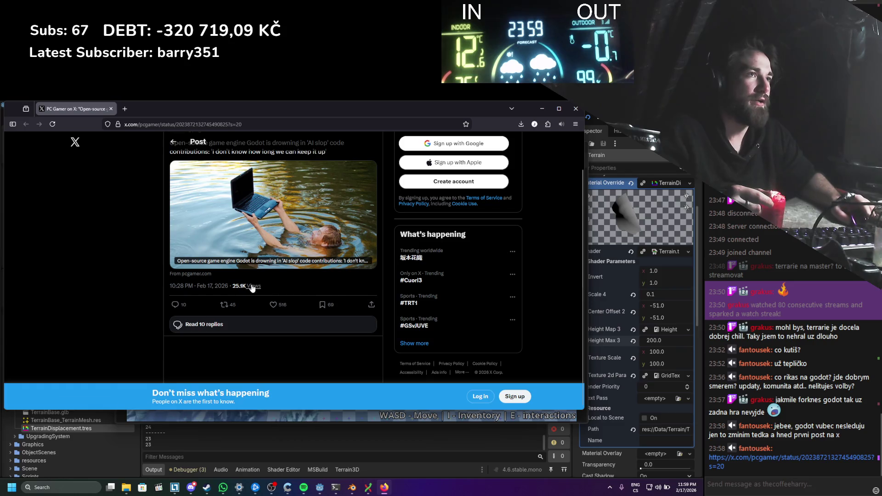
scroll(223, 317, up, 1)
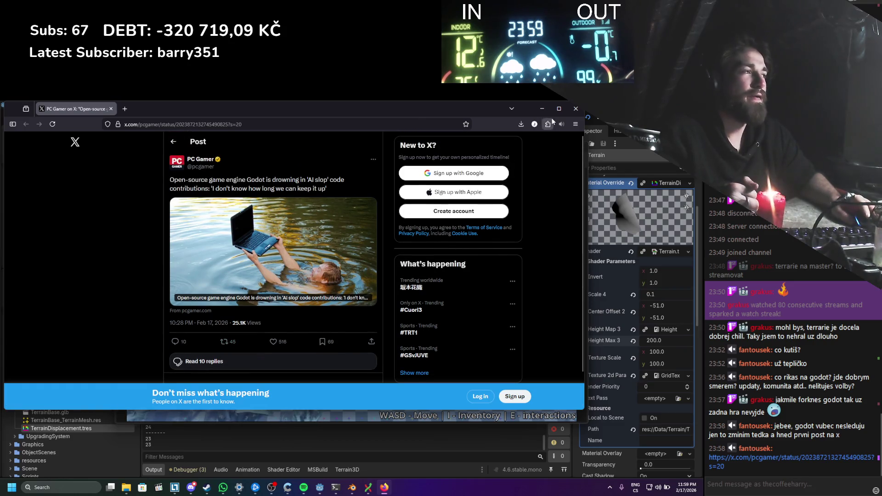
click(574, 110)
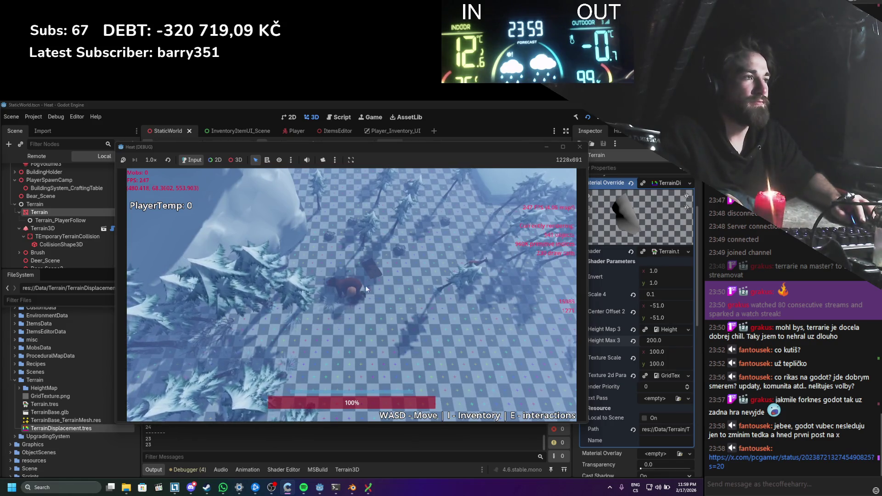
Step: Walk the player around the snowy terrain with WASD, then stop the game with F8
key(d)
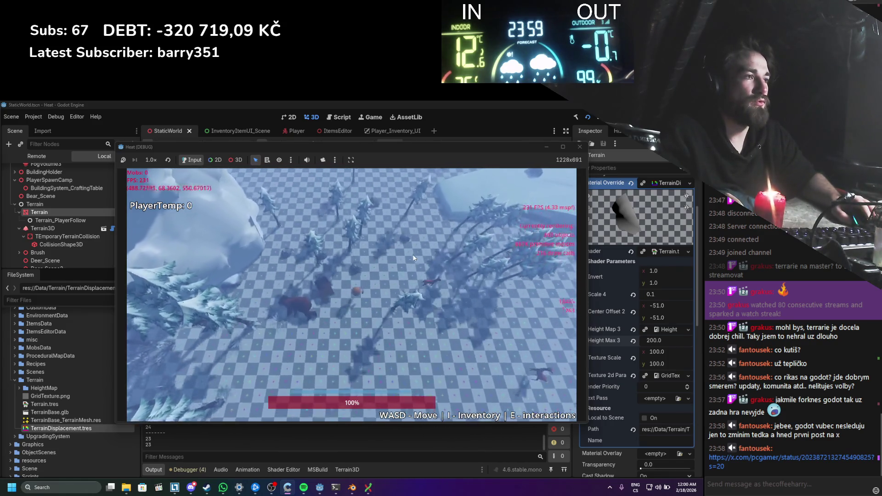
key(w)
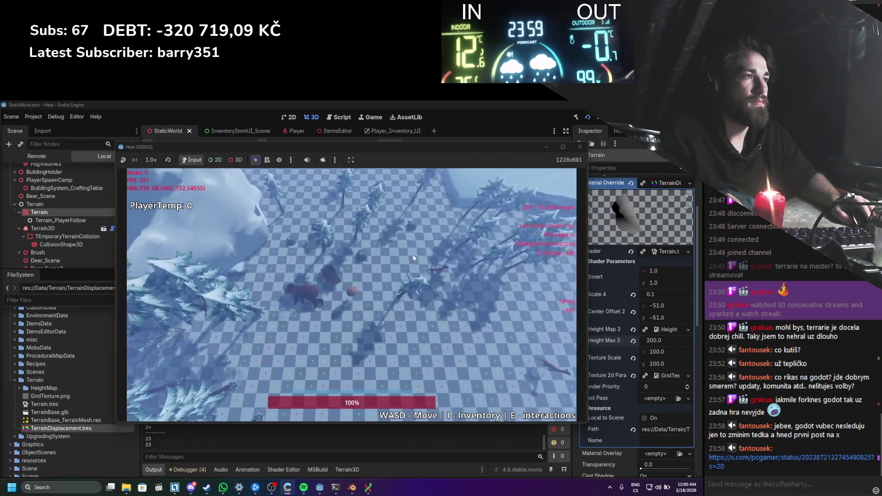
key(w)
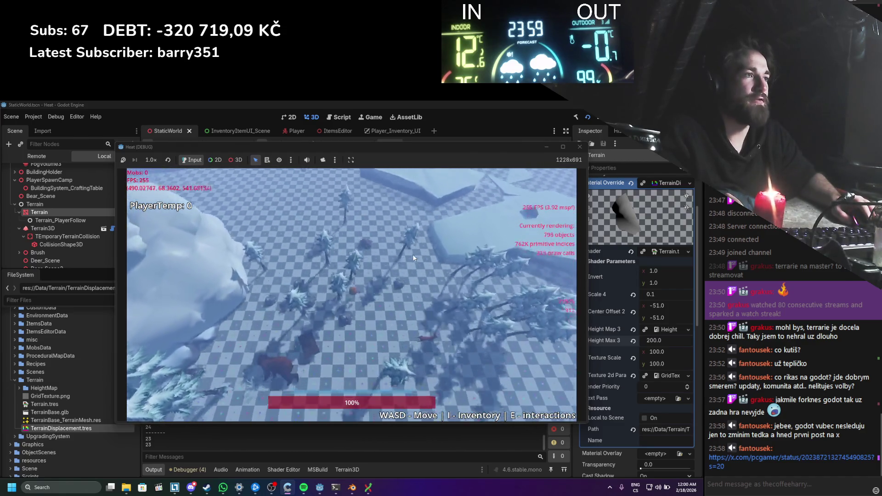
key(s)
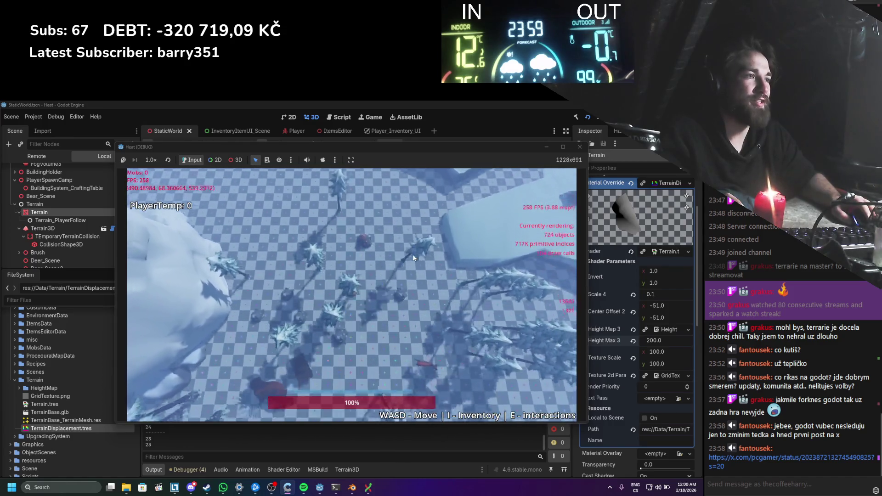
key(a)
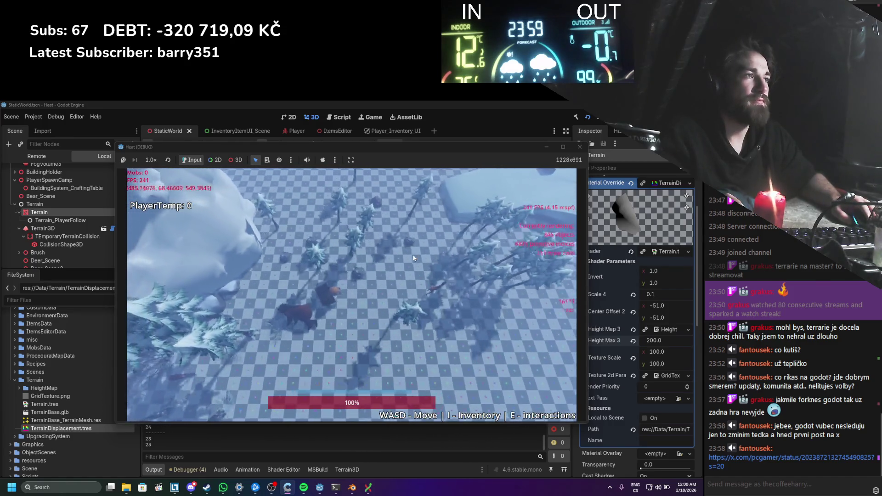
key(d)
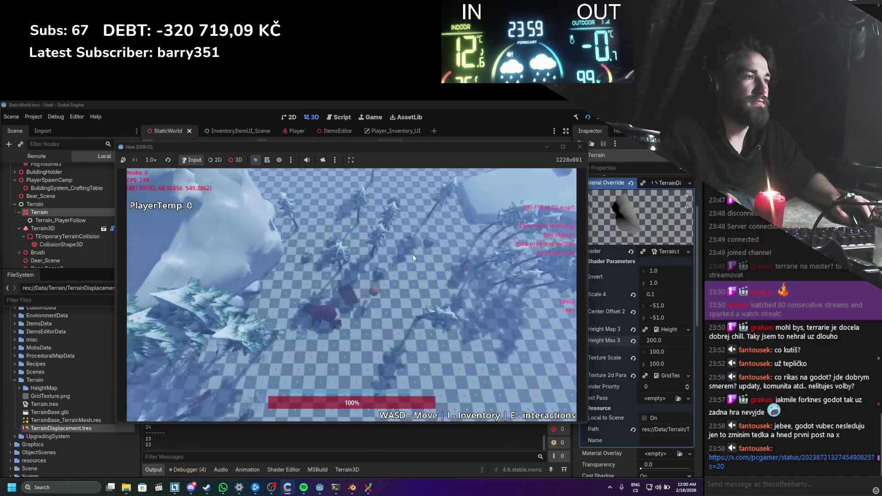
key(s)
key(a)
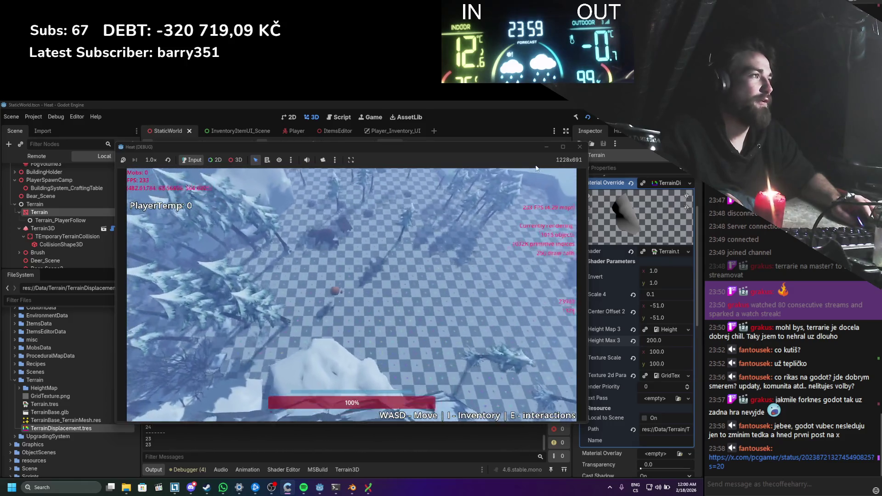
key(F8)
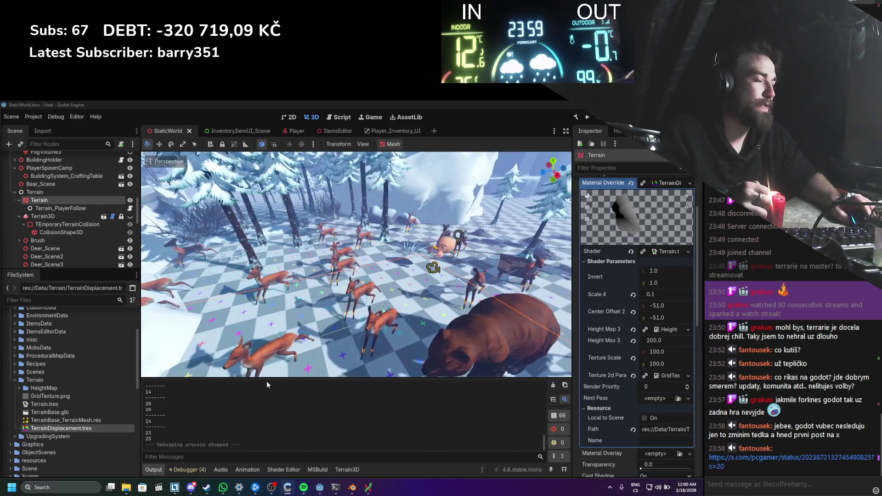
Step: Open the TerrainDisplacement shader graph in the Shader Editor
mouse_move(293, 491)
mouse_move(320, 488)
click(274, 469)
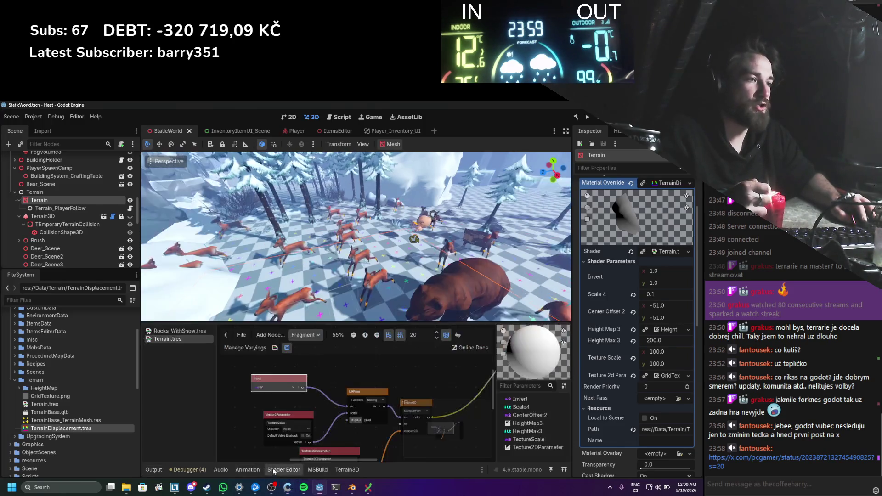
scroll(301, 376, up, 2)
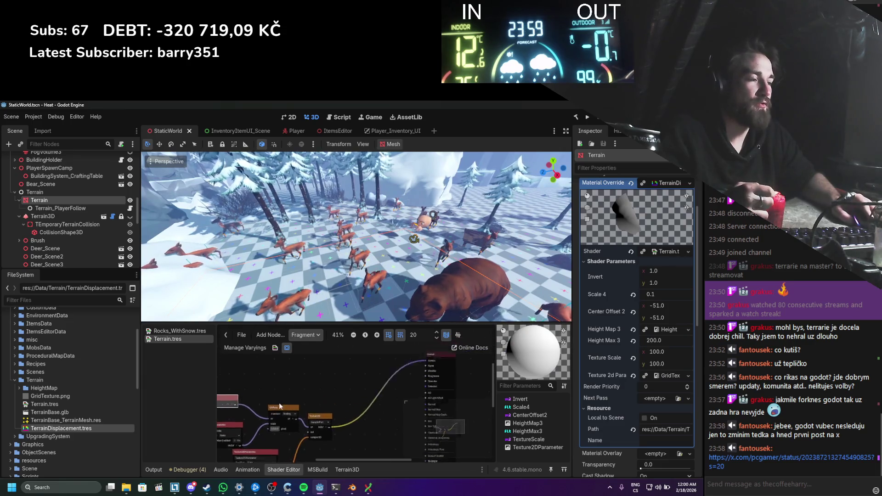
Step: Switch the shader graph to the Vertex stage and pan to the Output node
click(302, 335)
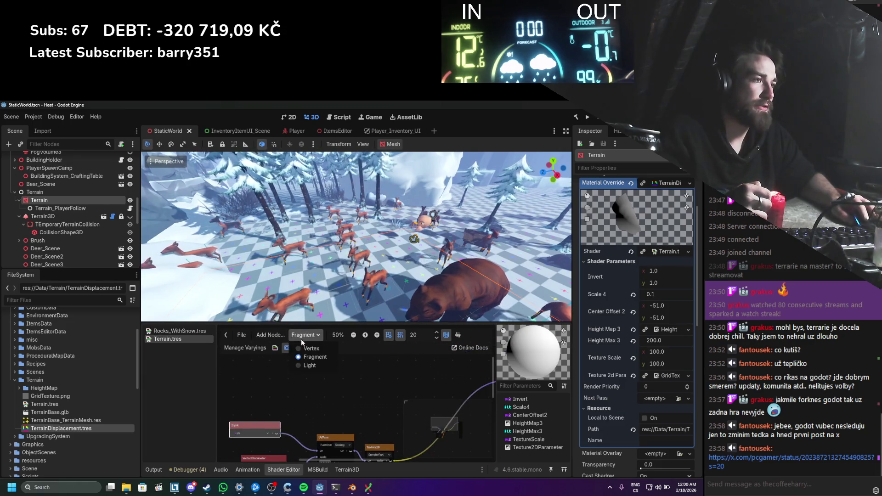
click(299, 354)
scroll(331, 395, up, 1)
scroll(335, 402, down, 1)
scroll(311, 402, right, 5)
scroll(332, 399, up, 1)
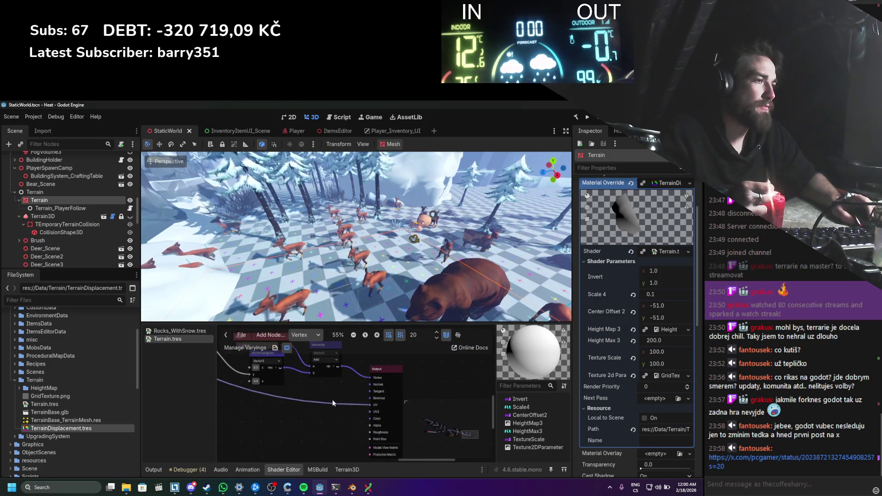
scroll(366, 405, down, 4)
scroll(347, 405, left, 5)
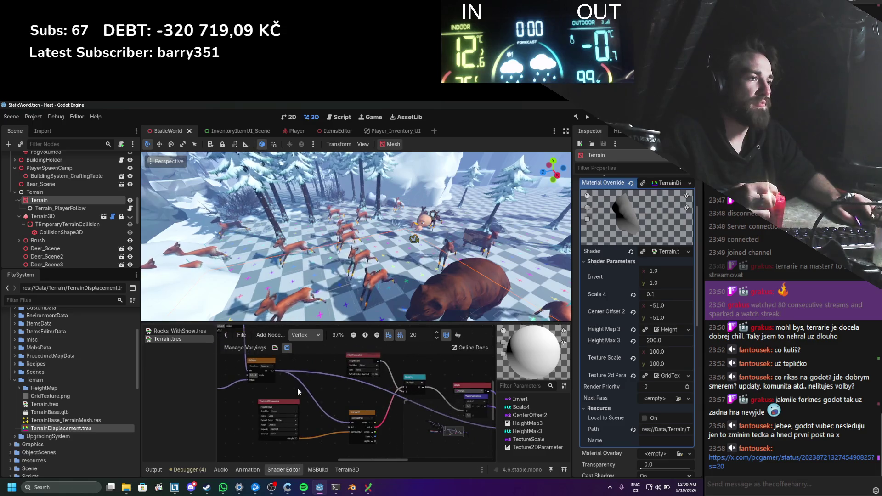
scroll(349, 396, right, 4)
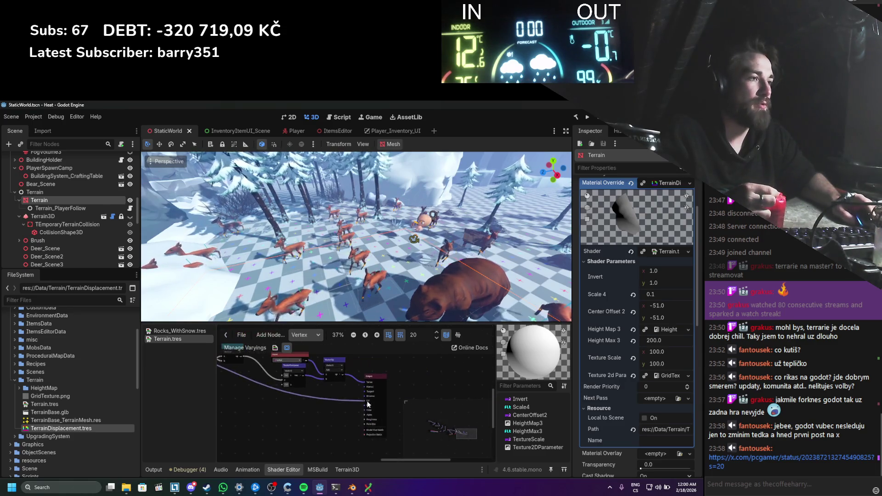
Step: Disconnect the wire from Output's UV input, collapse the resource list, and return to Fragment
mouse_move(358, 400)
mouse_down()
mouse_move(329, 401)
mouse_move(356, 398)
mouse_move(344, 407)
mouse_up()
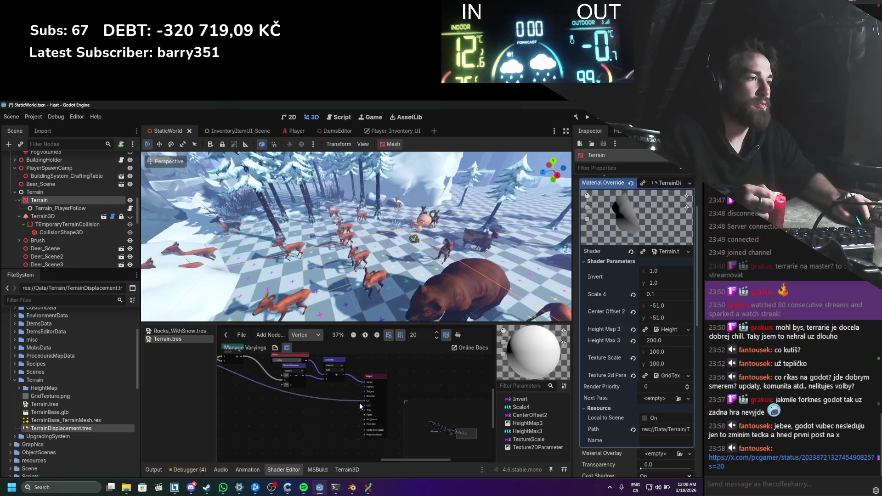
scroll(322, 395, left, 2)
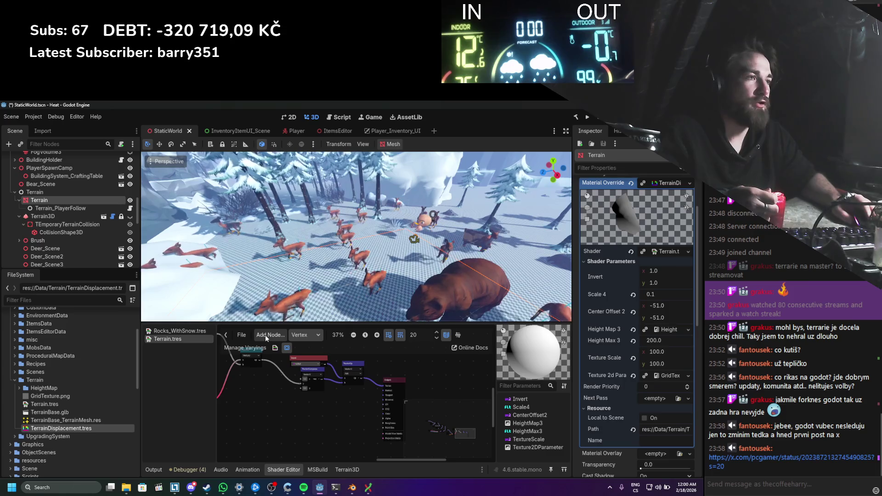
drag(216, 334, 145, 335)
scroll(310, 399, down, 1)
scroll(276, 388, down, 2)
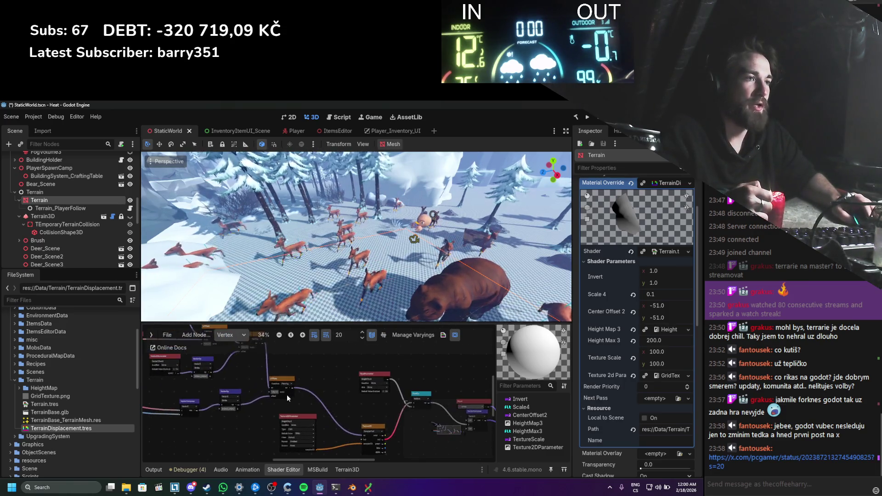
click(233, 337)
click(232, 356)
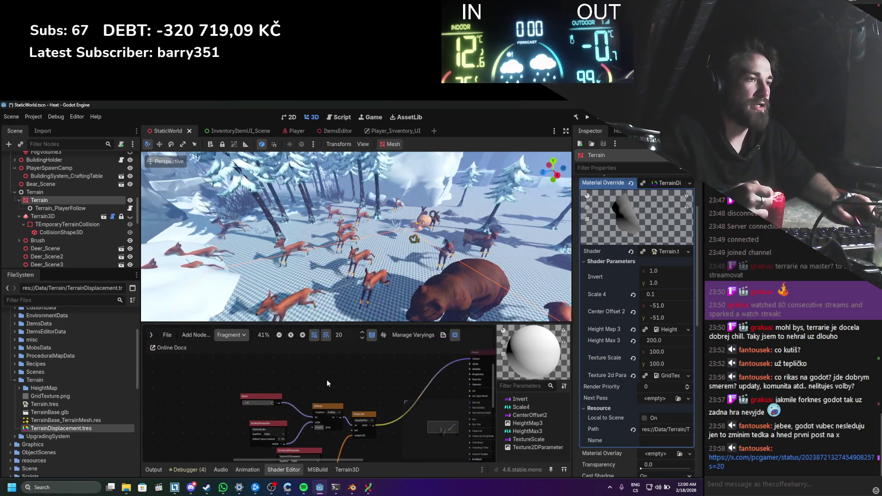
scroll(306, 395, up, 2)
Step: Search for a 'sca' node without adding one, and briefly preview the Input node's UV
right_click(308, 365)
text(sca)
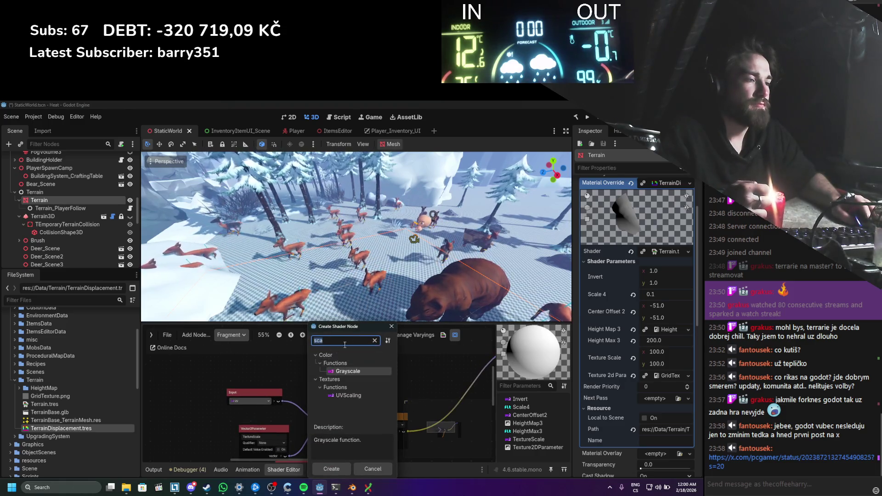
click(392, 327)
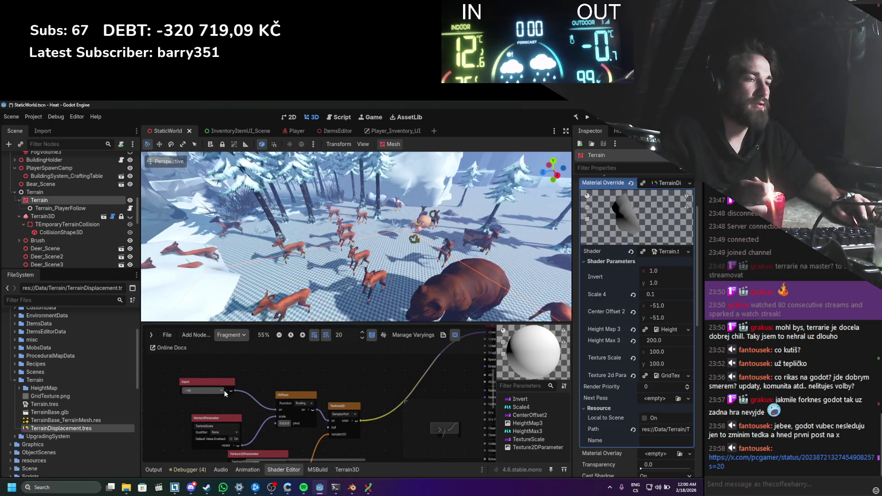
click(233, 391)
click(232, 391)
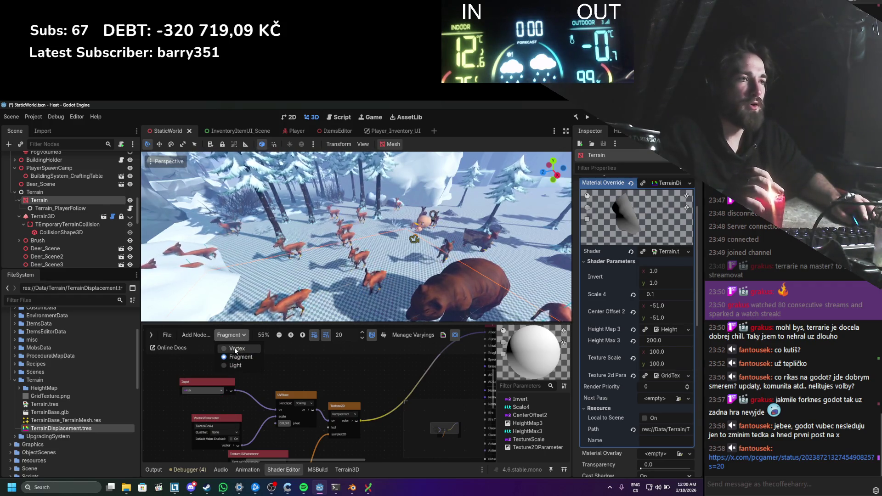
Step: In the Vertex graph, wire the node's result into the Output node
click(235, 349)
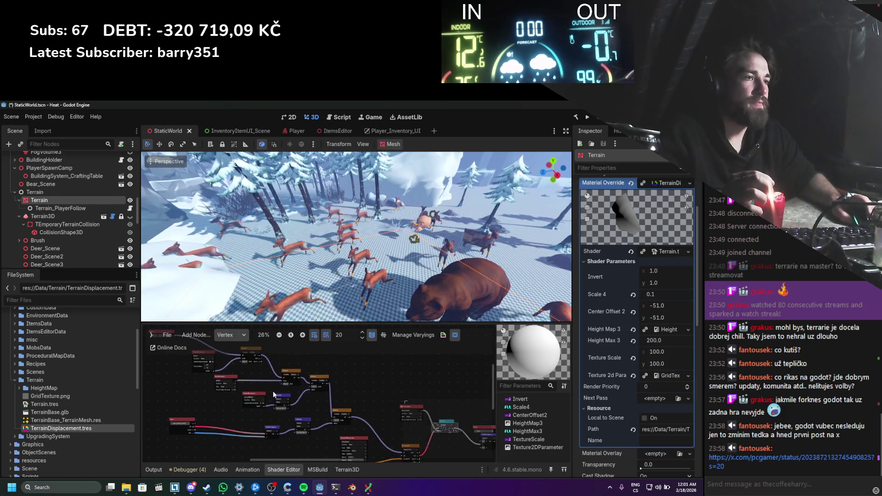
scroll(236, 365, down, 2)
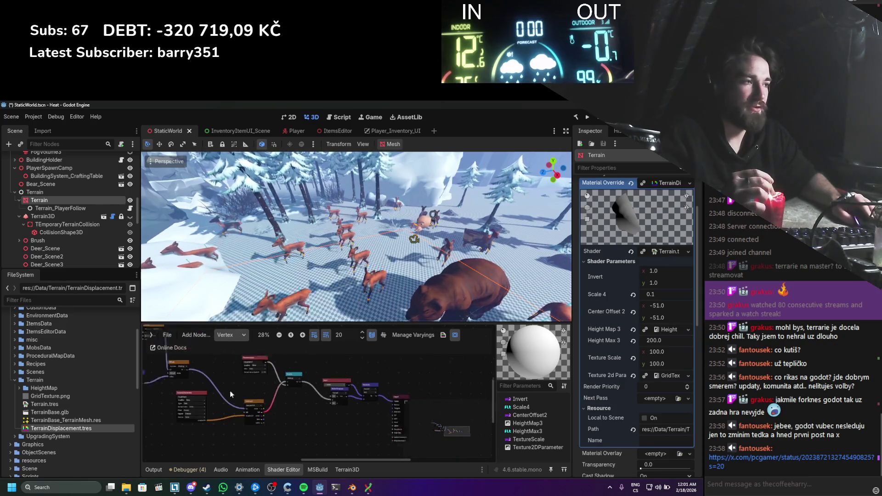
scroll(363, 415, up, 2)
scroll(282, 401, down, 2)
drag(153, 364, 355, 415)
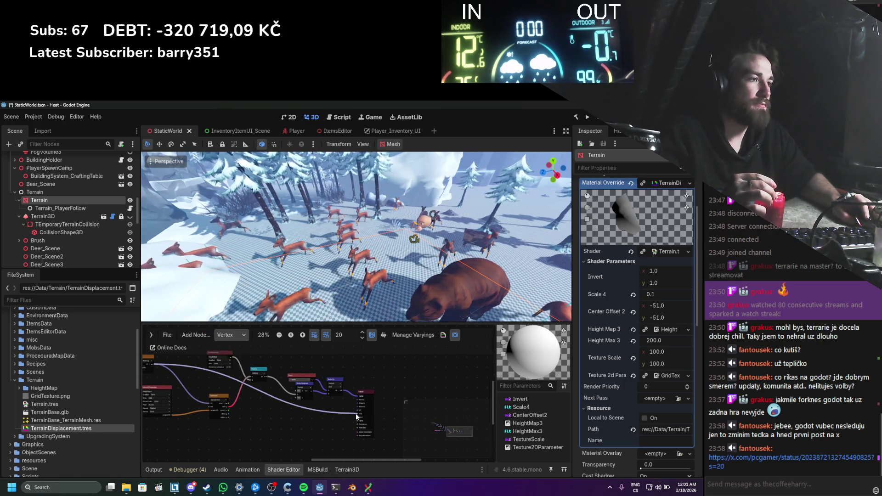
Step: Switch to the Fragment graph and set the Input node to uv2
click(238, 336)
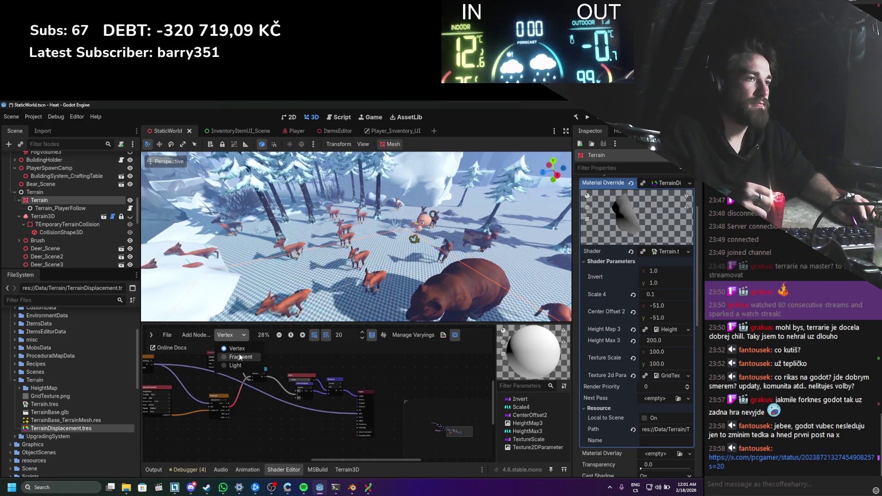
click(240, 357)
scroll(271, 404, up, 3)
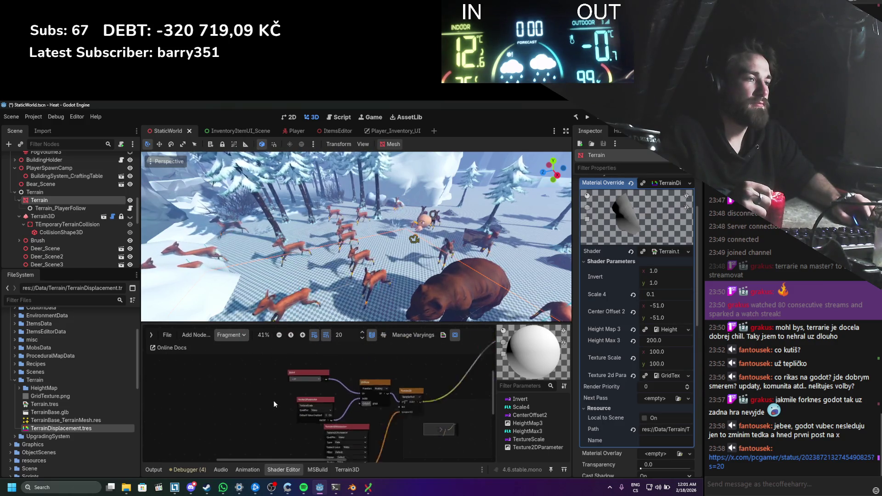
click(301, 375)
click(324, 412)
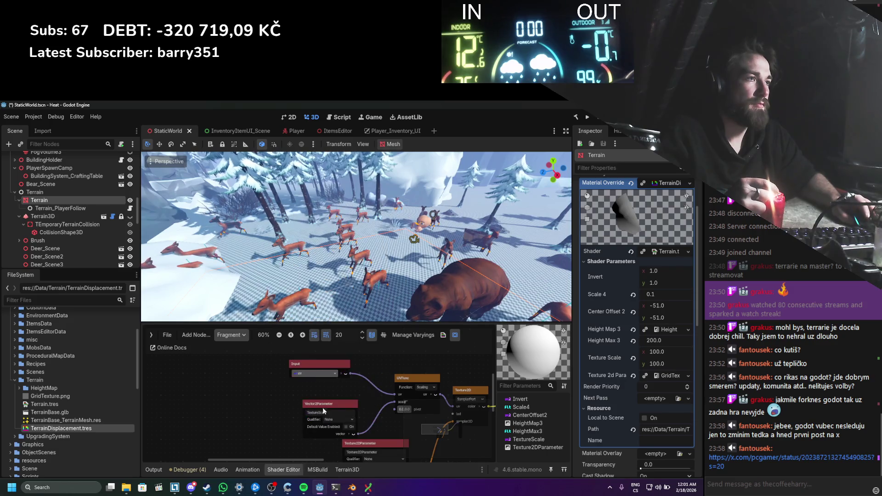
scroll(335, 285, down, 5)
scroll(341, 288, up, 3)
Step: Save and run the project with F5, check the checkered snowy terrain, then stop the game
key(F5)
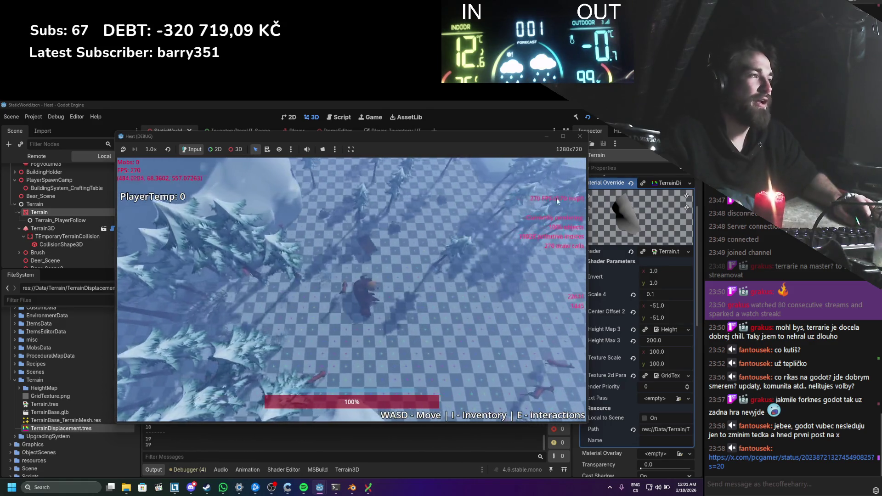
click(580, 136)
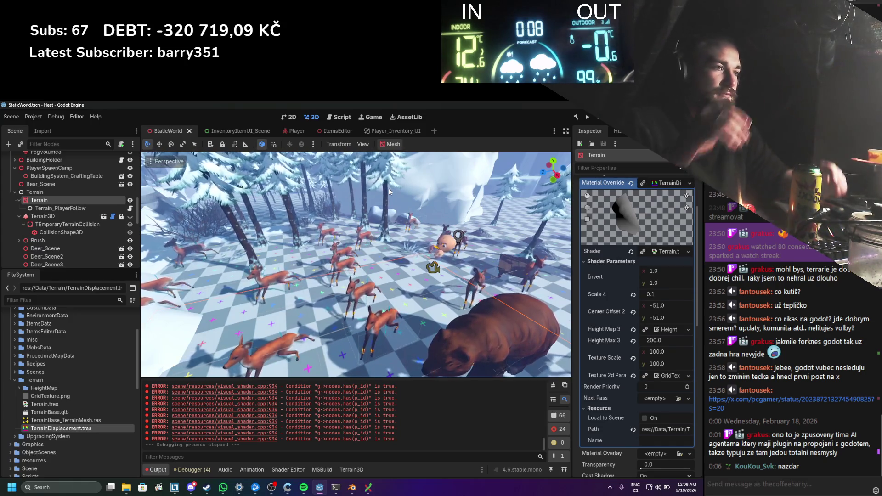
Step: Save the StaticWorld scene with Ctrl+S and fly the viewport toward the cliffs
scroll(404, 216, down, 10)
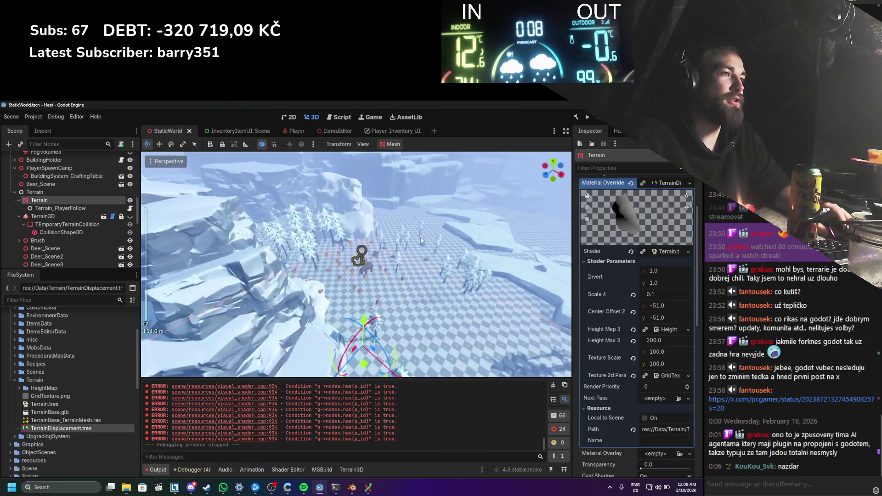
scroll(420, 236, up, 3)
key(ctrl+s)
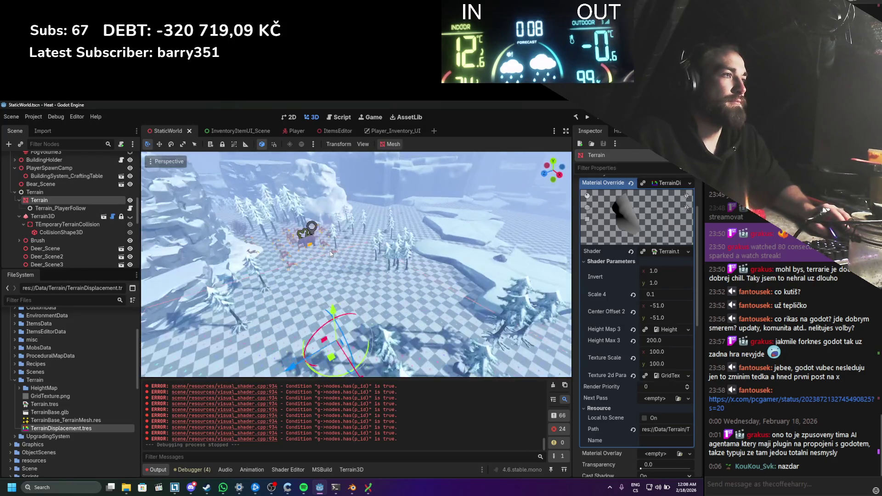
key(w)
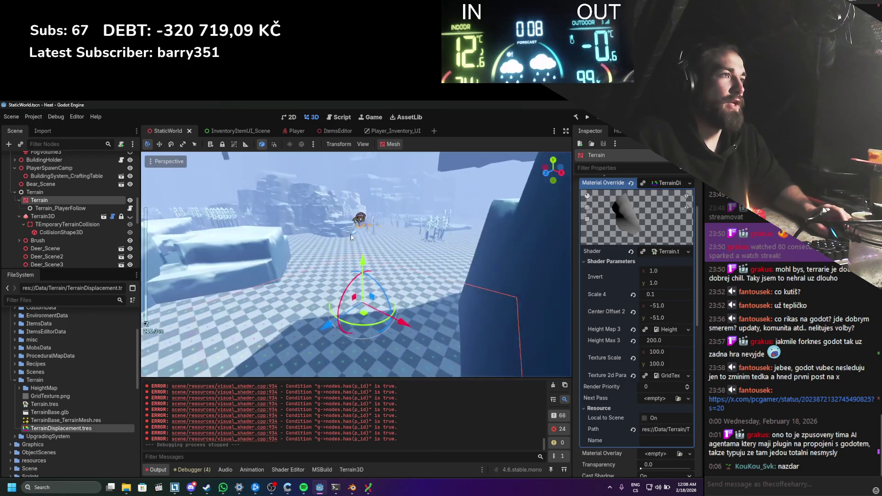
Step: Fly the viewport over the cliffs and around the deer herd and bear
key(s)
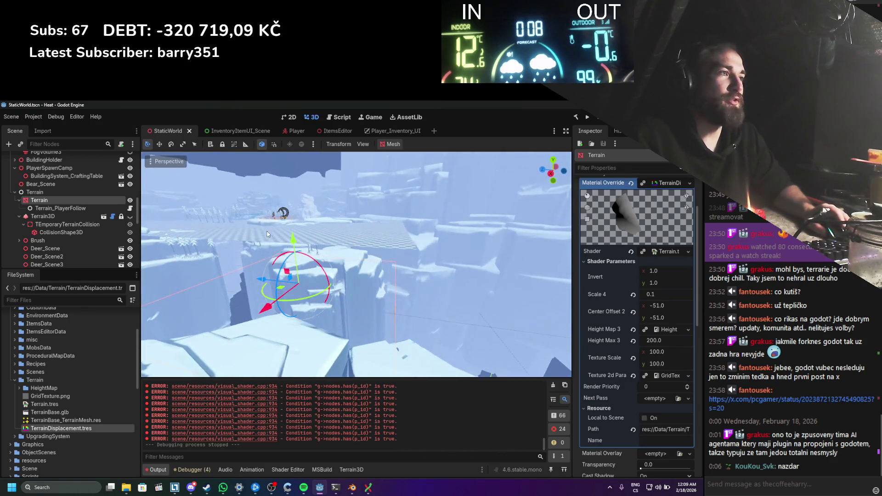
key(w)
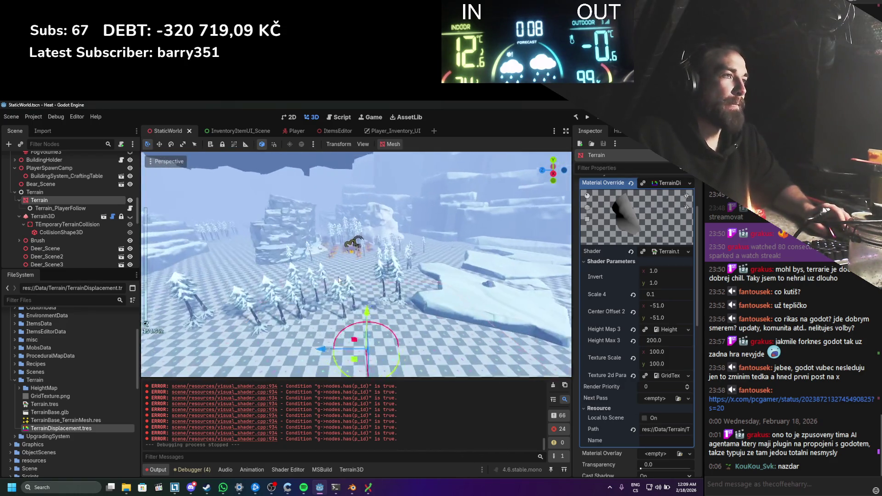
key(s)
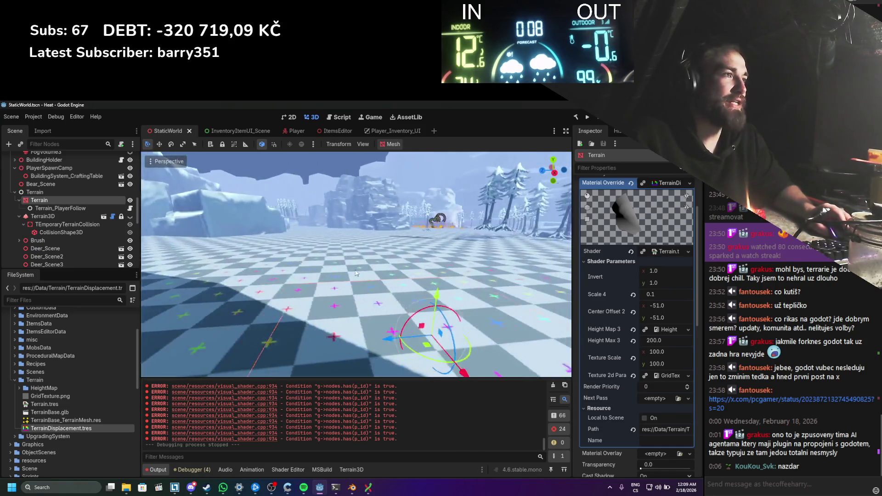
key(s)
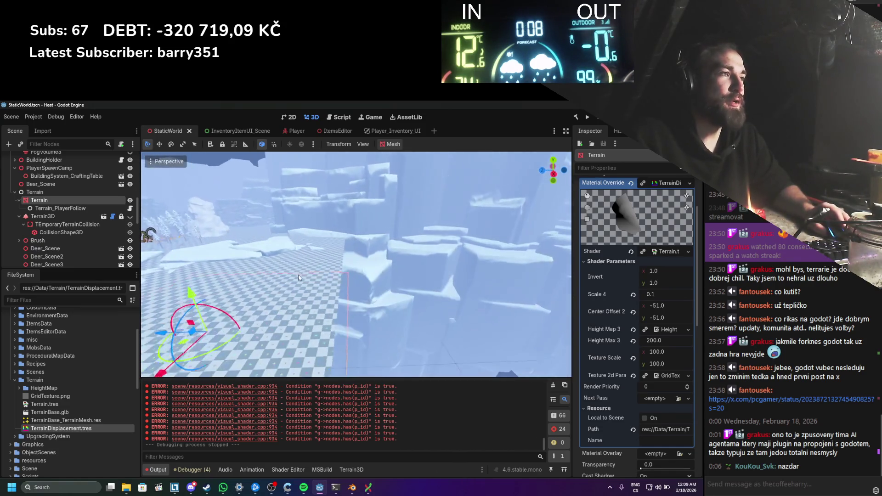
key(w)
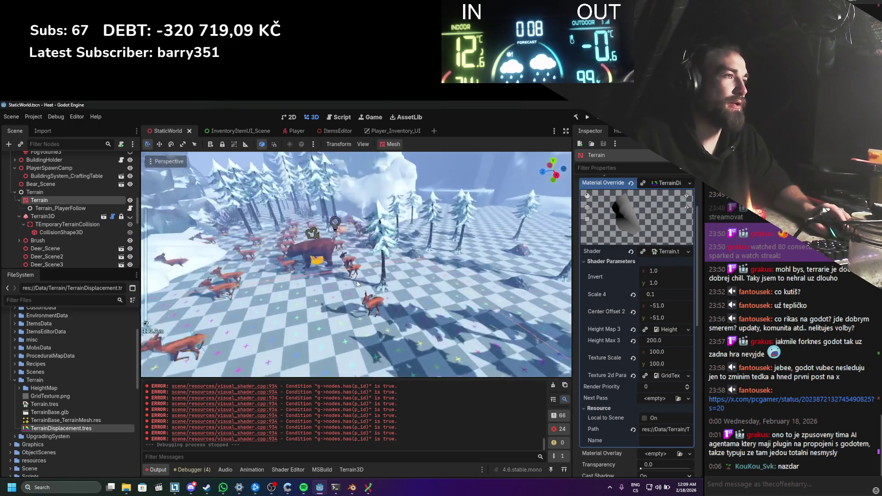
key(s)
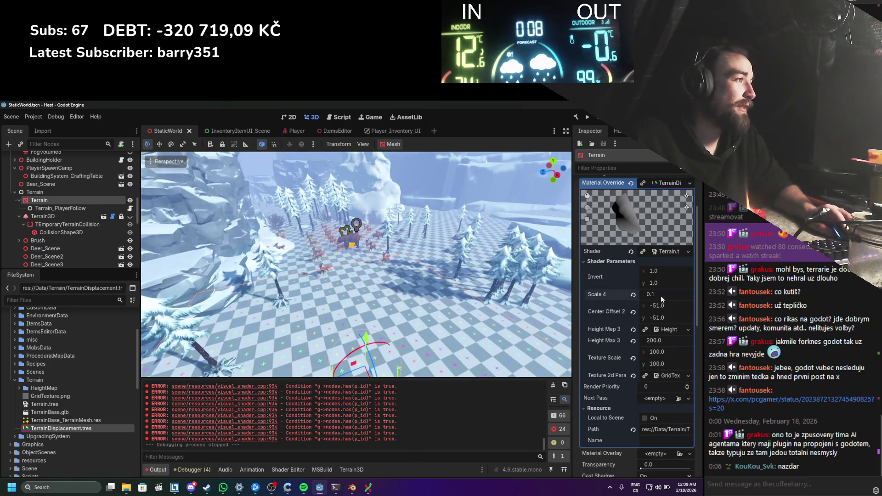
Step: Set Scale 4 to 0.2 and save, then try raising it to about 1.0
text(0.2)
key(Return)
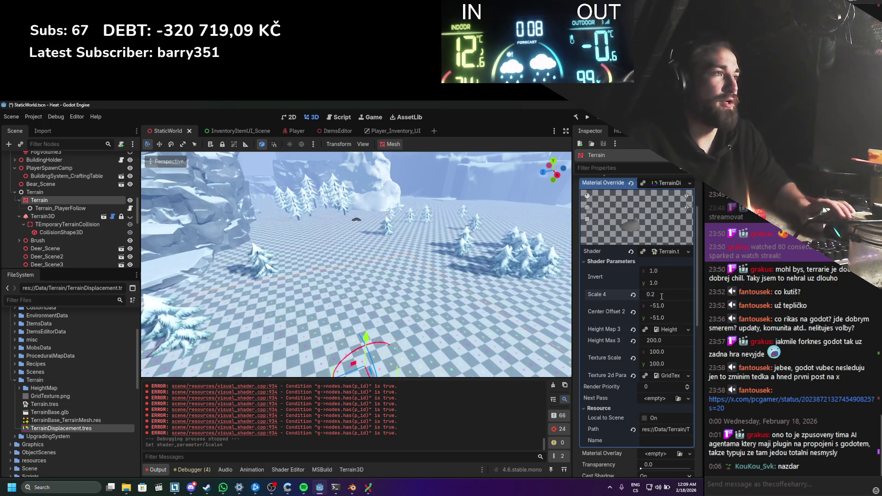
key(ctrl+s)
scroll(412, 244, up, 5)
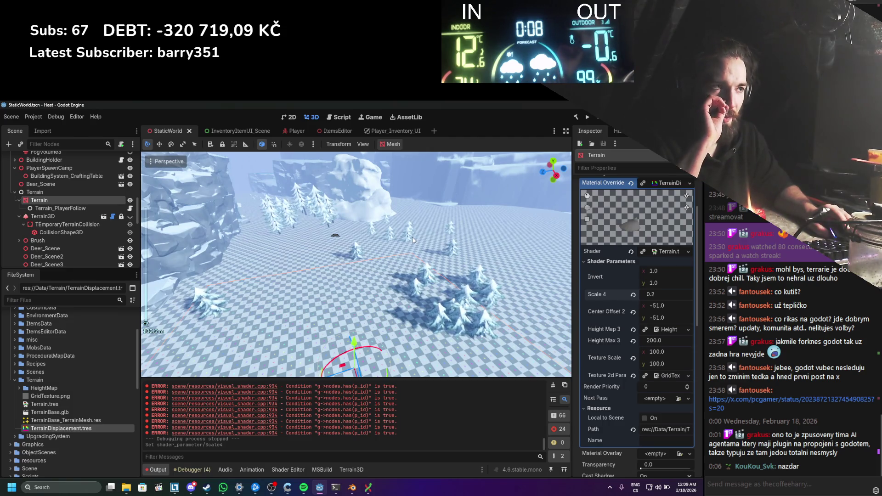
scroll(412, 239, down, 2)
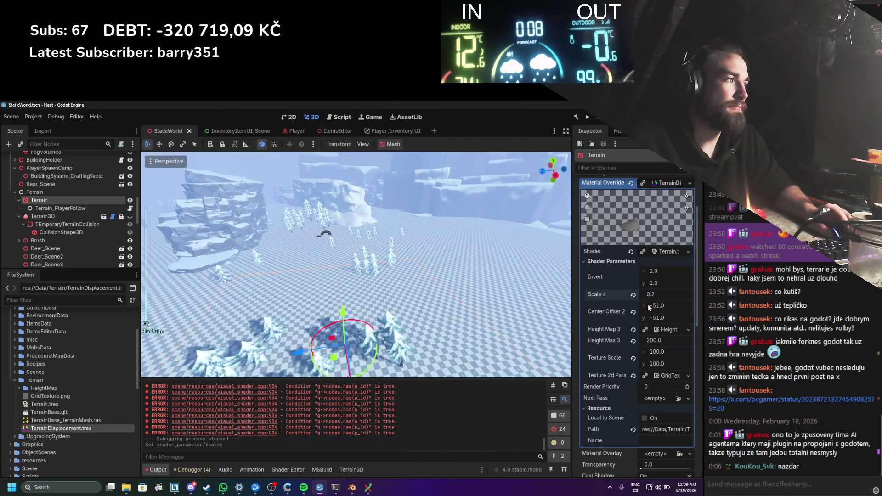
drag(661, 297, 678, 297)
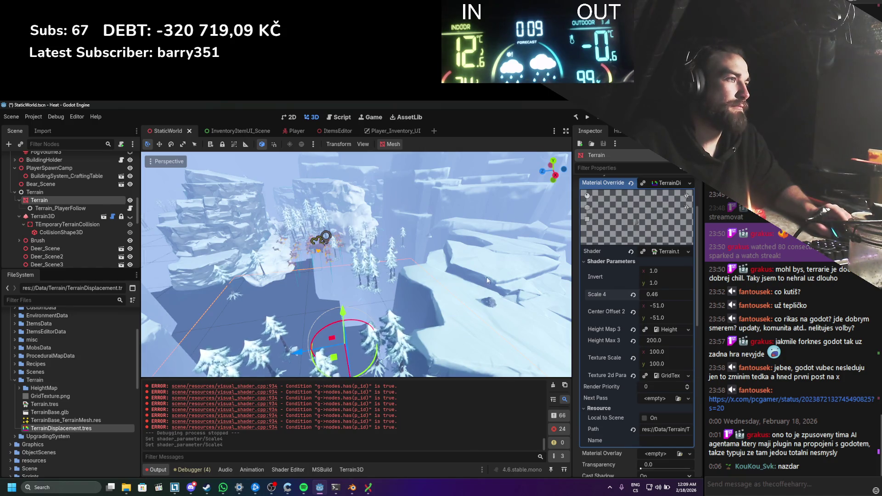
scroll(487, 277, down, 10)
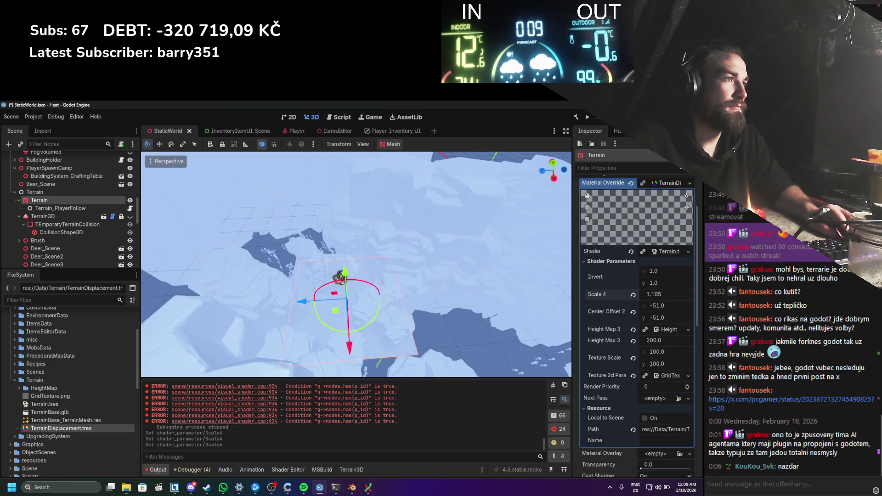
scroll(541, 275, up, 4)
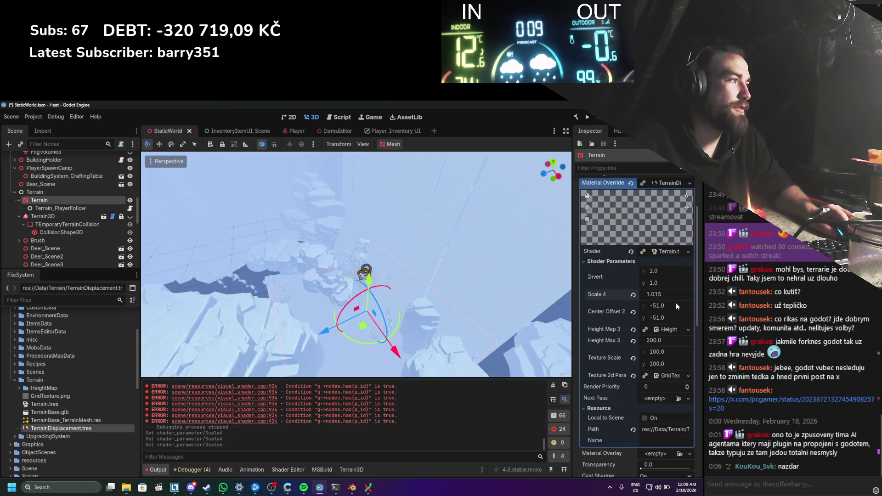
mouse_move(668, 296)
mouse_down()
mouse_move(678, 296)
mouse_move(668, 296)
mouse_up()
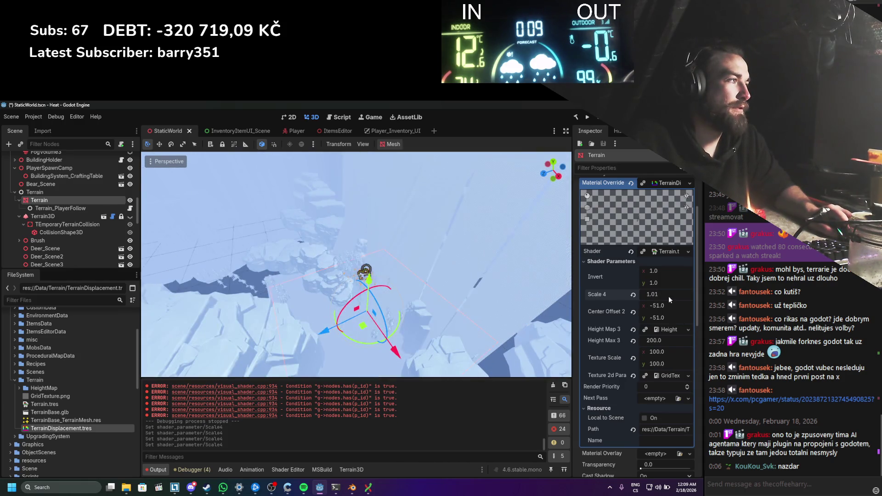
text(1)
key(Return)
Step: Set Scale 4 to 0.1 and save the scene
drag(405, 341, 364, 315)
scroll(364, 315, up, 3)
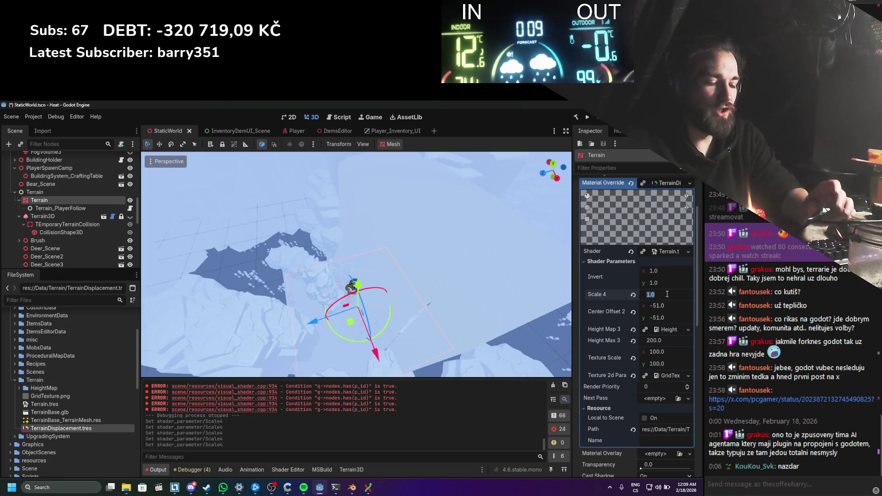
text(.1)
key(Return)
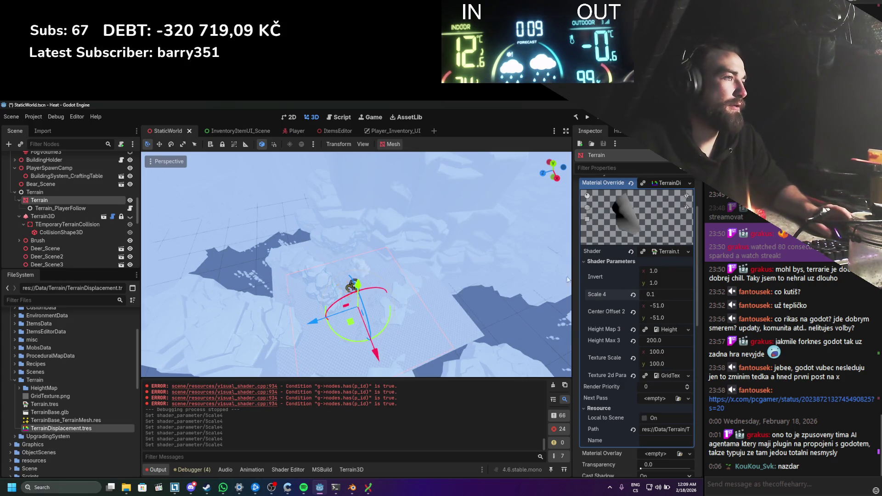
scroll(437, 297, up, 3)
key(ctrl+s)
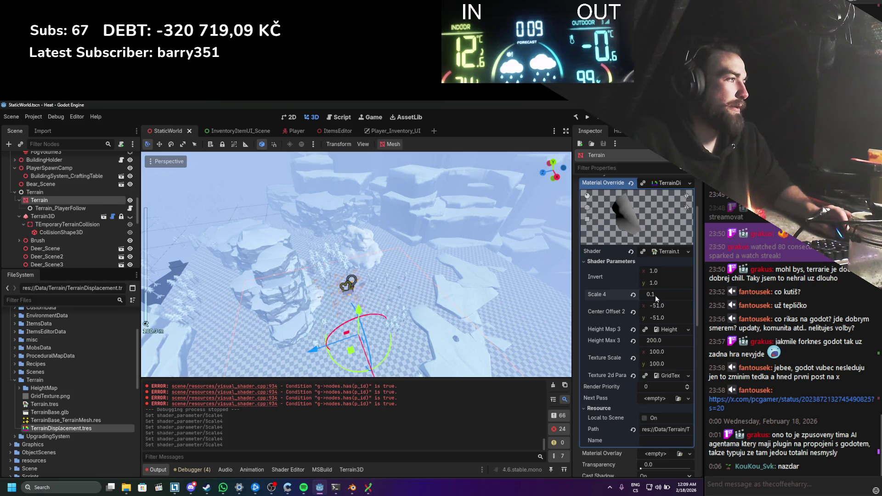
text(0.2)
Step: Settle on Scale 4 of 0.2 and save the scene
key(Return)
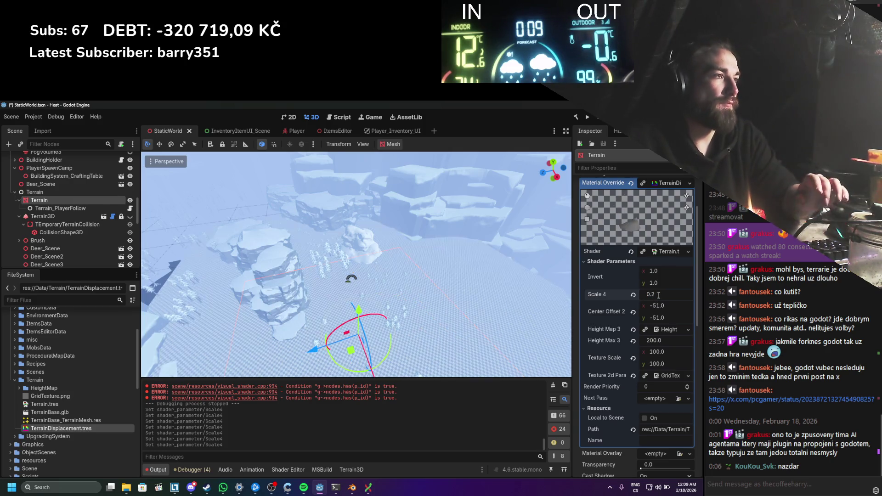
key(ctrl+s)
scroll(407, 278, up, 2)
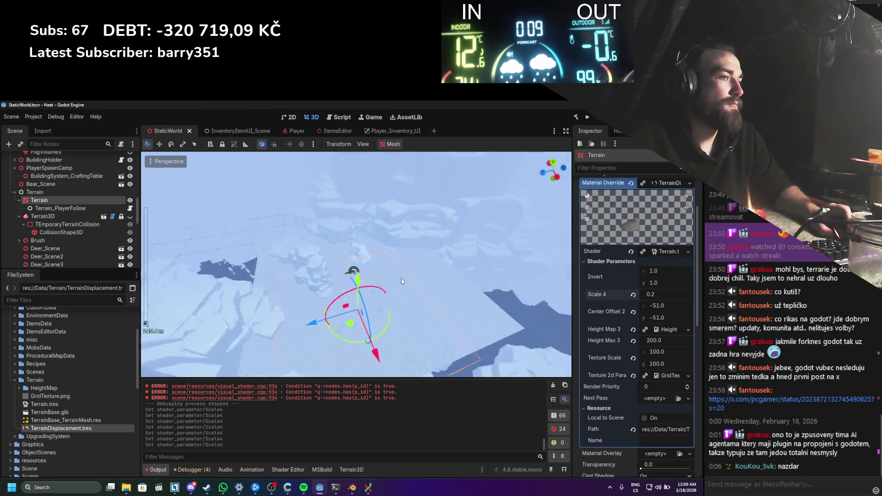
scroll(401, 266, up, 3)
key(alt+Tab)
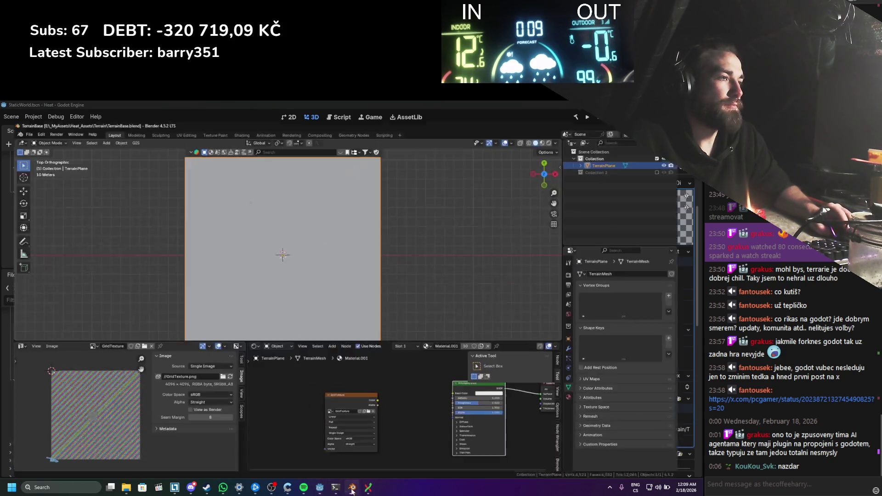
Step: Enter Edit Mode and enlarge the terrain plane's UV island with S
key(Tab)
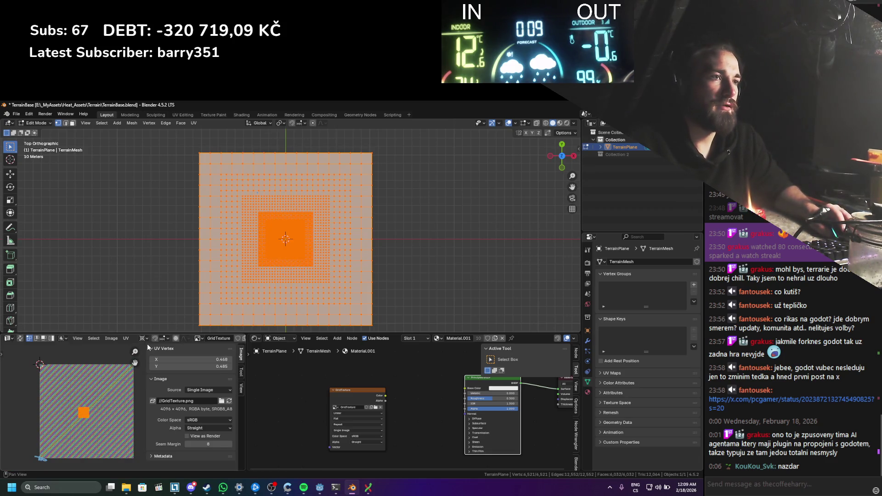
text(s)
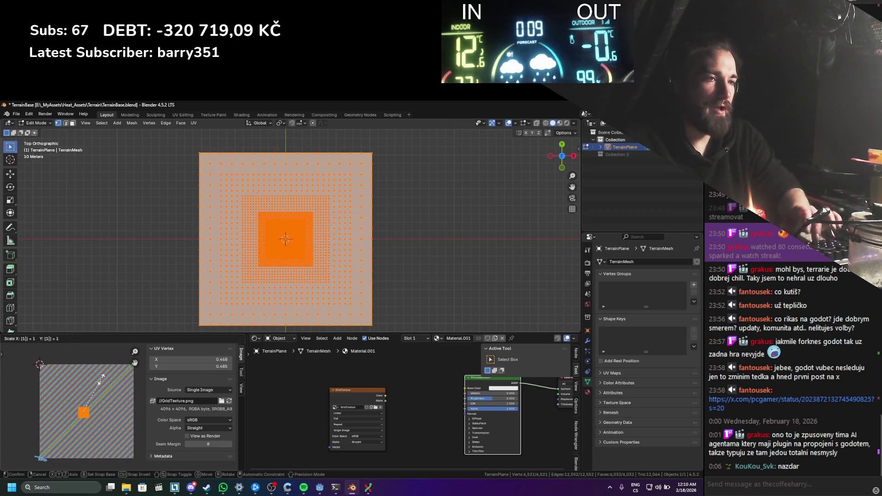
text(0)
key(Return)
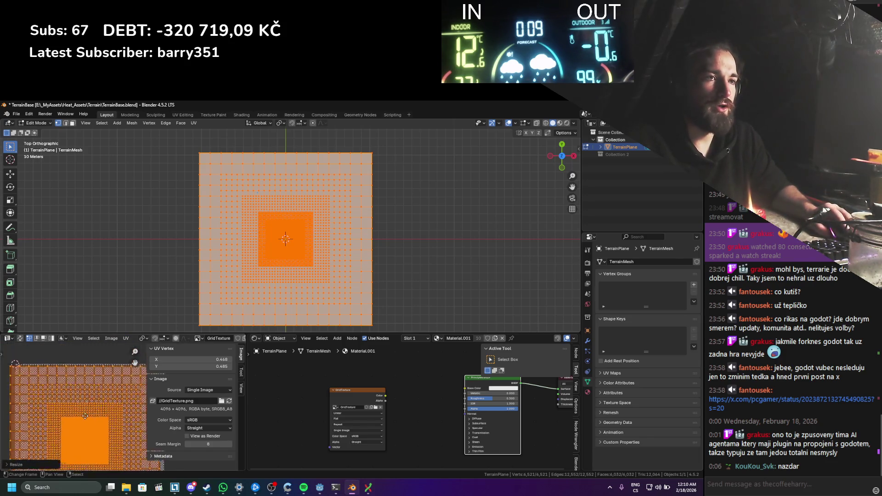
scroll(85, 416, up, 3)
drag(66, 421, 80, 416)
scroll(131, 421, up, 4)
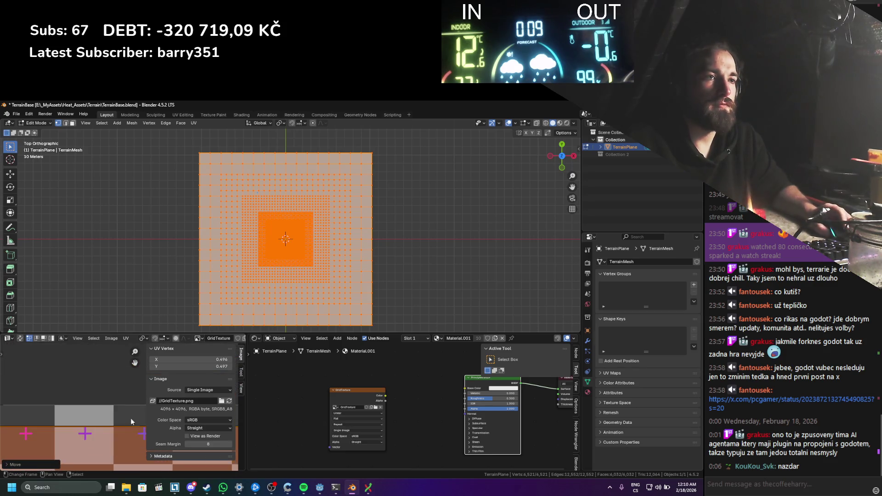
scroll(131, 421, up, 4)
Step: Move the UV island so it sits at X 0.5, Y 0.5
key(g)
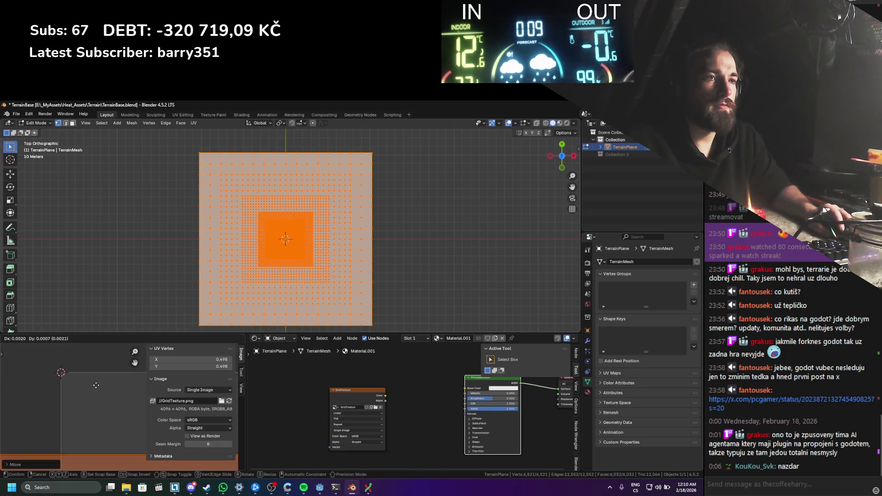
click(59, 377)
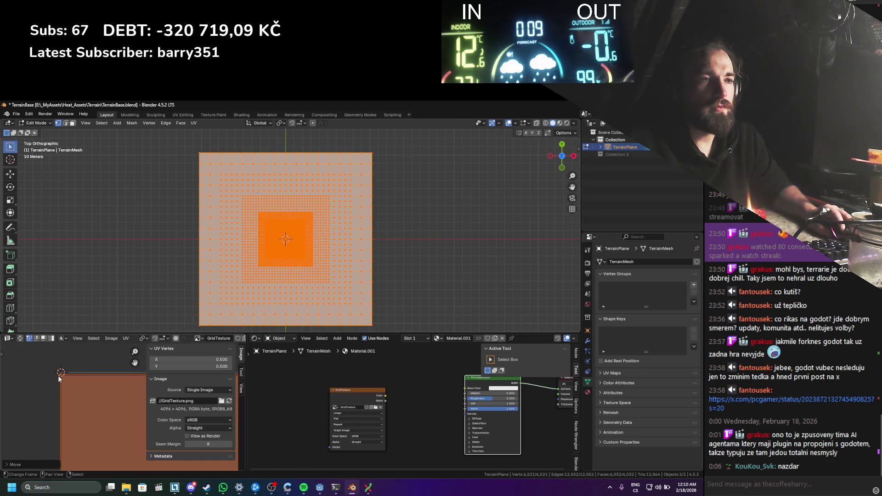
scroll(89, 408, up, 3)
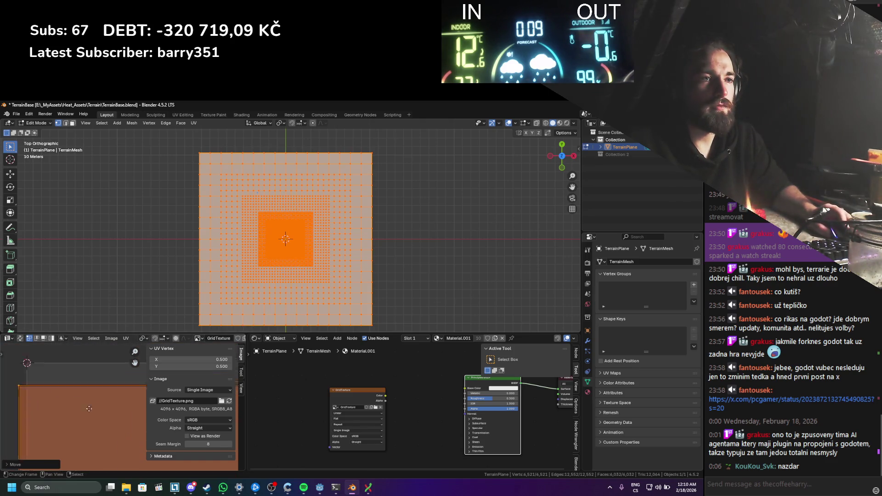
scroll(88, 408, down, 2)
key(g)
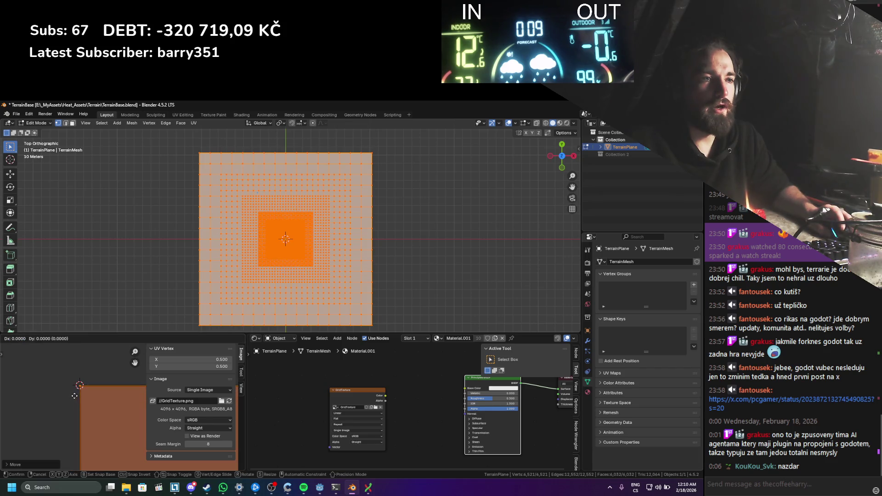
key(Escape)
scroll(81, 397, up, 3)
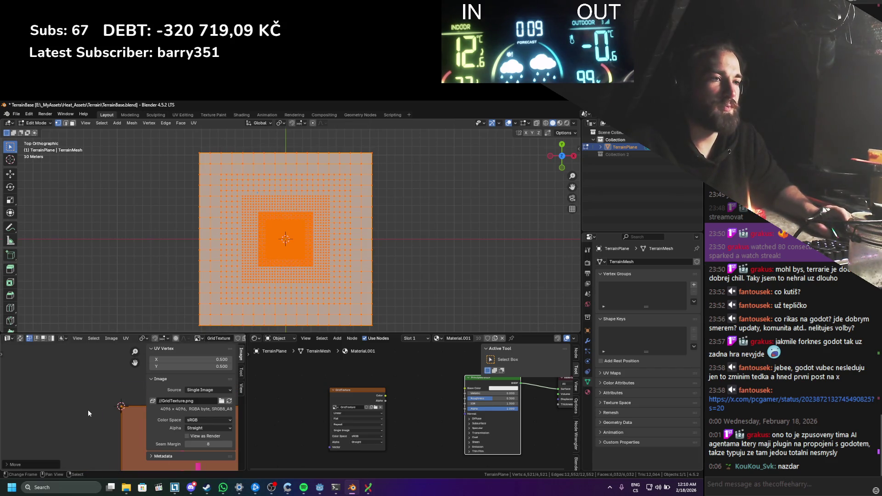
right_click(104, 418)
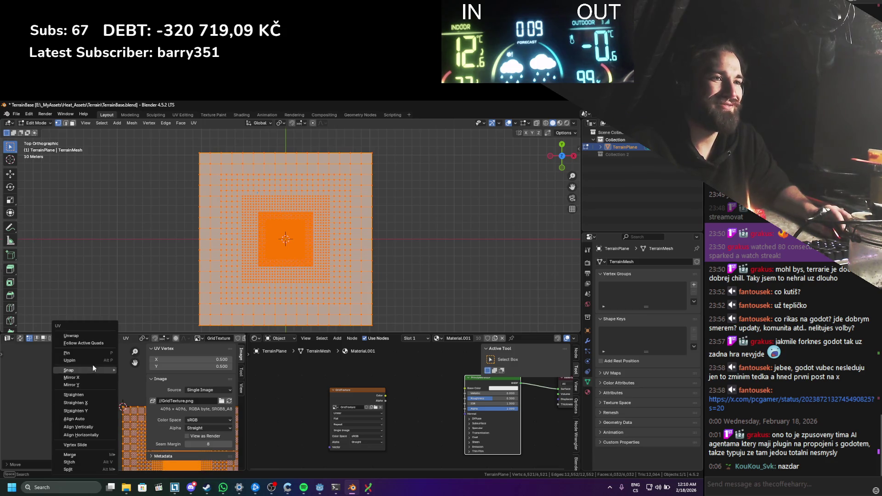
Step: Merge the terrain's duplicate vertices by distance, trying and undoing a plain unwrap
click(90, 336)
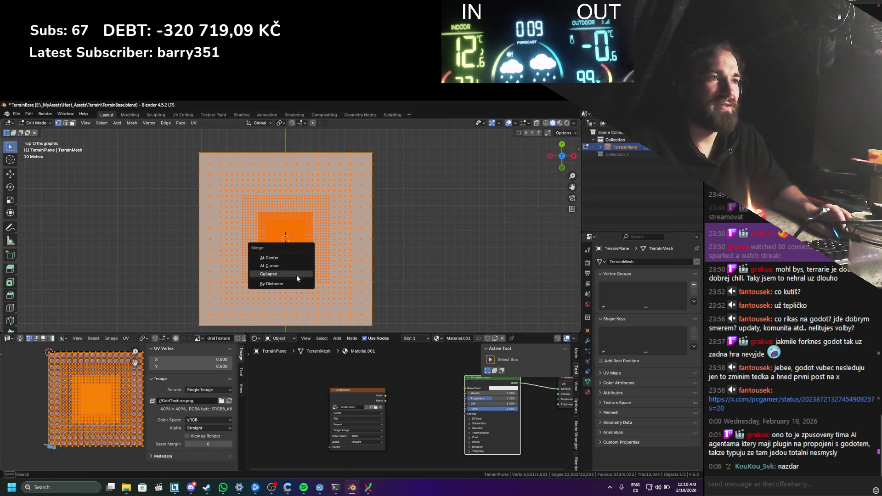
click(290, 283)
key(u)
click(284, 250)
key(ctrl+z)
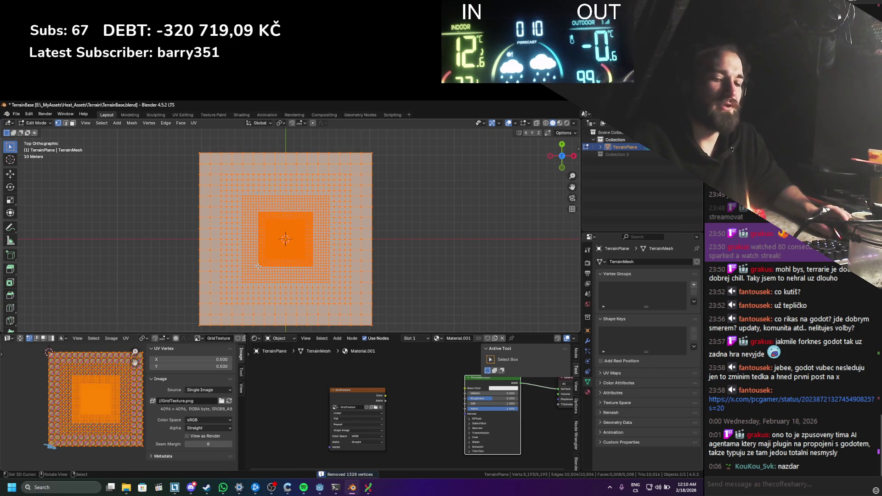
key(u)
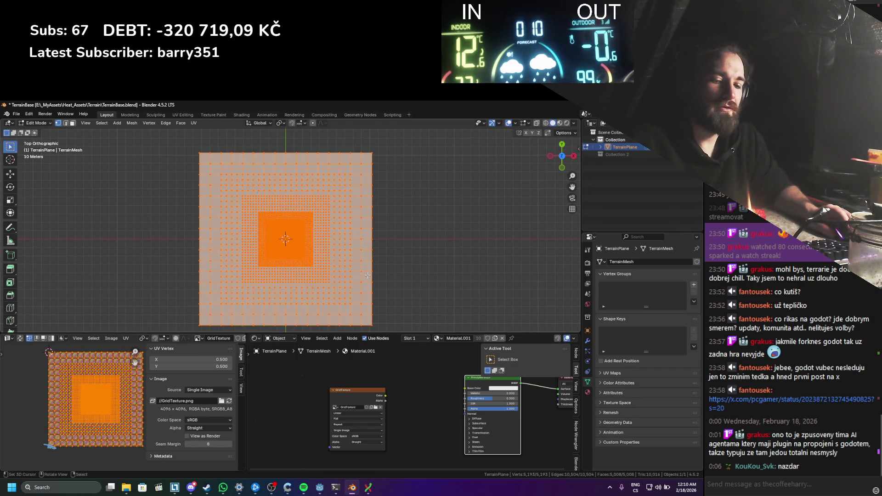
Step: Reproject the terrain UVs with Project from View (Bounds)
key(u)
click(355, 351)
key(u)
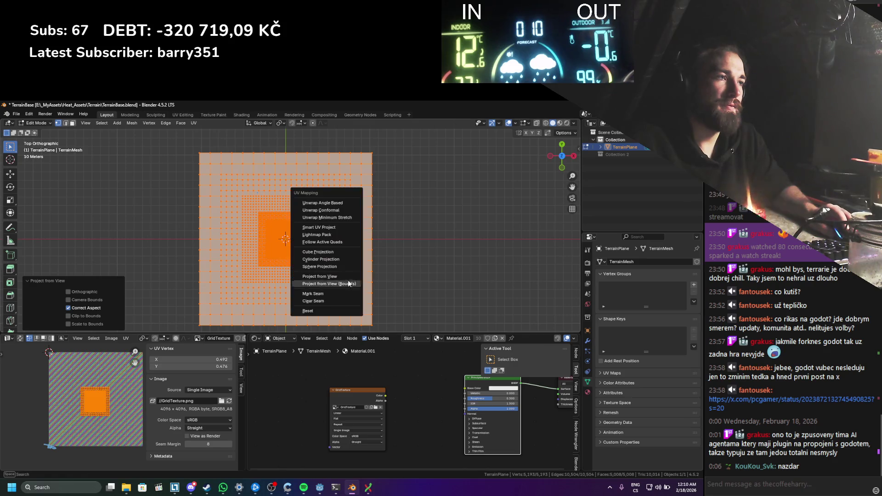
click(340, 284)
Step: Return to Object Mode and export the terrain as glTF 2.0 to TerrainBase.glb
key(Tab)
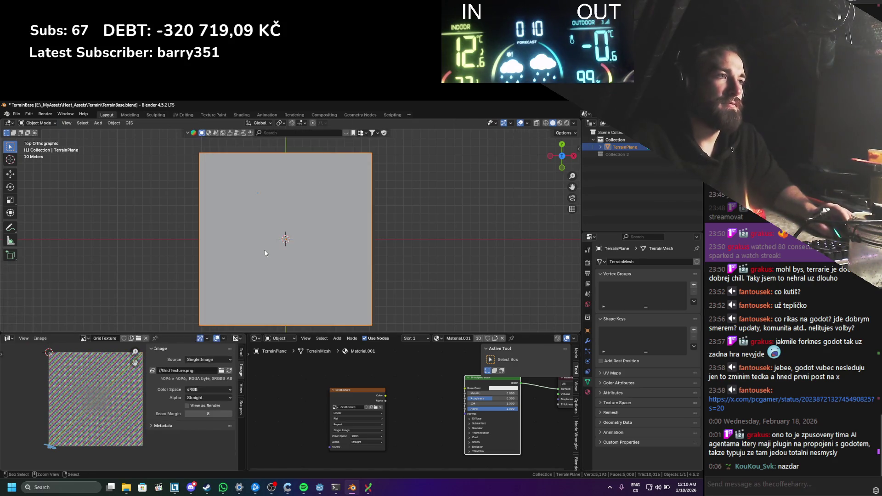
click(15, 114)
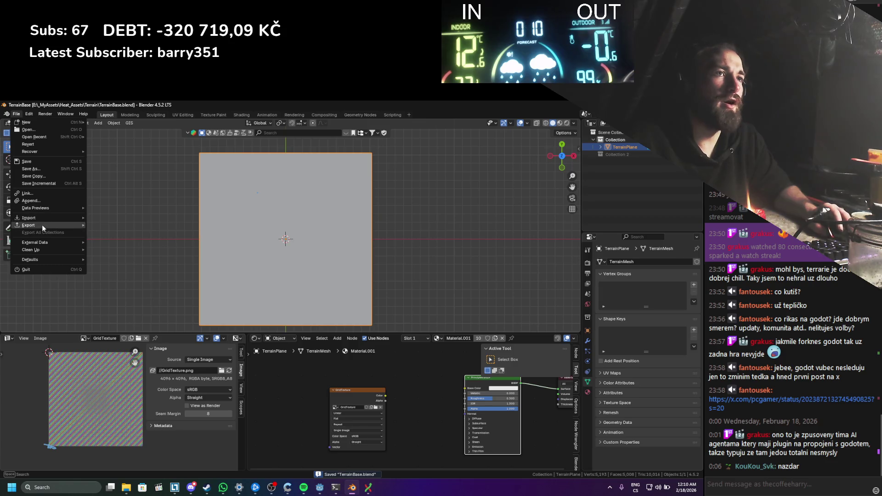
mouse_move(42, 225)
click(119, 298)
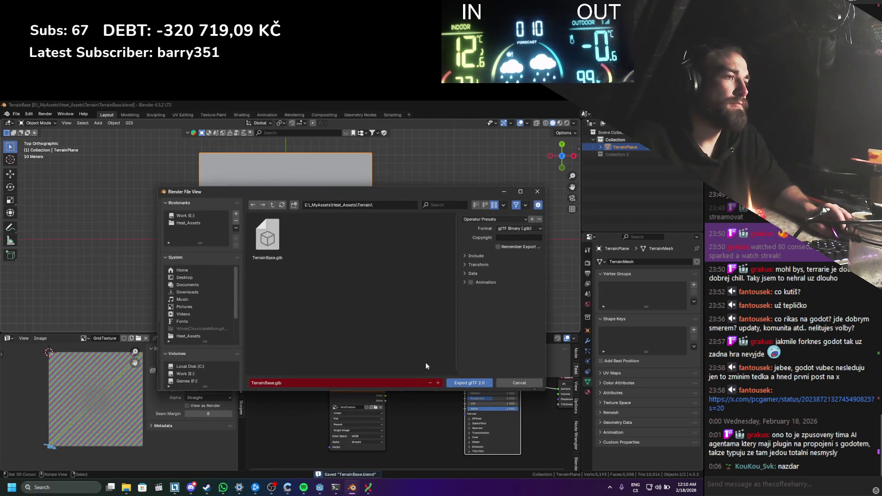
click(456, 384)
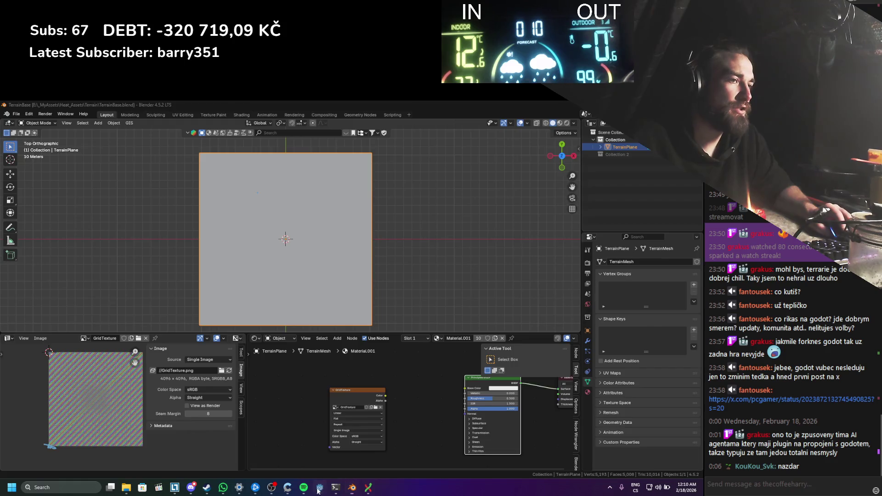
click(319, 487)
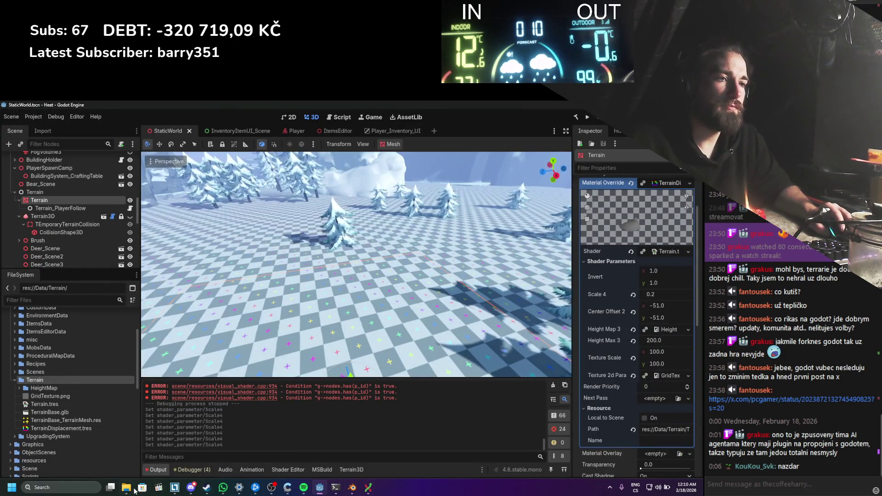
Step: Verify the new TerrainBase.glb export in the Terrain folder, then frame and inspect the snowy terrain
click(129, 488)
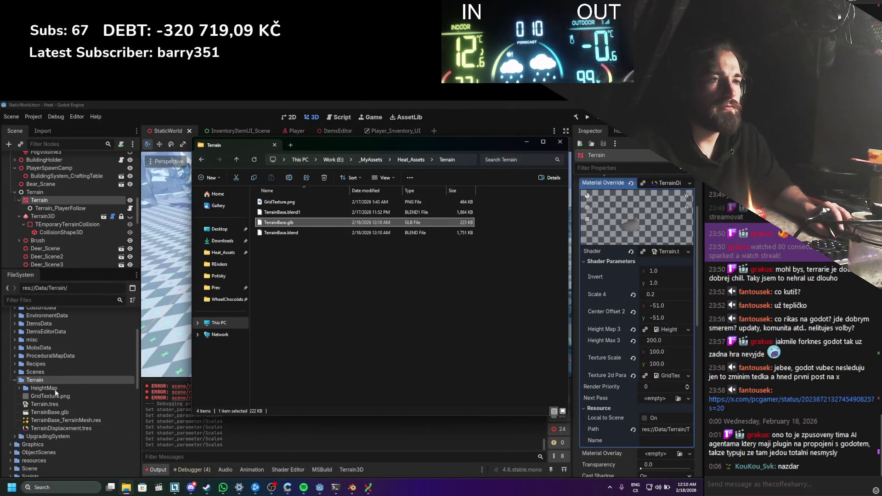
click(177, 239)
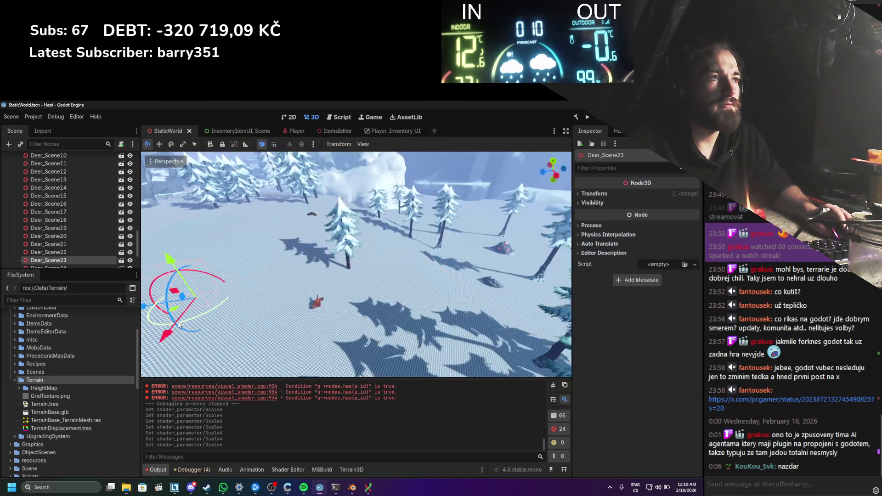
key(f)
drag(264, 305, 374, 319)
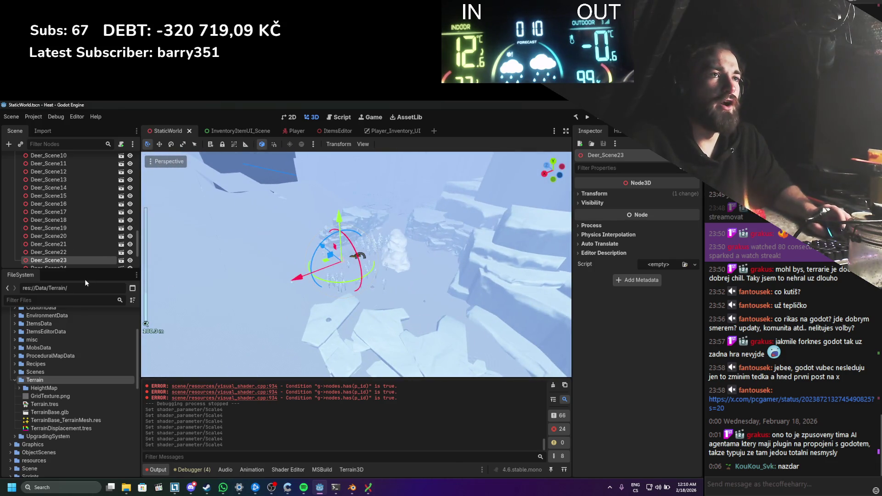
scroll(76, 244, up, 10)
click(97, 222)
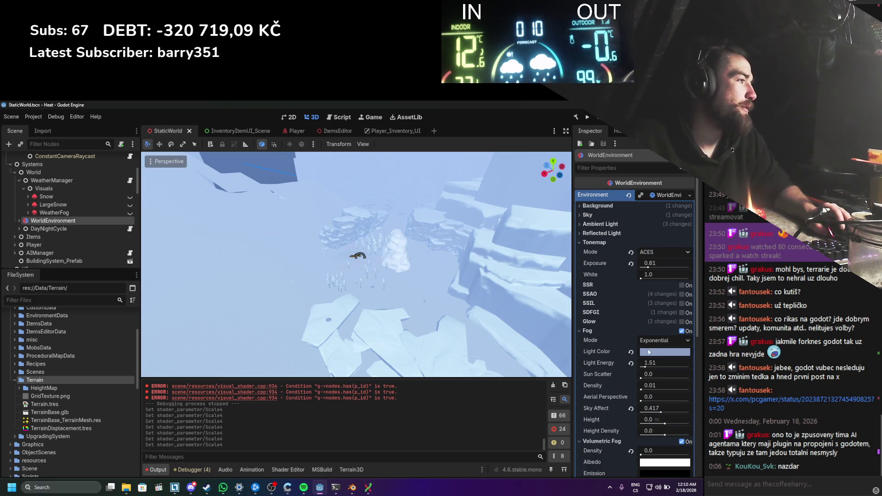
click(681, 331)
click(681, 340)
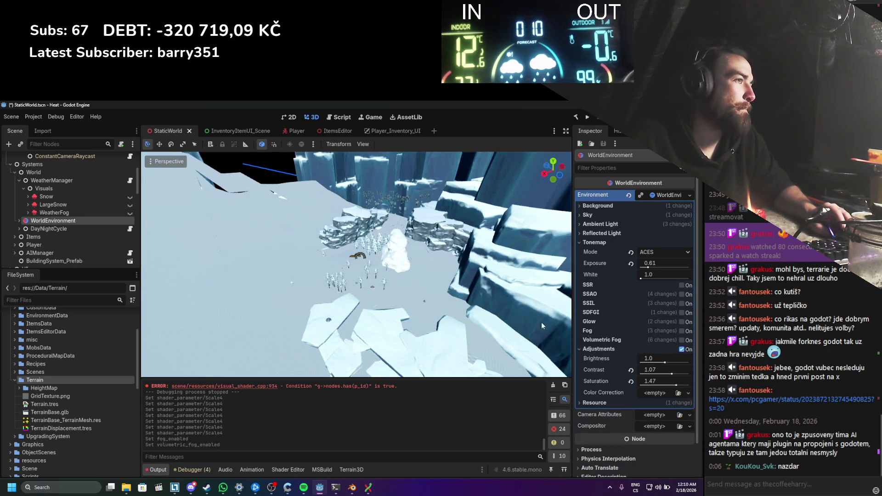
key(ctrl+s)
scroll(397, 279, up, 5)
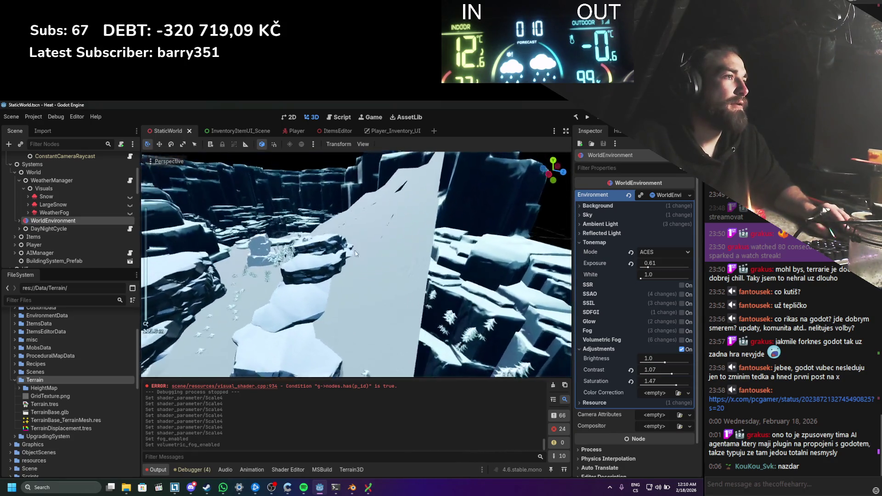
scroll(305, 283, down, 4)
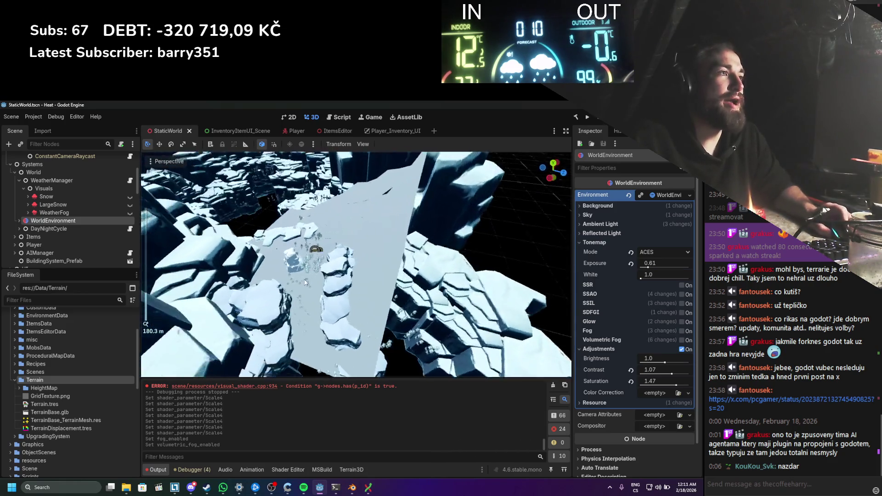
scroll(305, 282, down, 3)
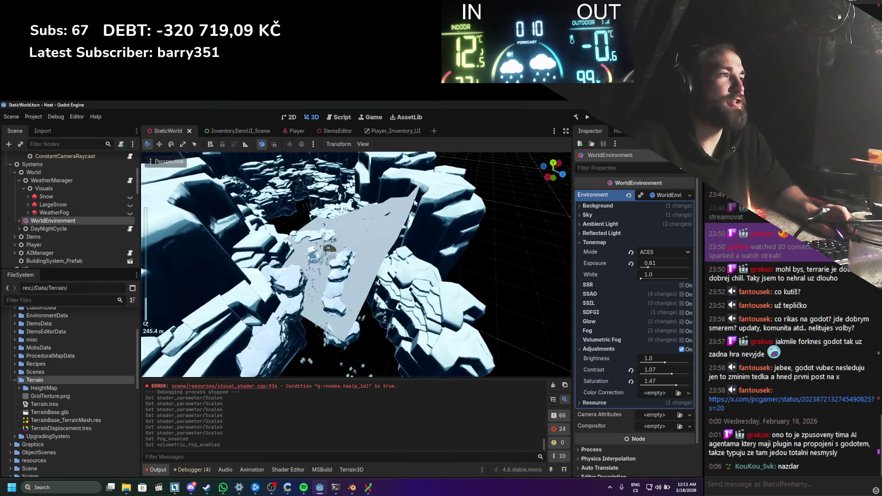
scroll(186, 243, up, 13)
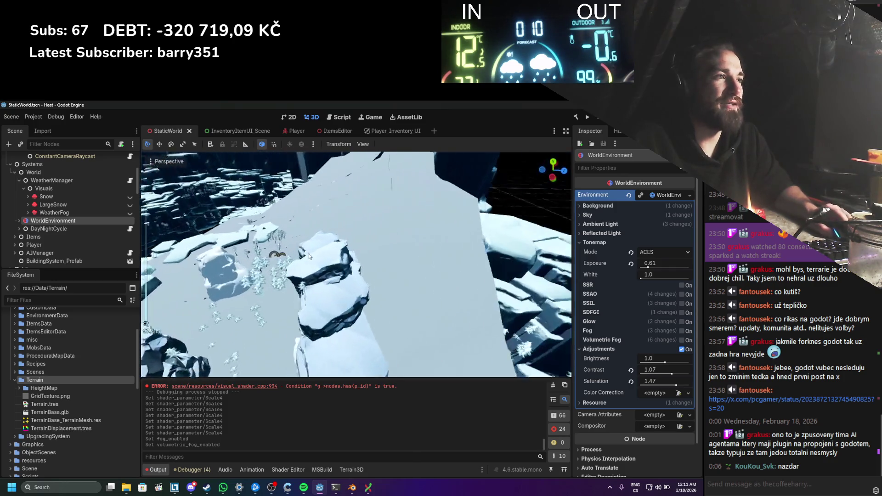
drag(285, 252, 294, 229)
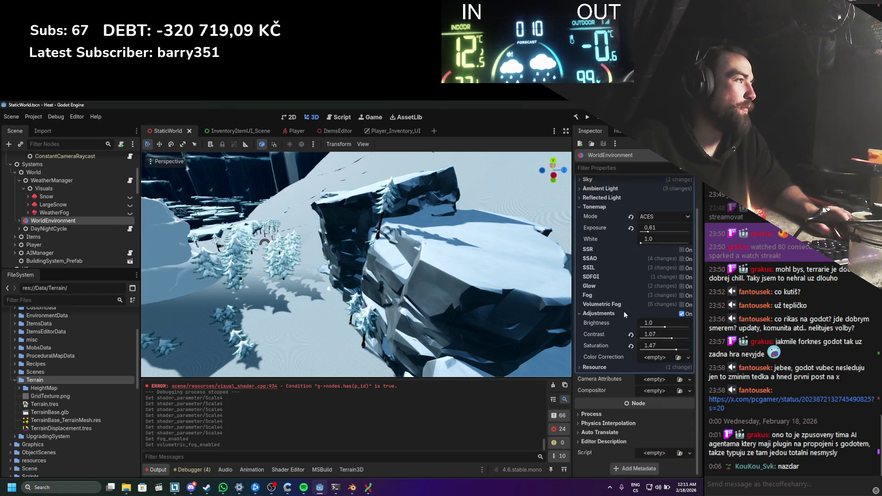
click(52, 212)
scroll(57, 228, down, 3)
scroll(58, 228, down, 1)
click(56, 213)
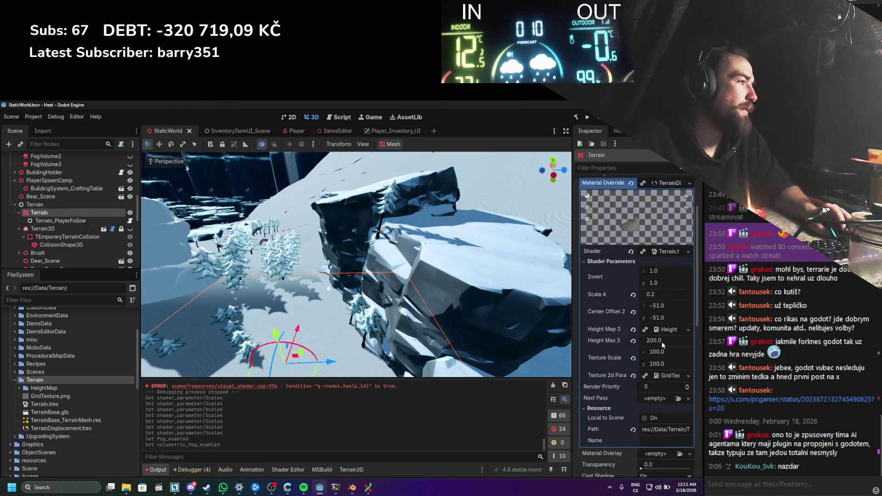
Step: Set the Terrain shader's Scale 4 parameter to 1.0 and view the taller cliffs
click(657, 296)
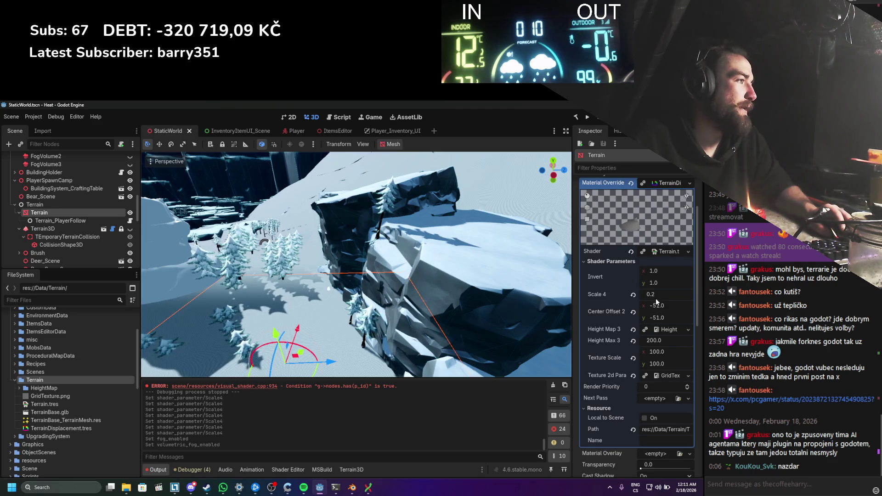
text(1)
key(Return)
scroll(424, 262, down, 5)
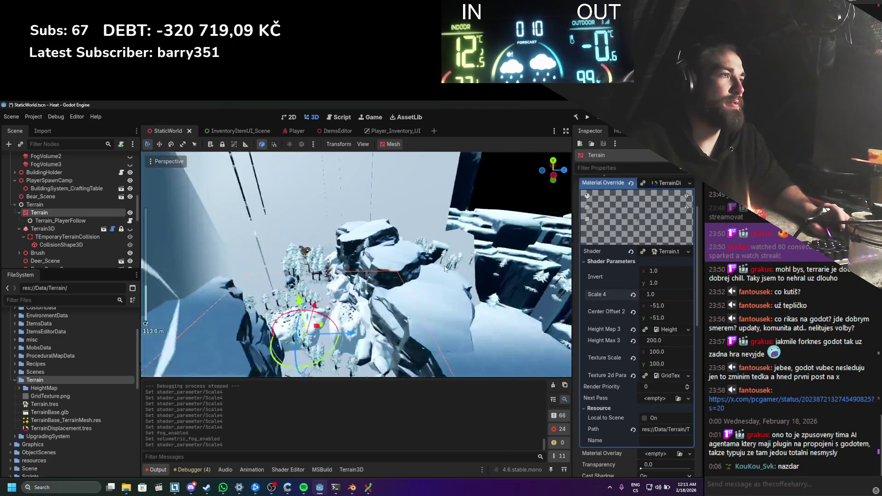
drag(425, 262, 361, 224)
scroll(354, 229, down, 8)
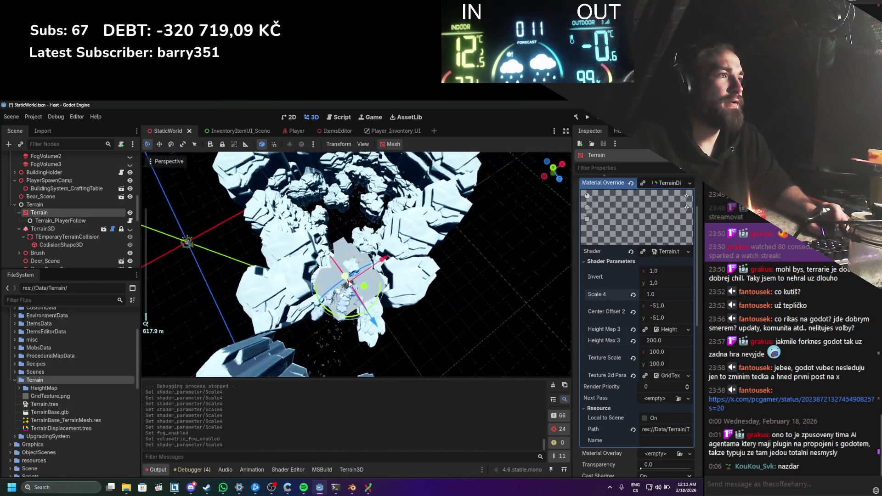
drag(349, 284, 354, 262)
scroll(357, 246, down, 2)
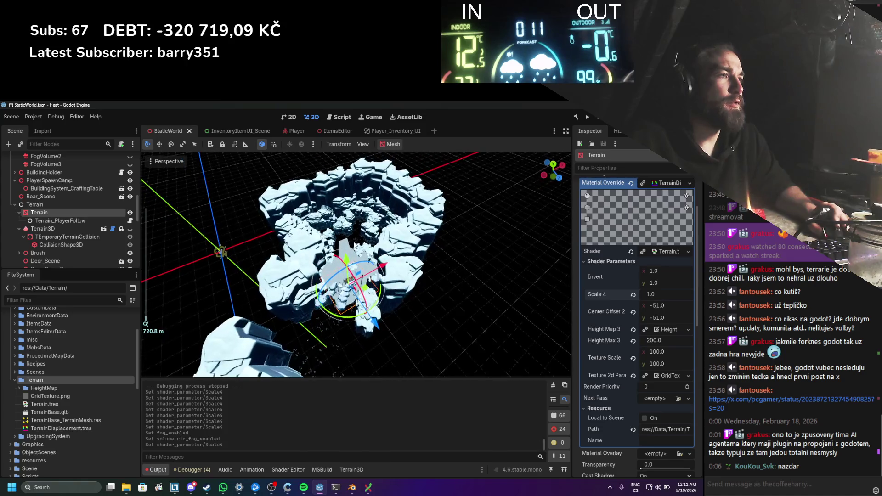
Step: Stretch the terrain plane much wider with the scale gizmo and save the scene
drag(388, 335, 524, 369)
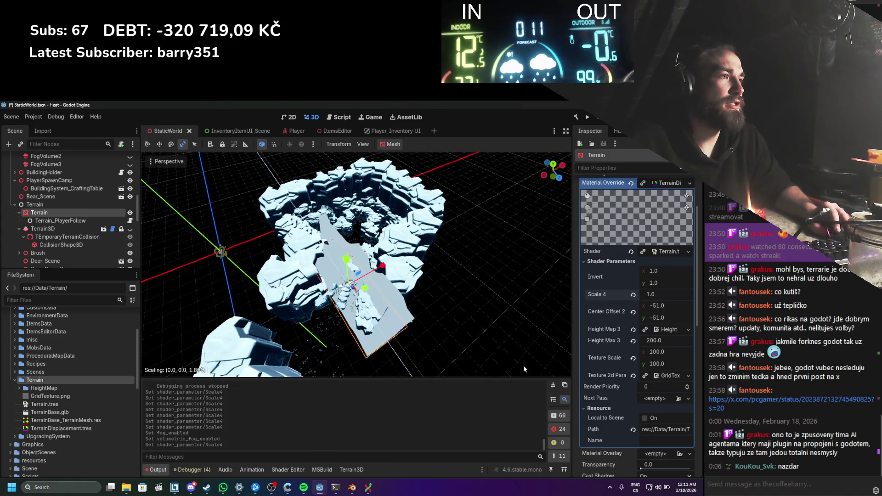
mouse_move(378, 269)
mouse_down()
mouse_move(487, 241)
mouse_move(403, 277)
mouse_move(413, 276)
mouse_up()
scroll(403, 277, down, 2)
scroll(335, 248, up, 2)
key(ctrl+s)
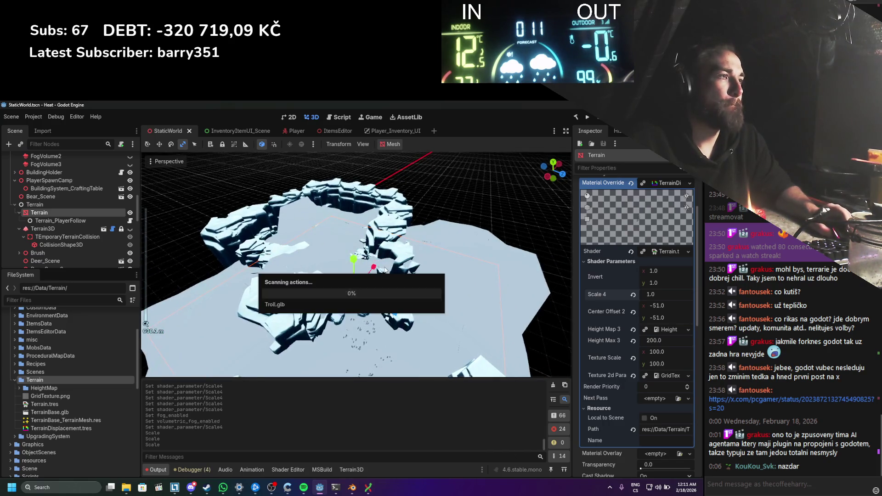
mouse_move(336, 248)
mouse_down()
mouse_move(324, 220)
mouse_move(347, 327)
mouse_move(371, 281)
mouse_move(395, 288)
mouse_up()
scroll(374, 276, up, 1)
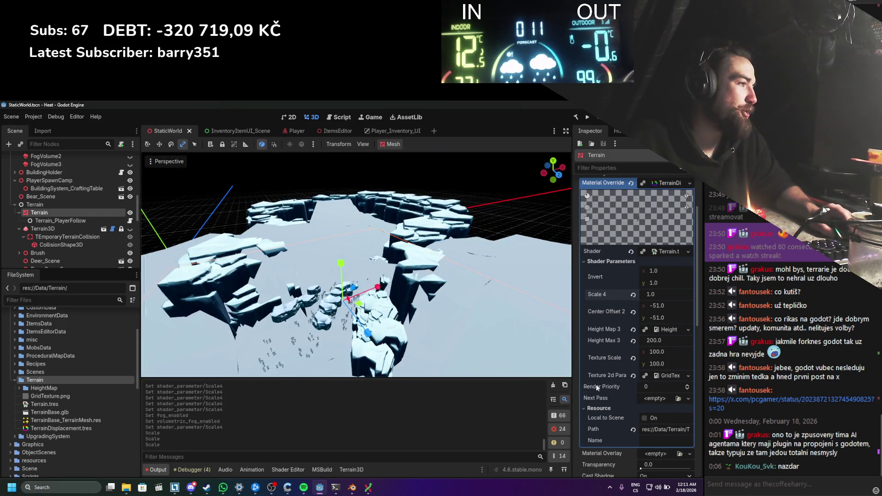
scroll(361, 322, up, 10)
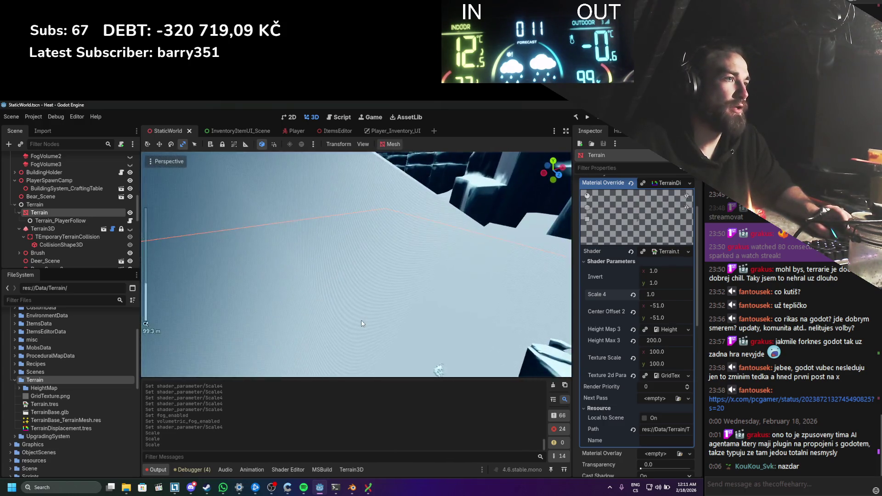
scroll(361, 323, down, 9)
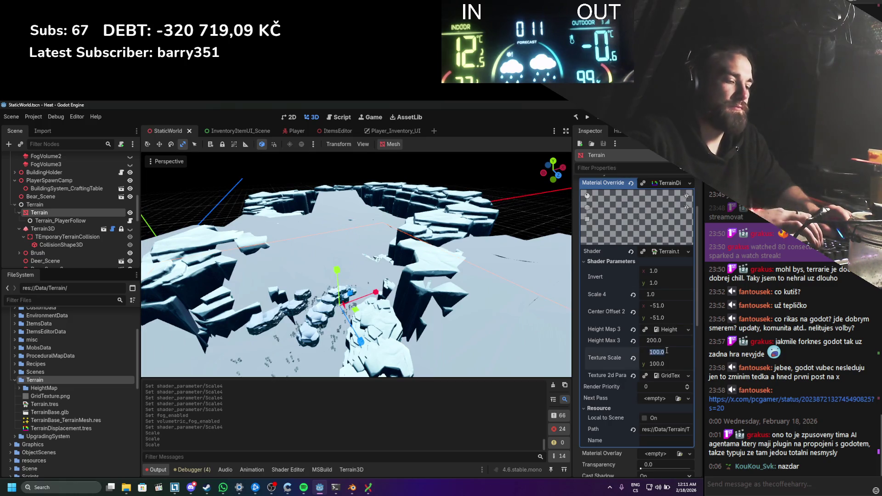
Step: Set Texture Scale y to 1.0 and orbit down to view the fine checker texture
click(657, 363)
text(1)
key(Return)
scroll(348, 308, down, 2)
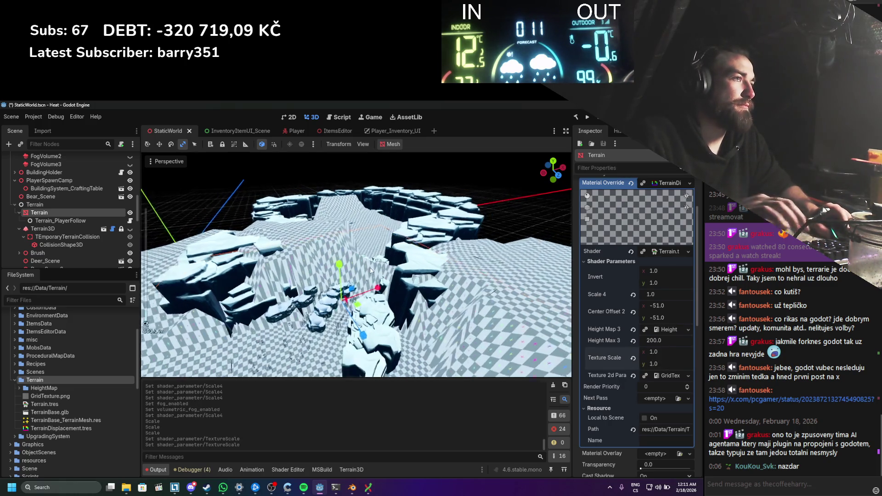
scroll(347, 308, down, 3)
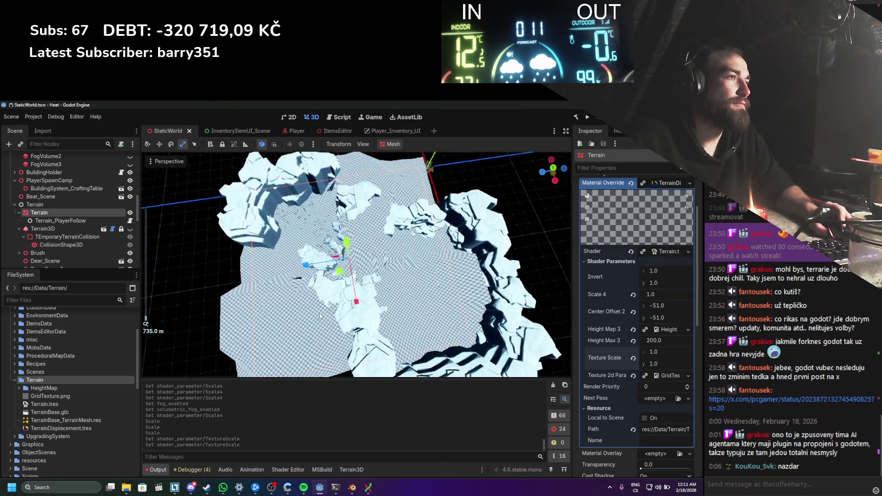
mouse_move(329, 292)
mouse_down()
mouse_move(377, 298)
mouse_move(370, 290)
mouse_move(274, 324)
mouse_up()
scroll(401, 278, down, 3)
scroll(274, 324, down, 5)
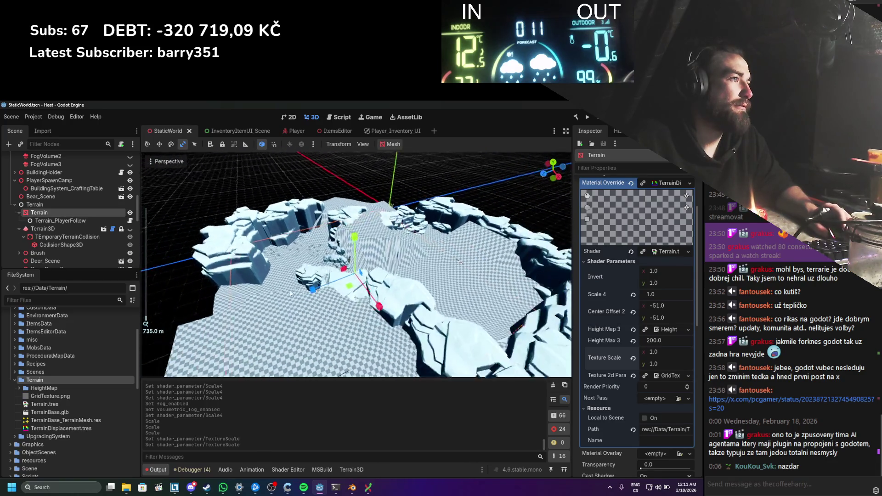
scroll(370, 276, down, 3)
drag(370, 276, 329, 354)
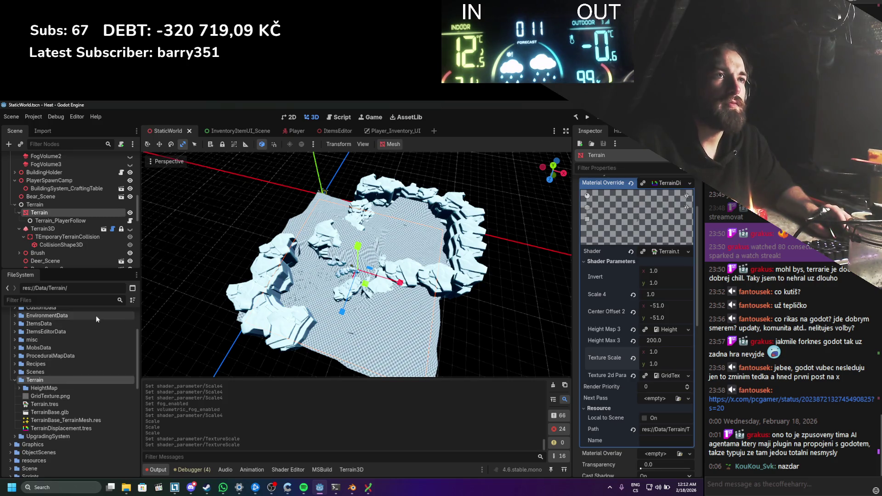
Step: Show the terrain's visual shader graph and test flipping Invert x and y to -1
click(275, 468)
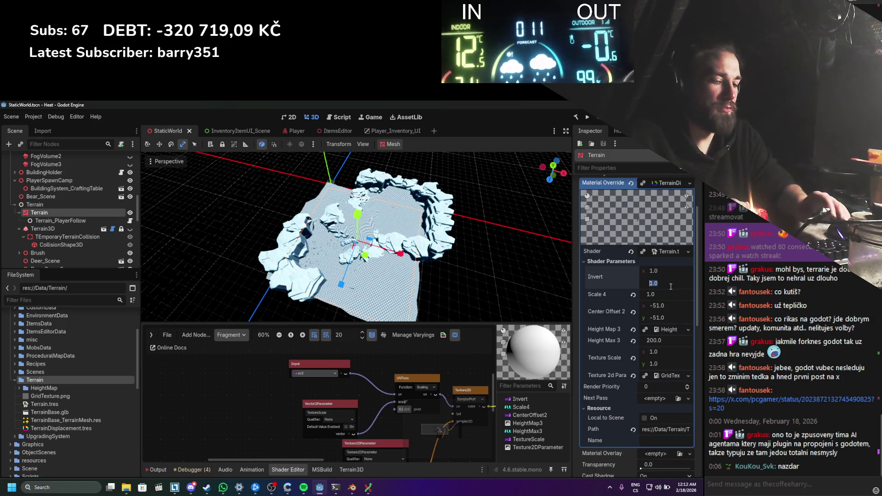
text(-1)
key(Return)
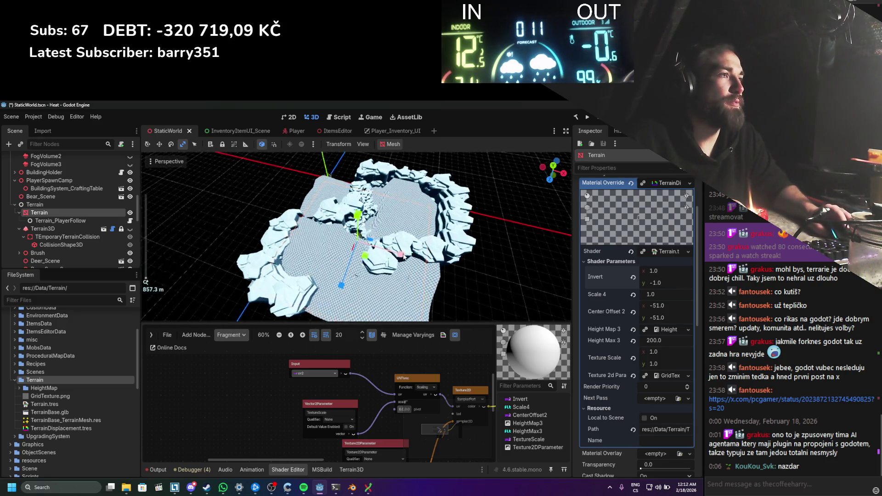
scroll(432, 241, up, 8)
text(-1)
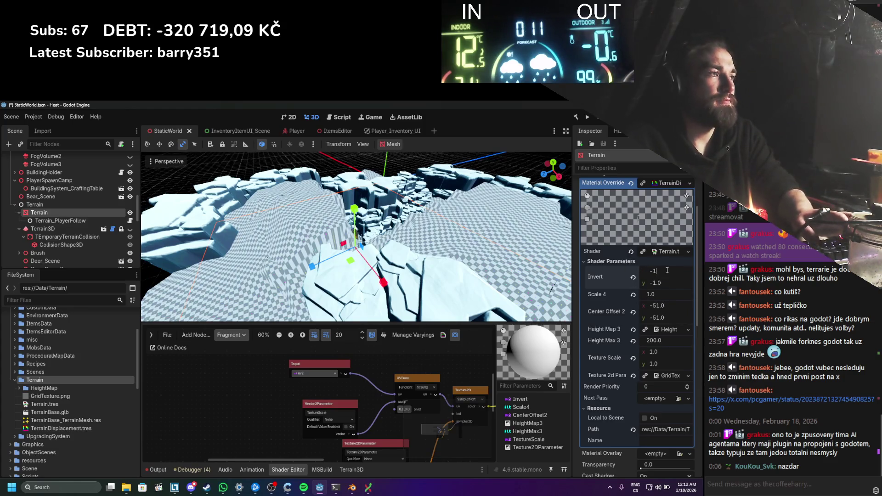
key(Return)
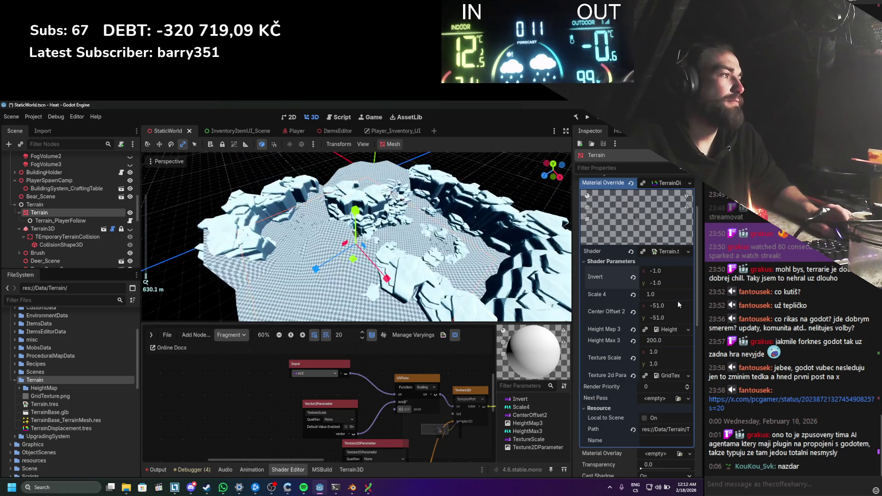
text(1)
Step: Restore both Invert values to 1.0
key(Return)
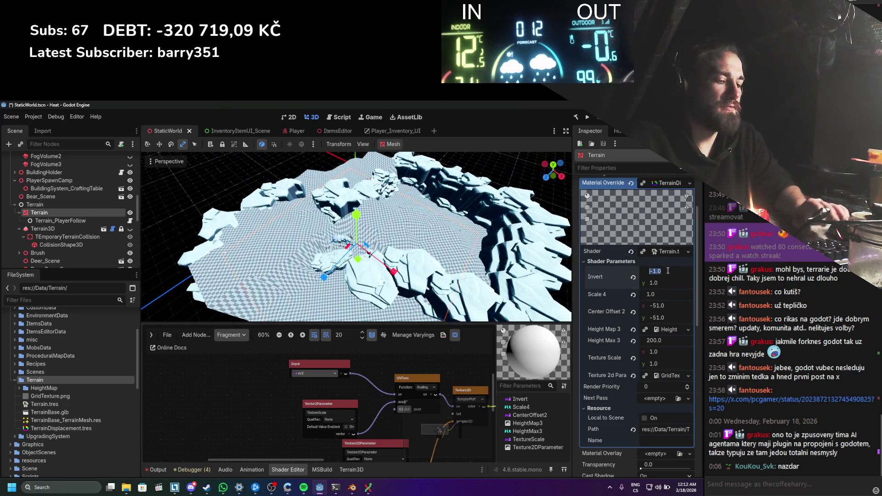
text(1)
key(Return)
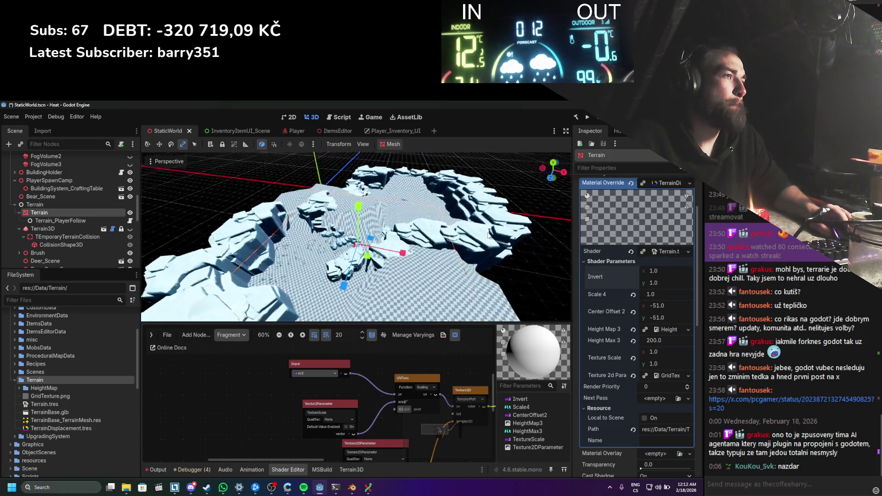
scroll(448, 259, down, 4)
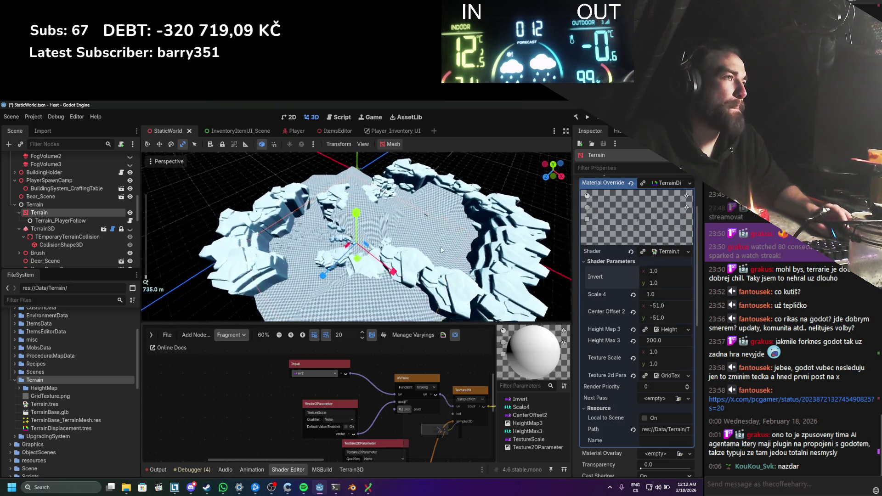
scroll(607, 378, down, 10)
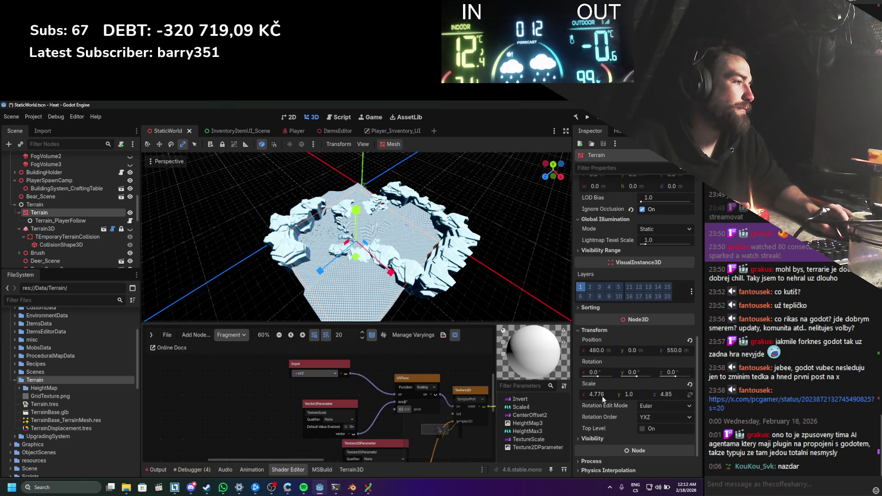
Step: Set the Terrain node's X and Z scale to 5.0
click(602, 396)
text(5)
key(Return)
click(669, 394)
text(5)
key(Return)
scroll(399, 224, up, 4)
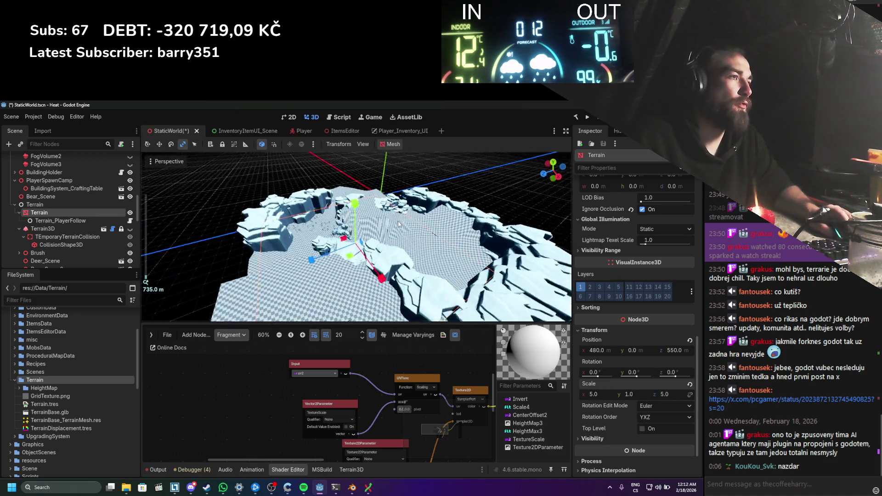
Step: Save the scene and orbit over the enlarged terrain
key(ctrl+s)
scroll(373, 238, down, 2)
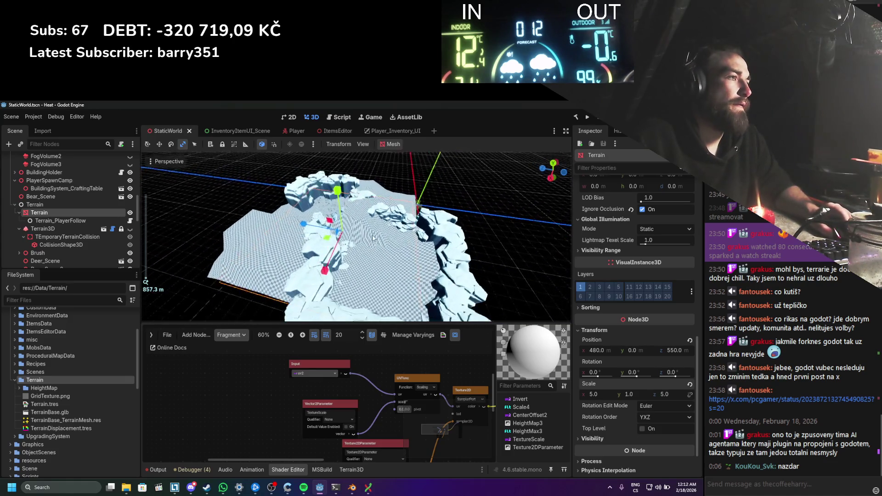
scroll(368, 240, up, 2)
drag(363, 242, 360, 239)
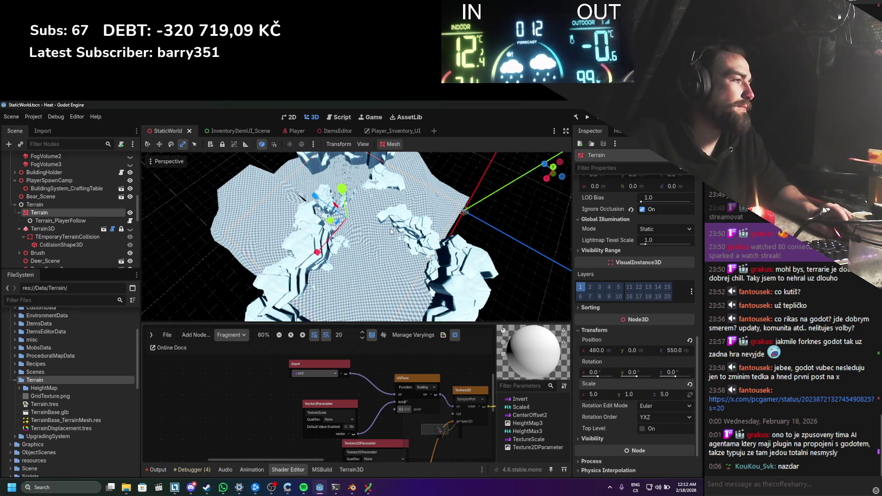
scroll(605, 221, up, 10)
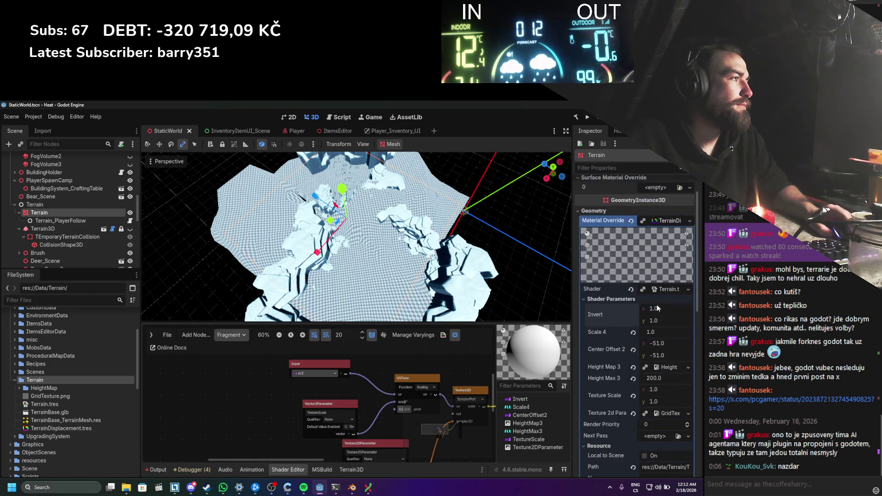
Step: Reset Invert y to 1.0, set Invert x to -1.0, and save the scene
mouse_move(658, 321)
mouse_down()
mouse_move(568, 321)
mouse_move(660, 321)
mouse_up()
text(1)
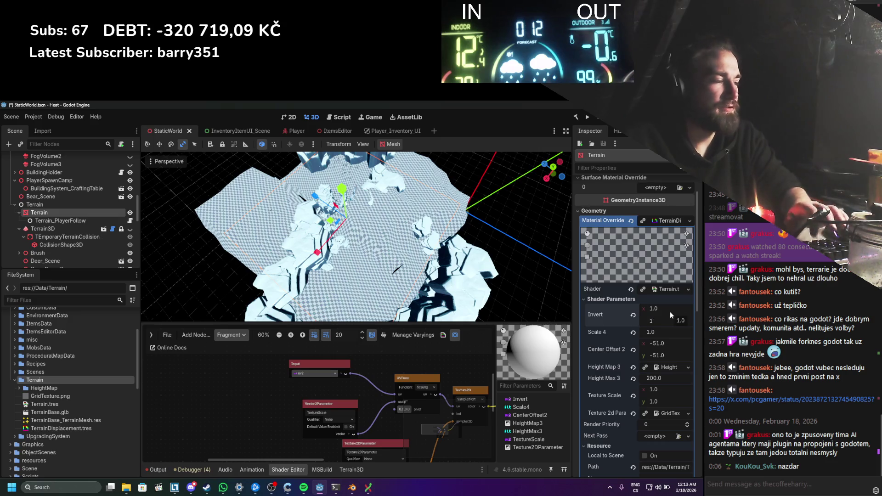
key(Return)
click(666, 308)
text(-1)
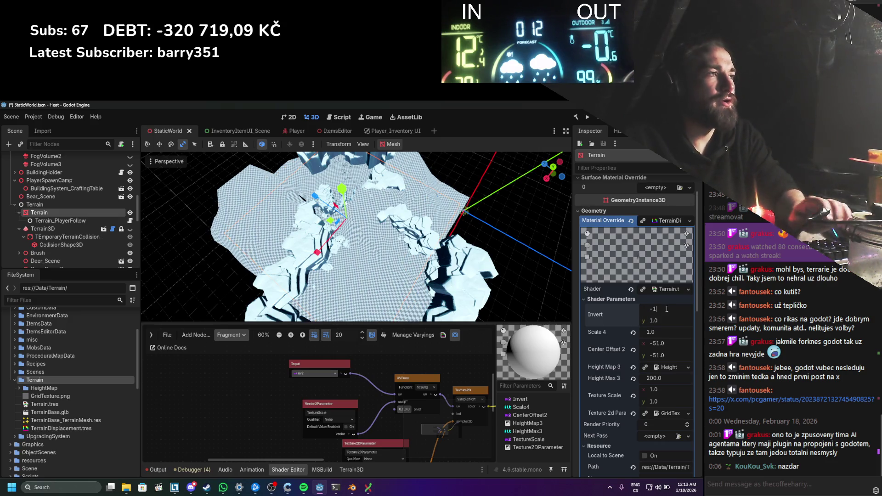
key(Return)
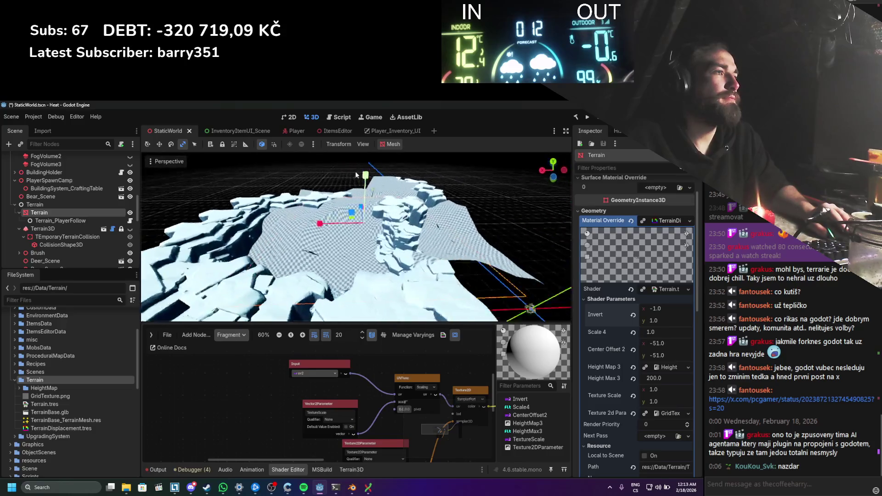
key(ctrl+s)
Step: Orbit around the terrain and test lowering Height Max 3, then undo it
scroll(386, 221, down, 3)
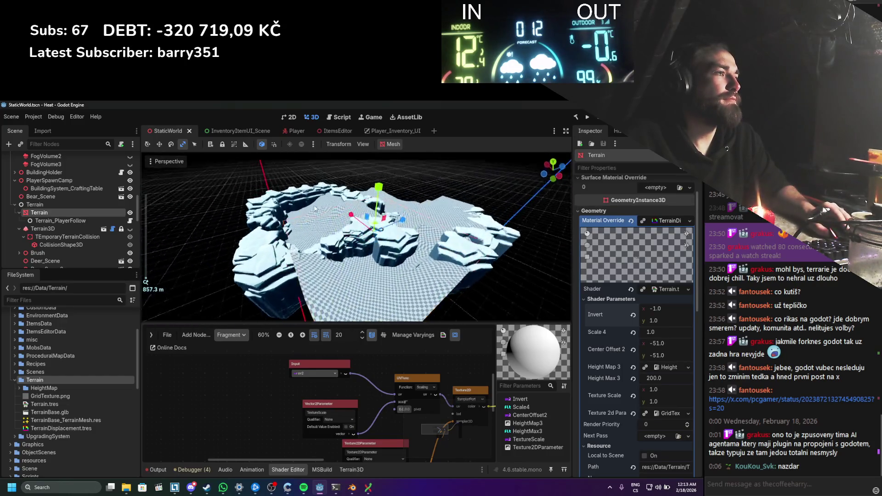
click(656, 324)
text(-1)
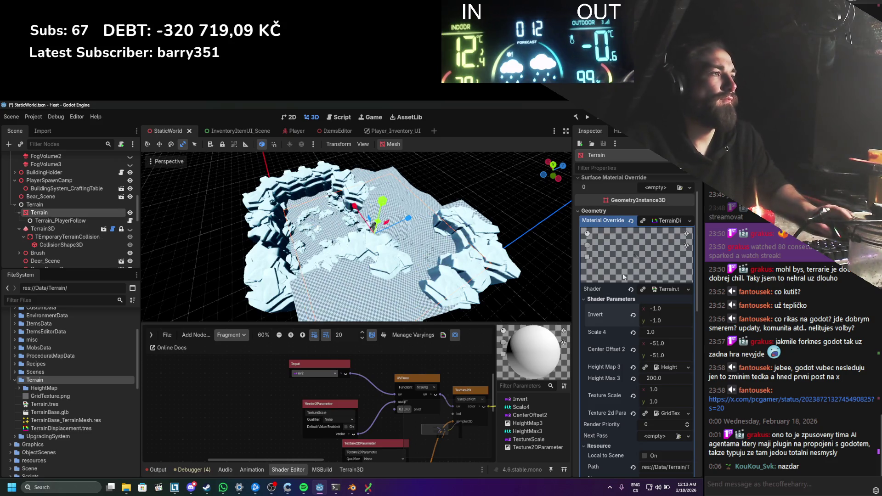
drag(367, 230, 334, 226)
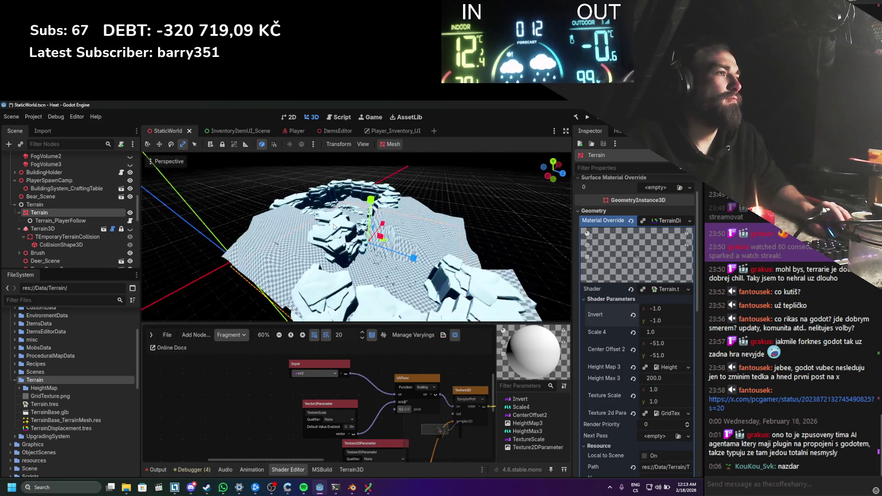
scroll(349, 230, up, 4)
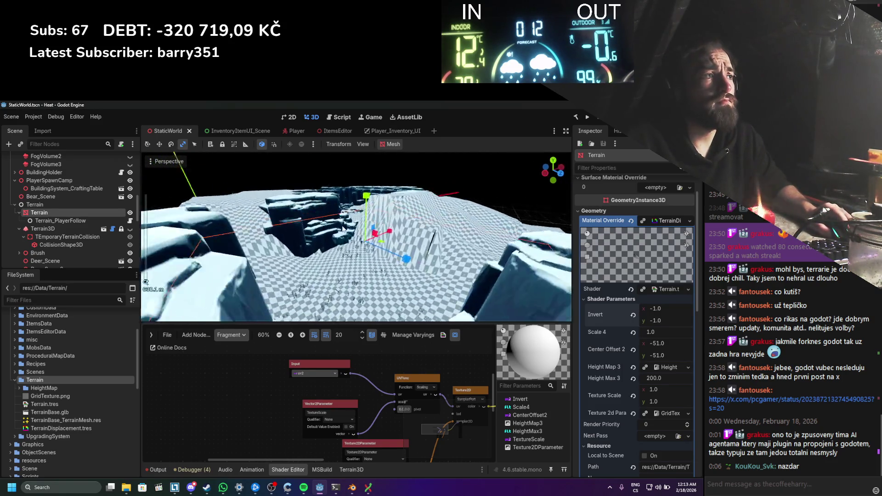
mouse_move(341, 224)
mouse_down()
mouse_move(164, 234)
mouse_move(320, 196)
mouse_up()
scroll(322, 228, down, 1)
scroll(320, 197, up, 3)
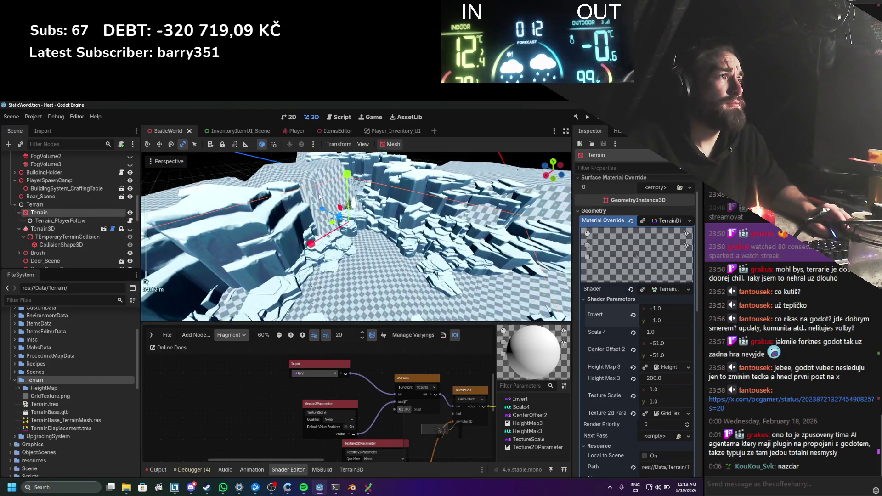
drag(661, 378, 637, 378)
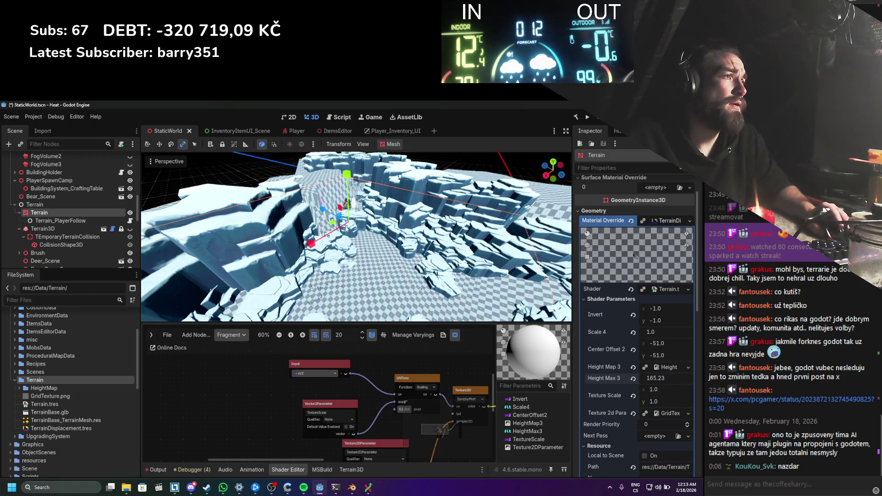
key(ctrl+z)
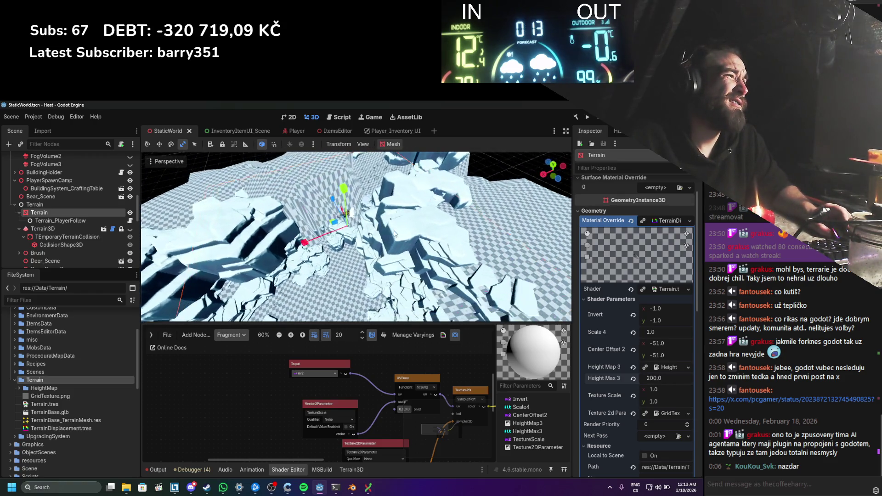
Step: Set Center Offset 2 to 0, 0 and undo the Invert x flip
click(678, 346)
text(0)
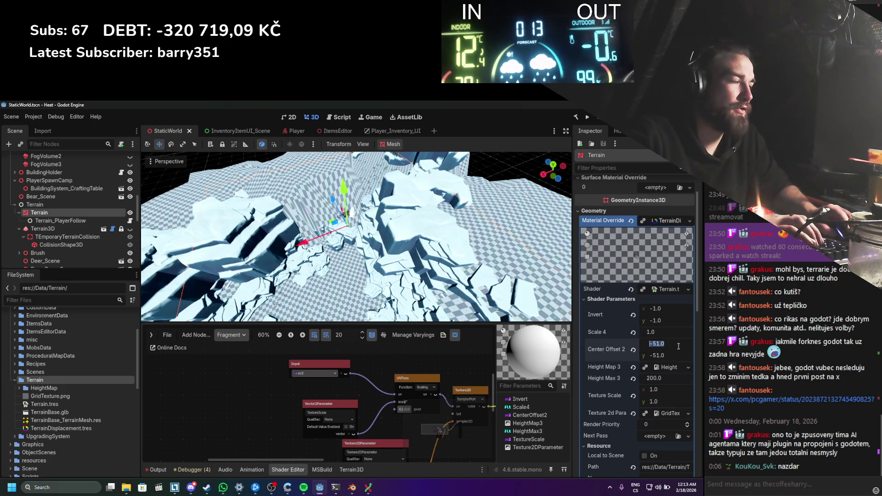
key(Return)
click(677, 355)
text(0)
key(Return)
scroll(388, 225, down, 4)
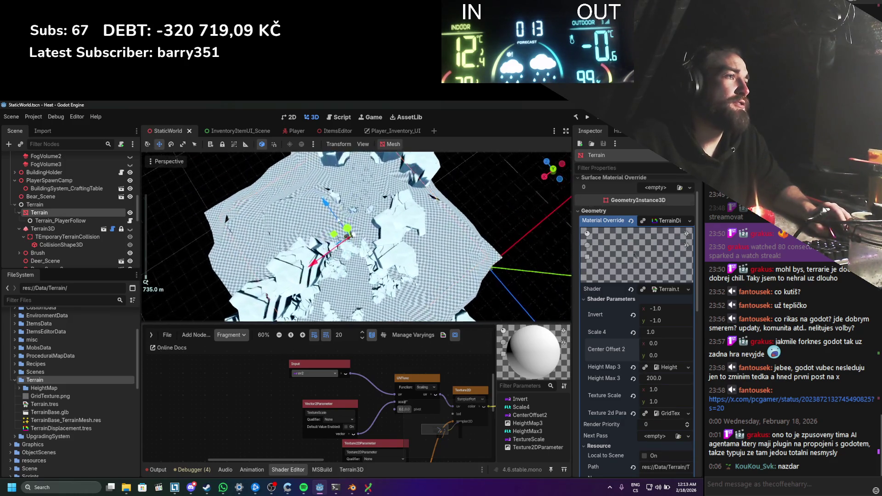
scroll(356, 187, up, 8)
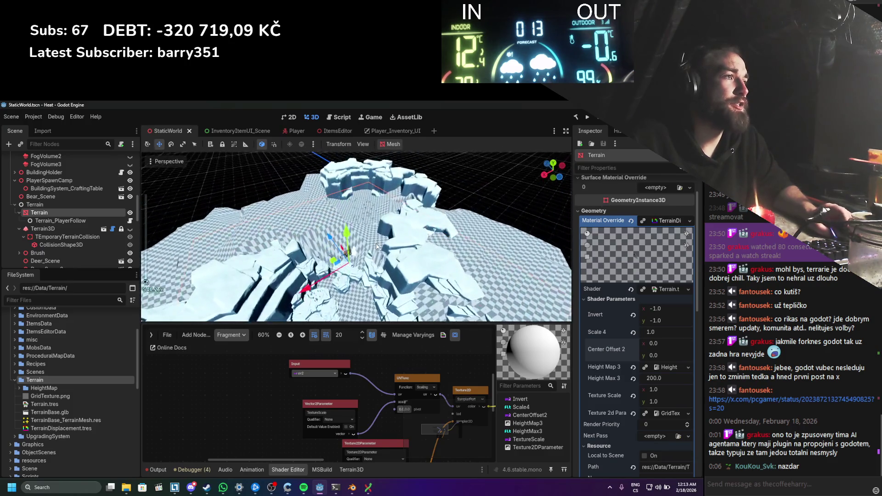
scroll(362, 248, down, 5)
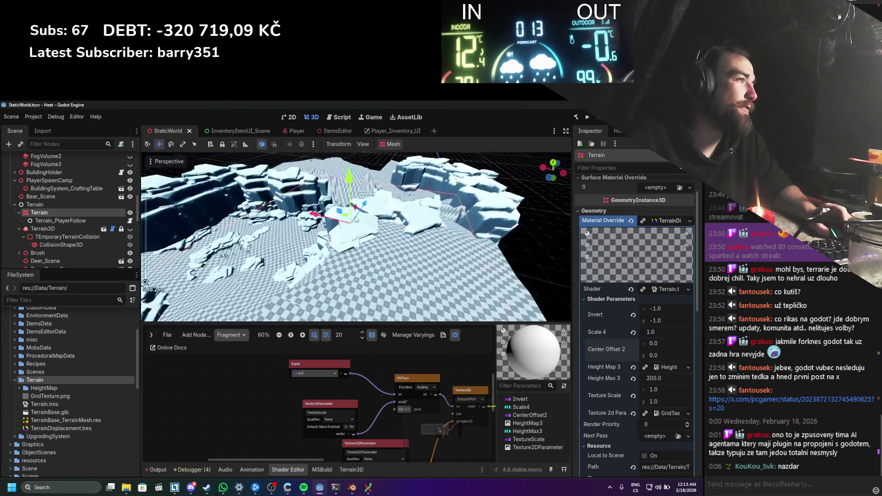
key(ctrl+z)
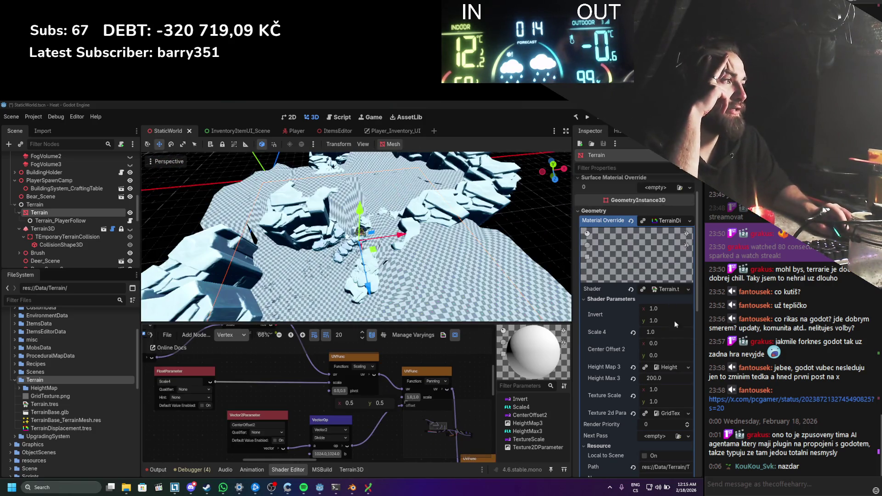
Step: Try lower Scale 4 values, settle Scale 4 at 0.2, and view the terrain from above
click(653, 322)
drag(651, 323, 643, 323)
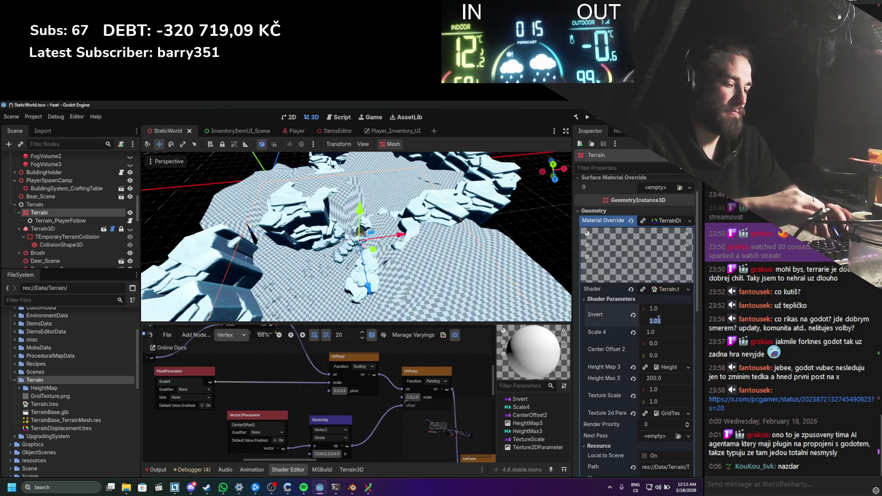
mouse_move(660, 330)
mouse_down()
mouse_move(677, 332)
mouse_move(653, 331)
mouse_up()
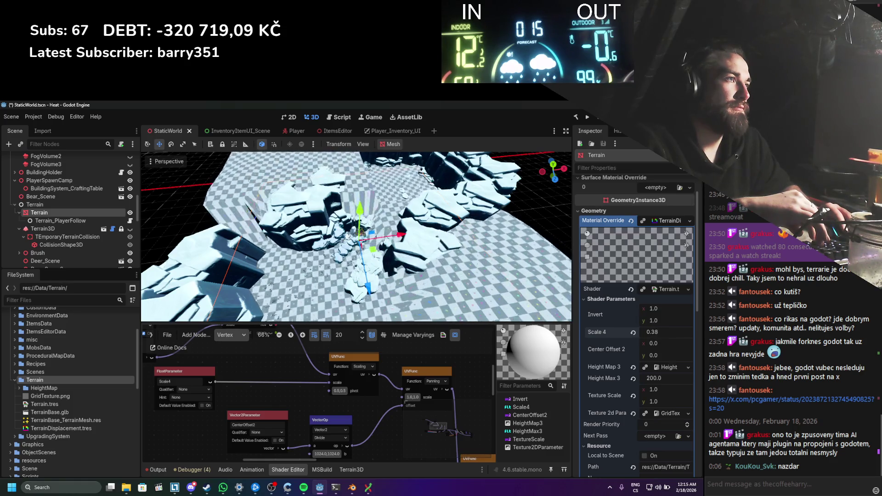
drag(652, 331, 658, 332)
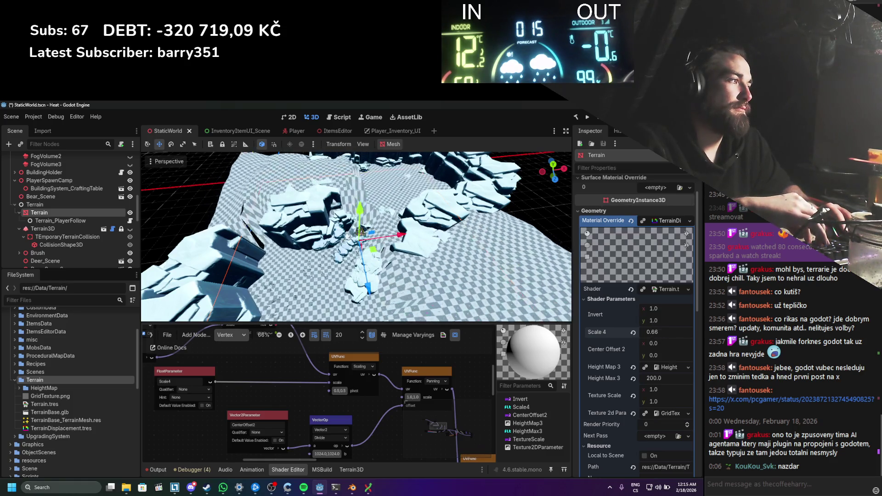
click(658, 332)
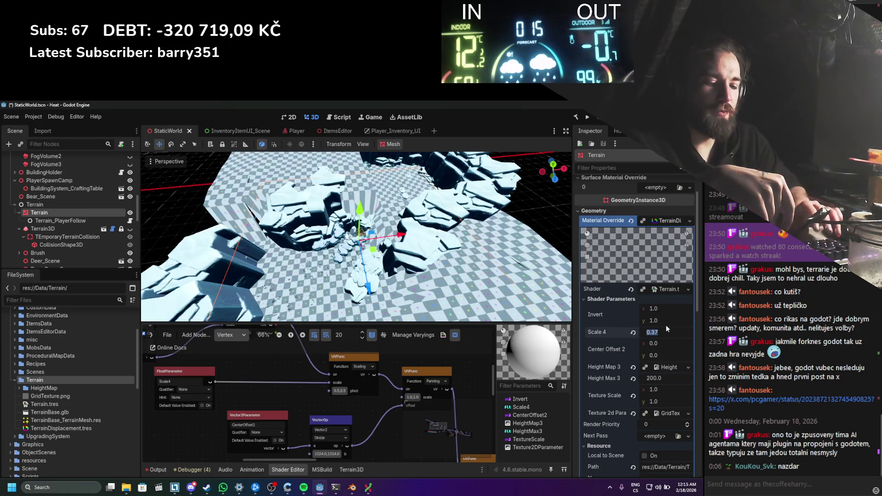
text(.2)
key(Return)
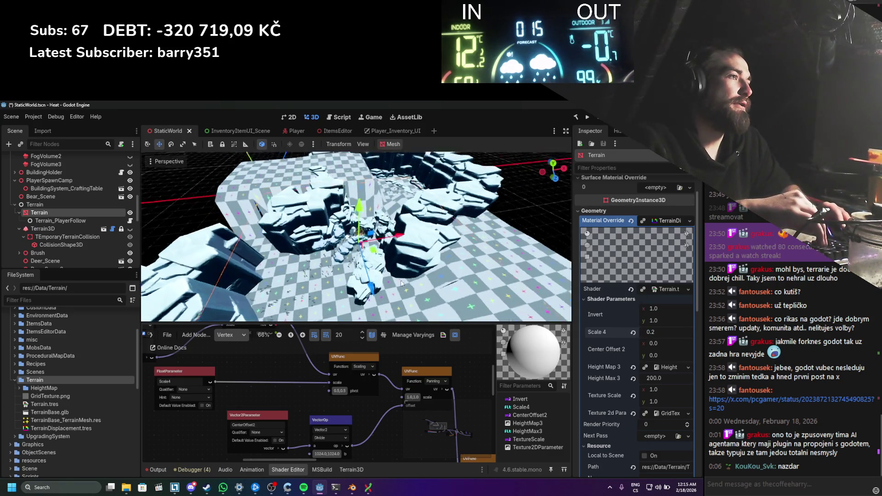
drag(416, 239, 466, 285)
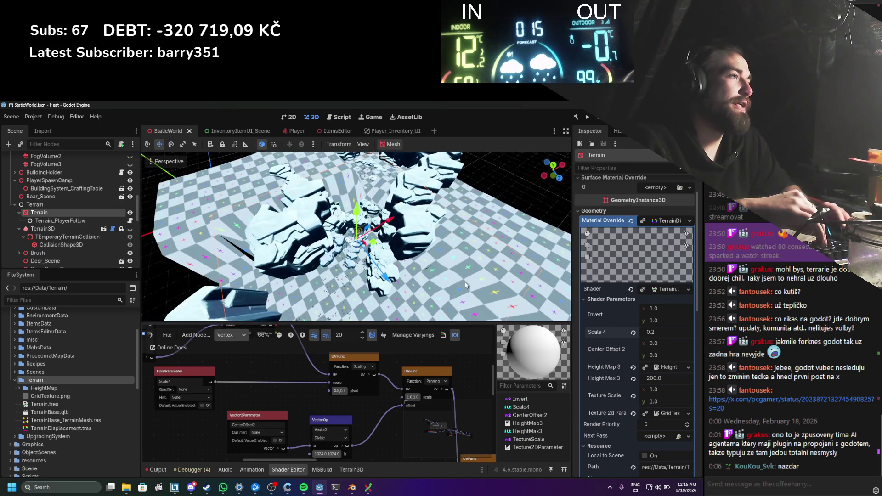
scroll(645, 332, down, 15)
text(1)
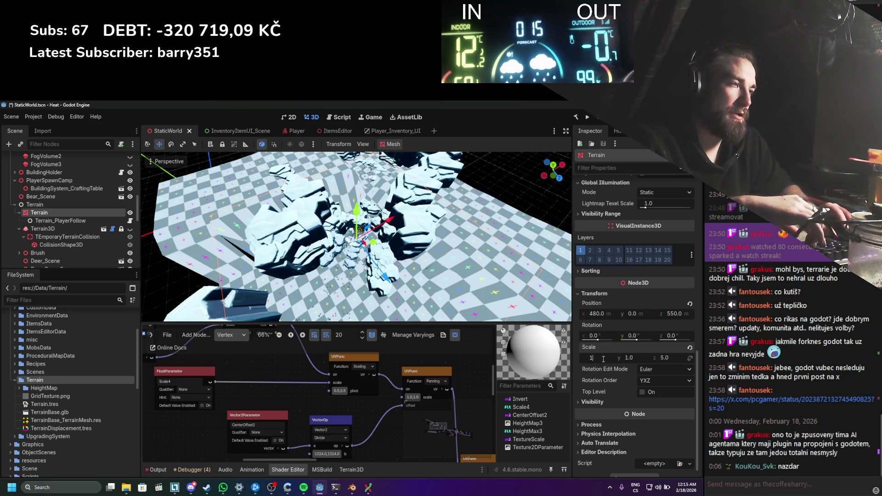
Step: Set the Terrain node's X and Z scale to 1.0 and save the scene
key(Return)
click(664, 358)
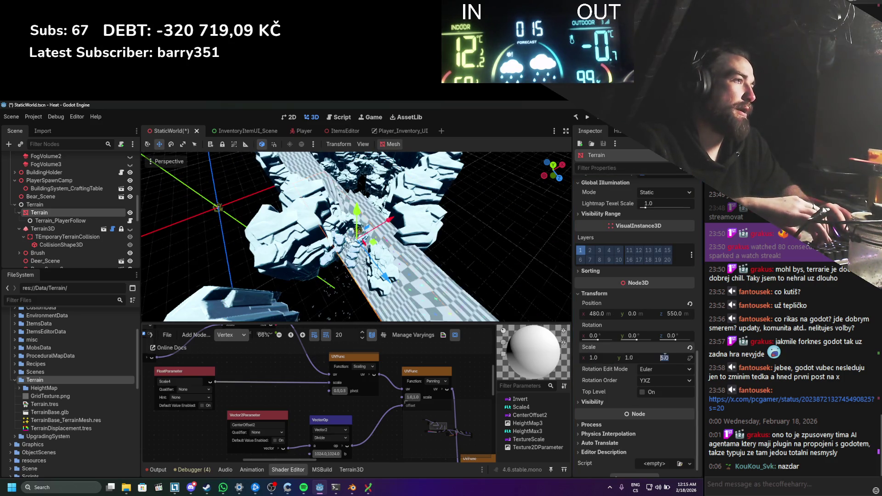
text(1)
key(Return)
scroll(380, 201, up, 5)
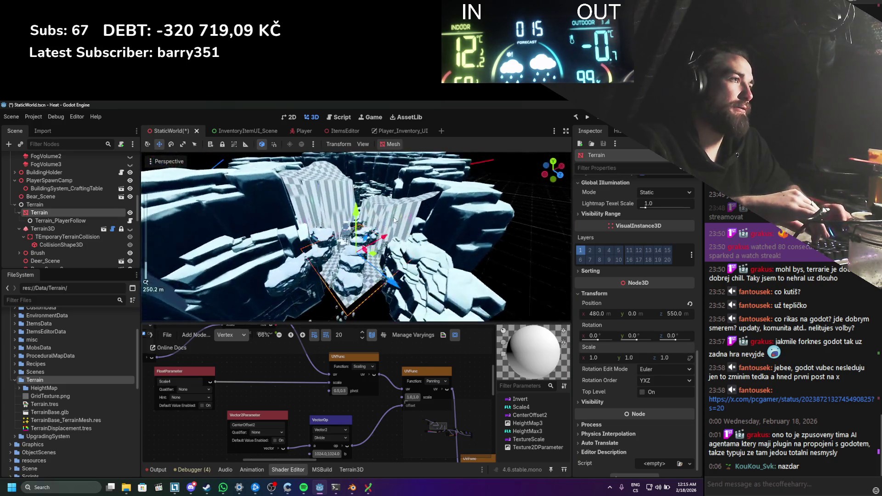
key(ctrl+s)
Step: Test dragging Center Offset 2 x and Texture Scale x, then reset them to 0 and 1.0
scroll(617, 303, down, 10)
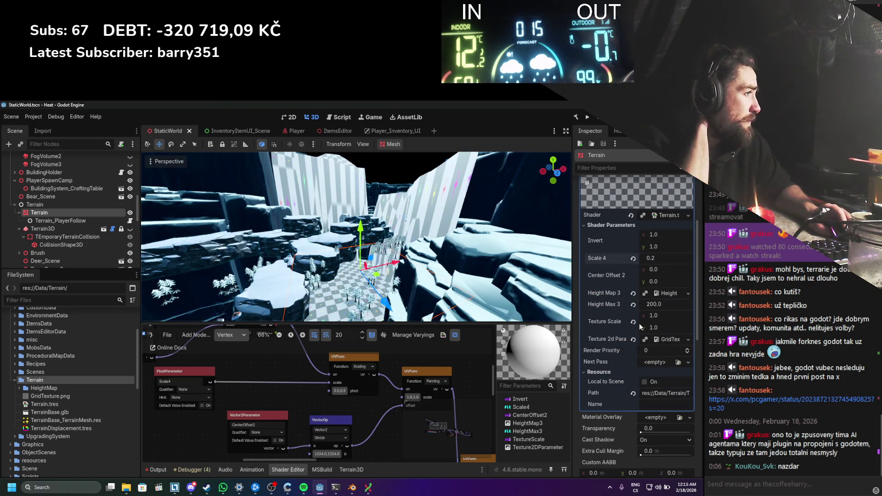
drag(662, 269, 611, 269)
text(0)
key(Return)
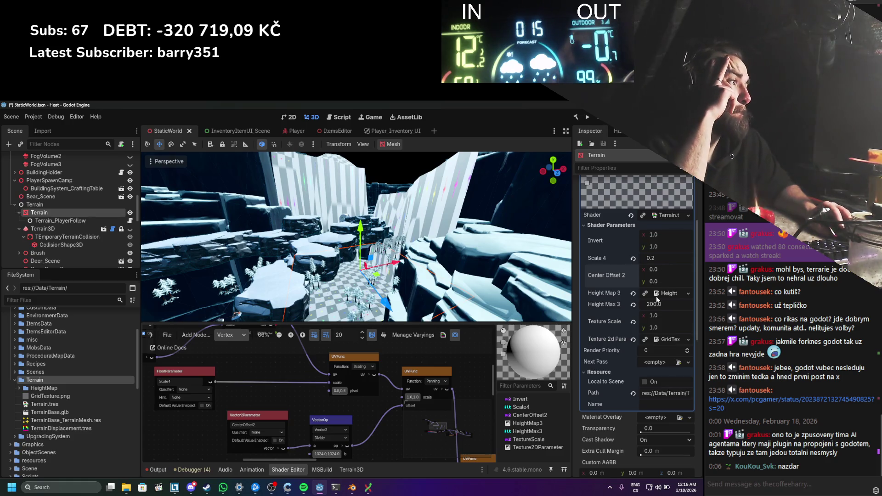
drag(661, 316, 642, 316)
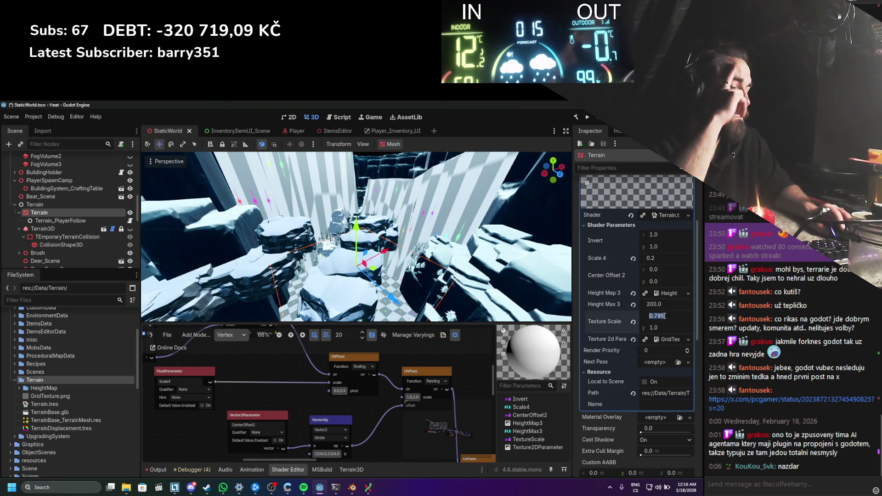
text(1)
key(Return)
Step: Switch the visual shader graph from Vertex to the Fragment stage
scroll(334, 372, down, 6)
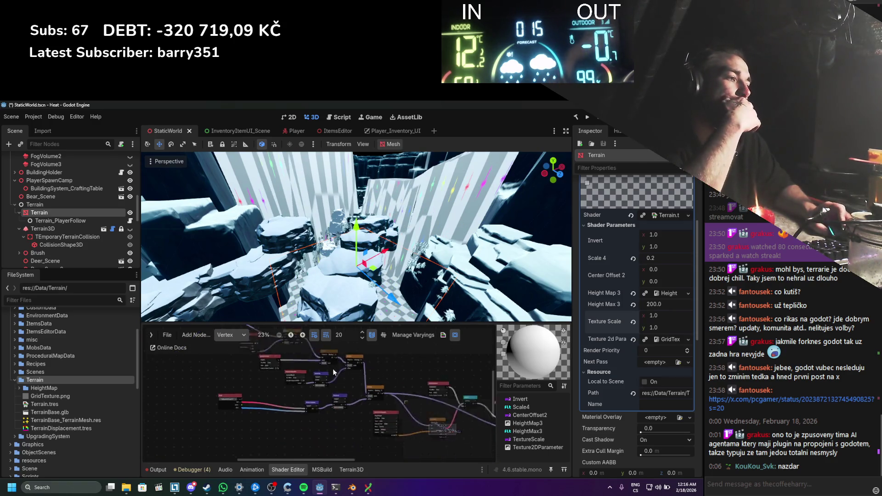
scroll(286, 382, up, 6)
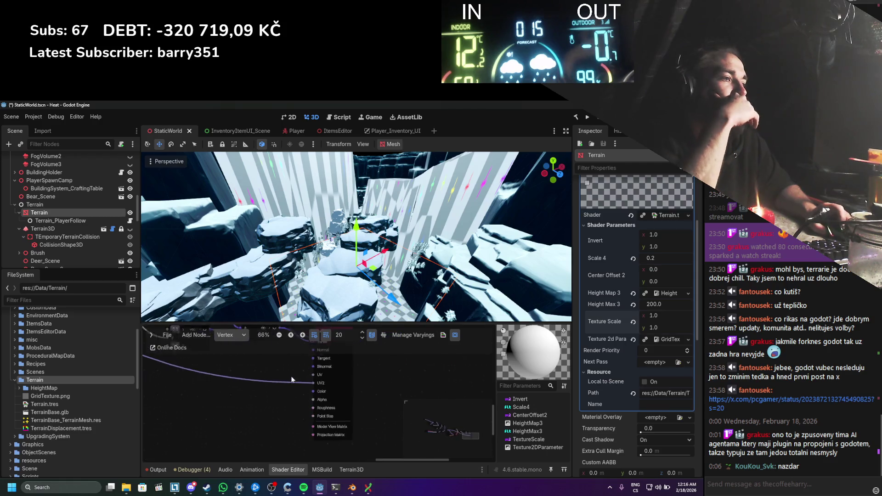
scroll(291, 376, up, 1)
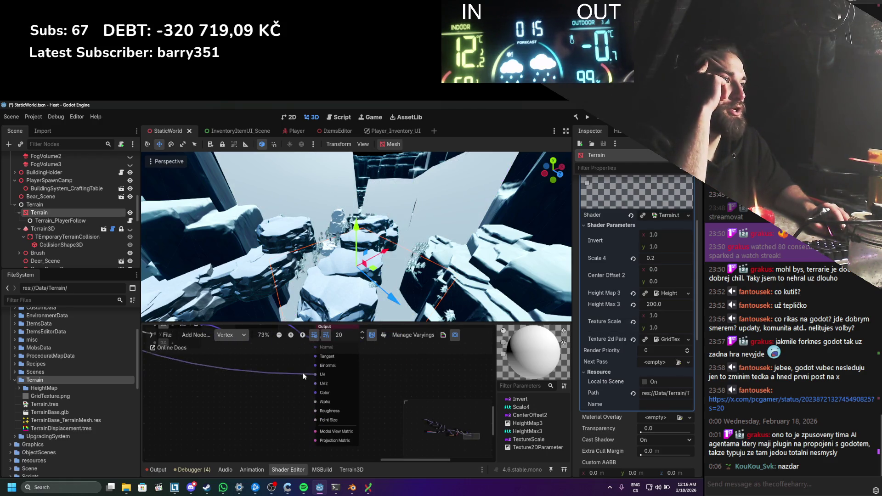
click(232, 357)
Step: Set the fragment Input node to output uv
scroll(296, 381, down, 3)
scroll(266, 374, down, 1)
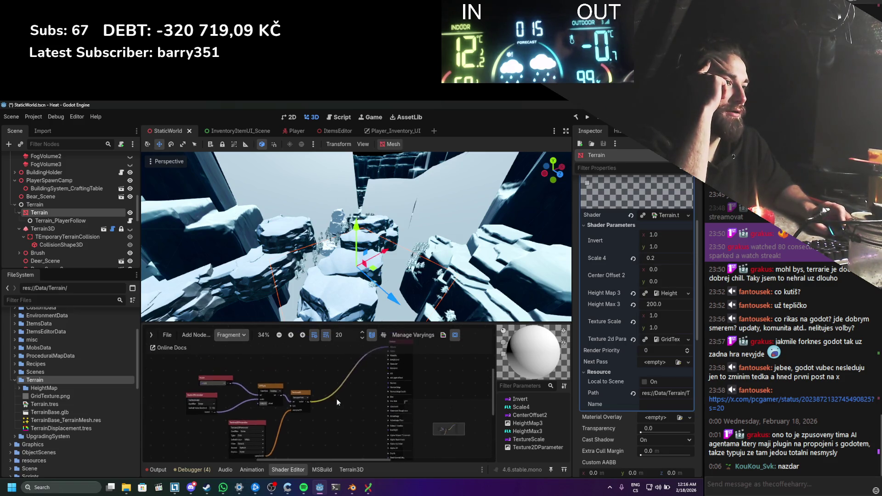
click(216, 399)
click(214, 403)
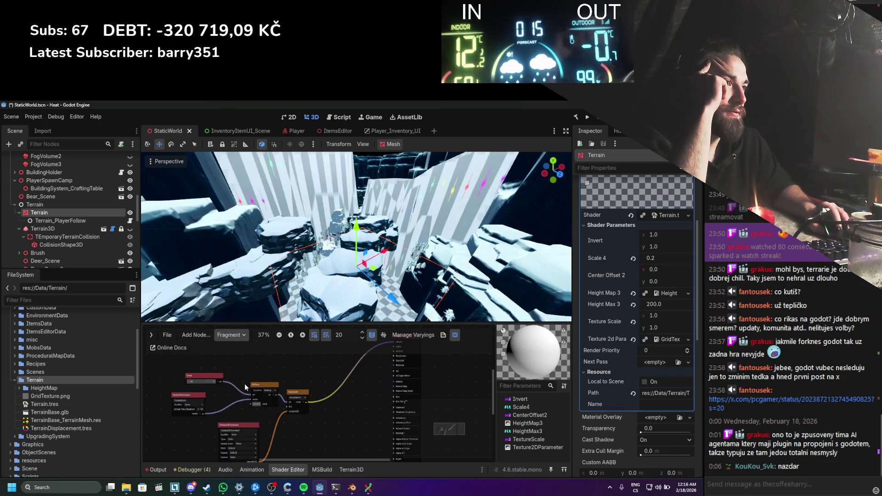
scroll(357, 275, down, 5)
scroll(307, 305, up, 5)
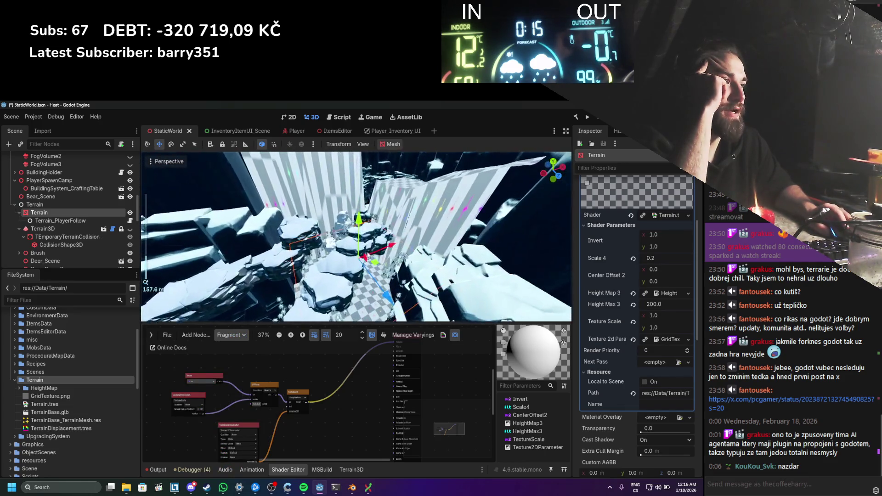
scroll(368, 256, up, 2)
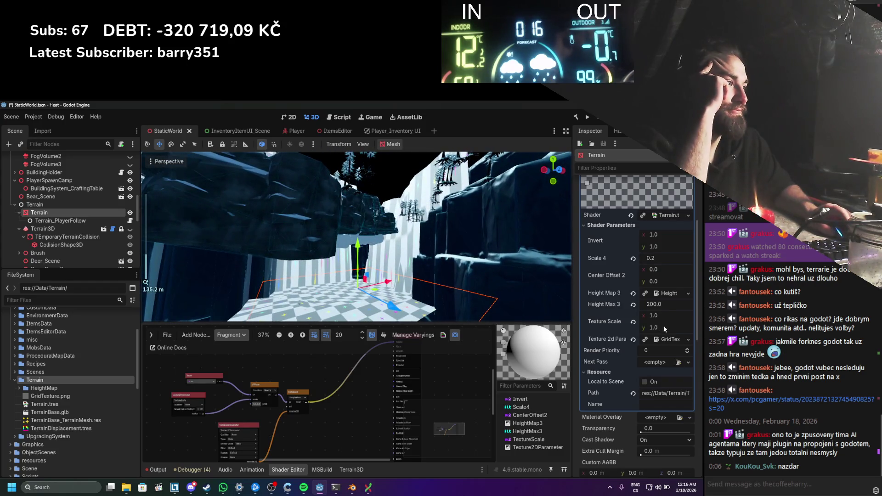
Step: Set Height Max 3 to 200 and Center Offset 2 to -51, -51, then orbit the terrain
drag(655, 305, 658, 304)
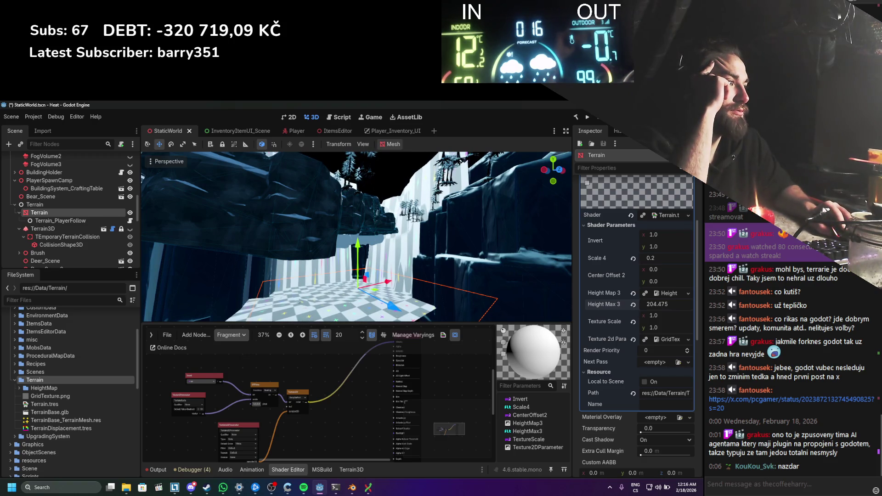
click(662, 304)
text(200)
click(665, 269)
text(1)
key(Return)
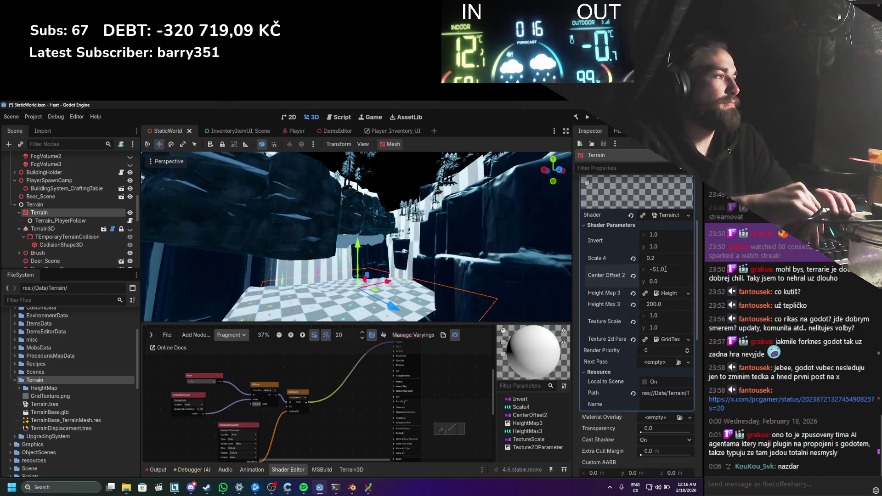
text(-51)
key(Return)
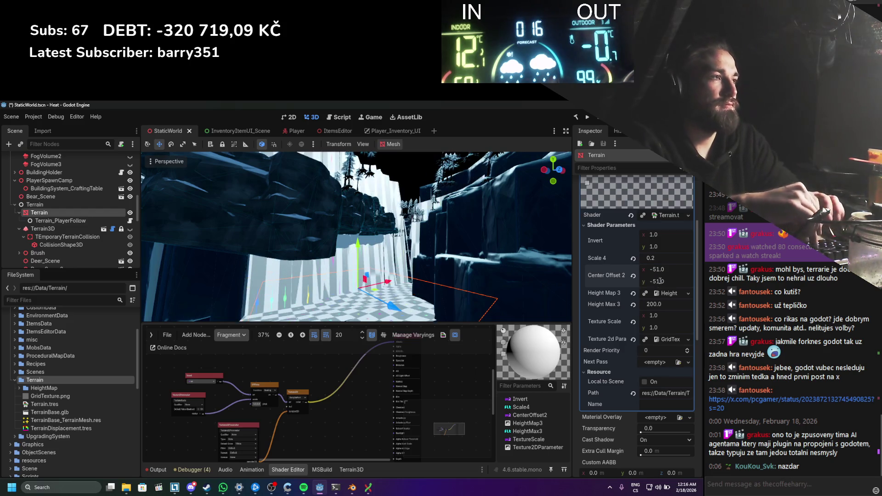
scroll(378, 227, down, 2)
scroll(377, 227, down, 8)
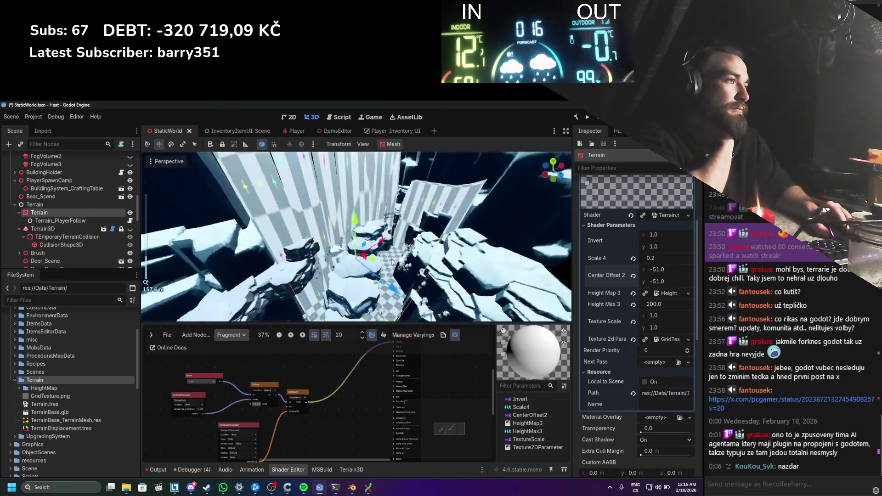
drag(381, 272, 386, 274)
scroll(387, 261, up, 2)
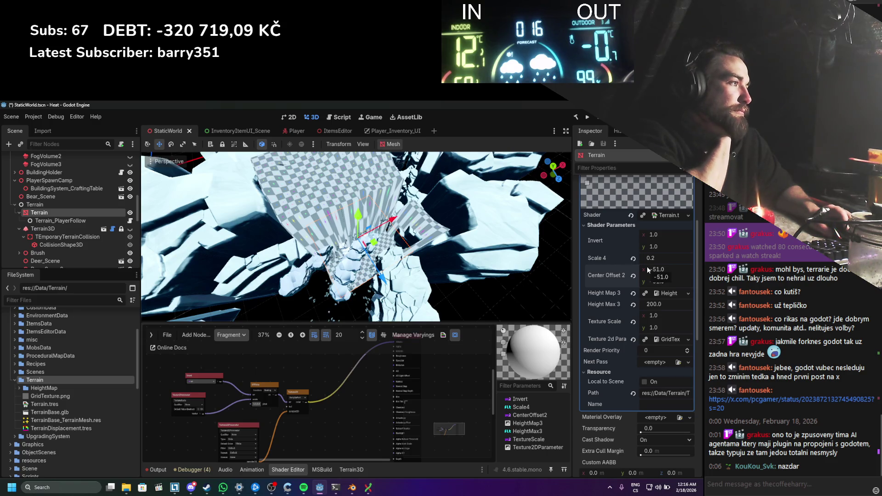
Step: Flip the terrain by setting Invert x and y to -1.0
click(658, 249)
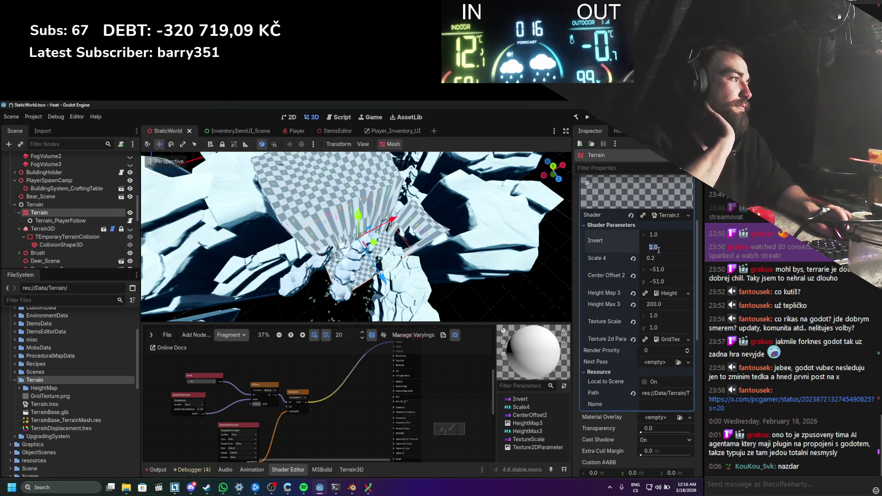
text(-1)
key(Return)
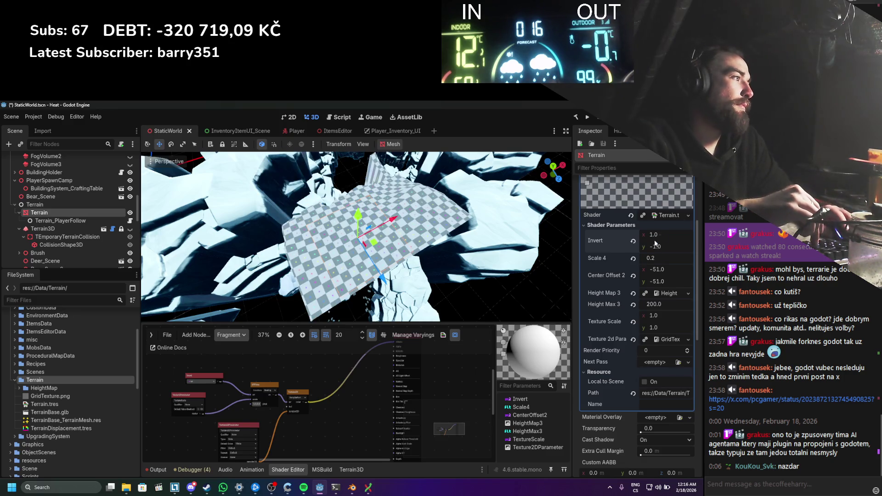
text(-1)
key(Return)
mouse_move(507, 155)
mouse_down()
mouse_move(433, 211)
mouse_move(691, 239)
mouse_up()
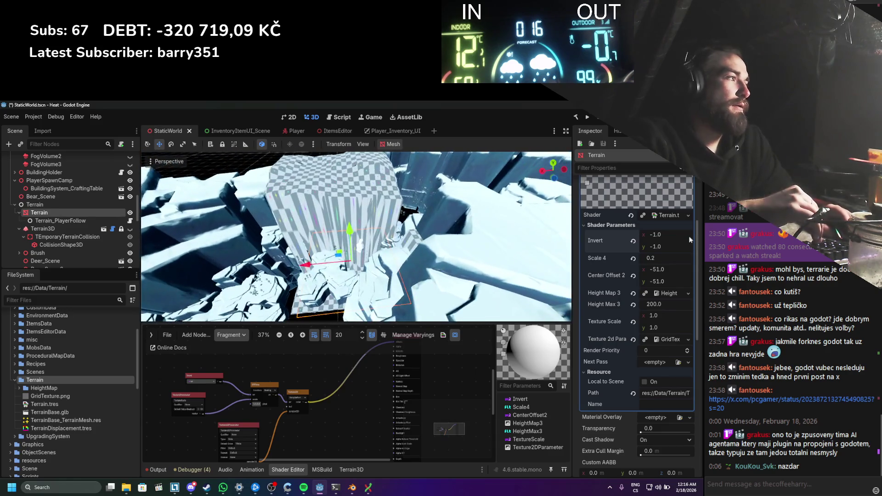
Step: Restore both Invert values to 1.0 and start launching Firefox from system search
text(1)
key(Return)
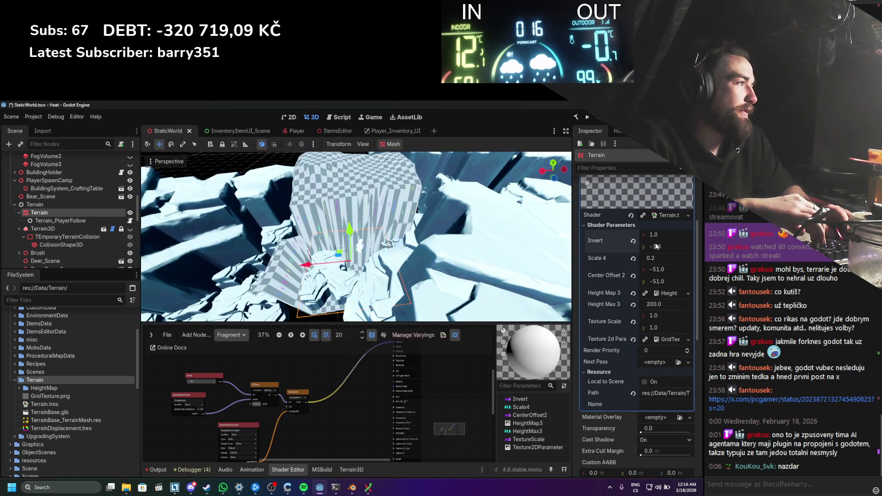
click(657, 247)
text(1)
key(Return)
mouse_move(349, 230)
mouse_down()
mouse_move(368, 246)
mouse_move(363, 266)
mouse_up()
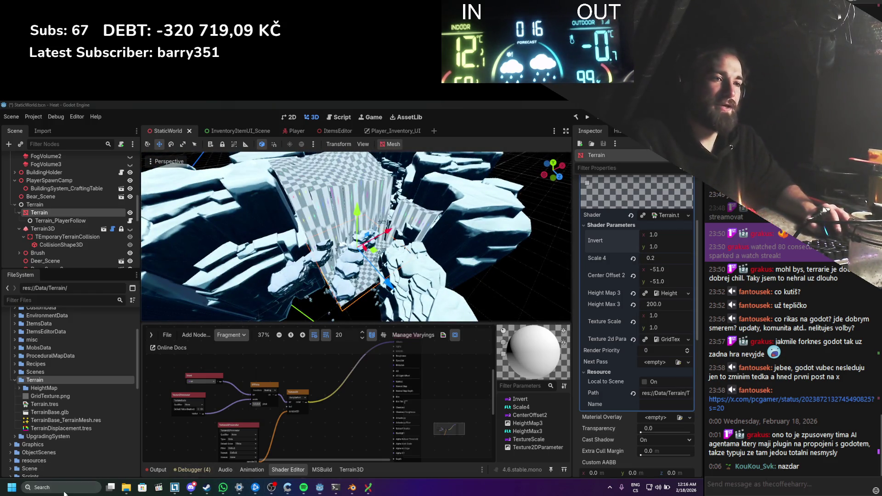
click(65, 490)
text(mo)
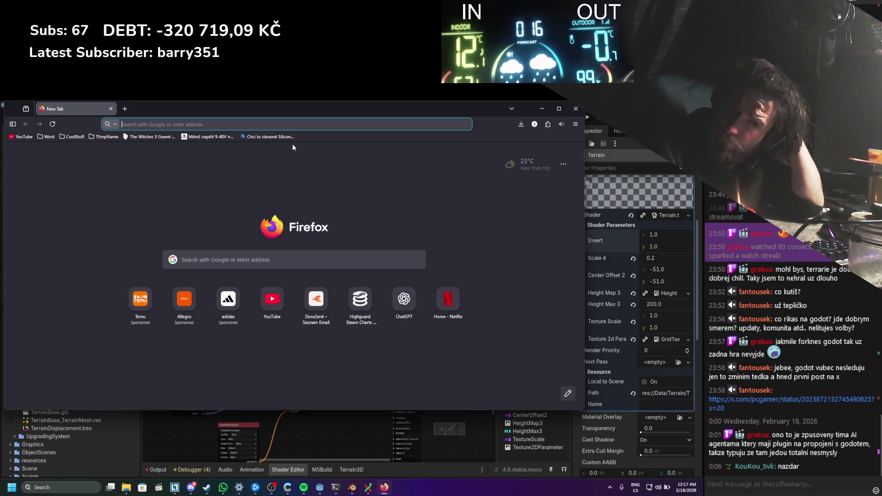
Step: Search Google for 'terrain sample shader', browse the results, then minimise Firefox
text(terrain sampl)
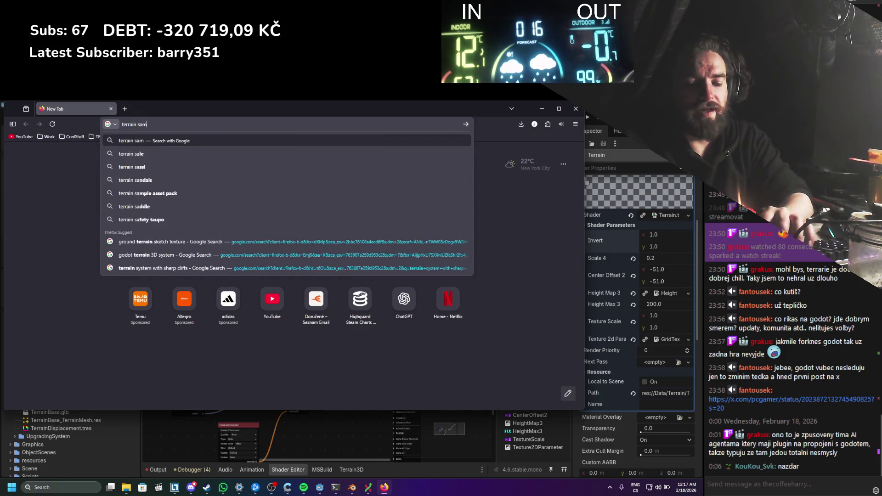
text(e shader)
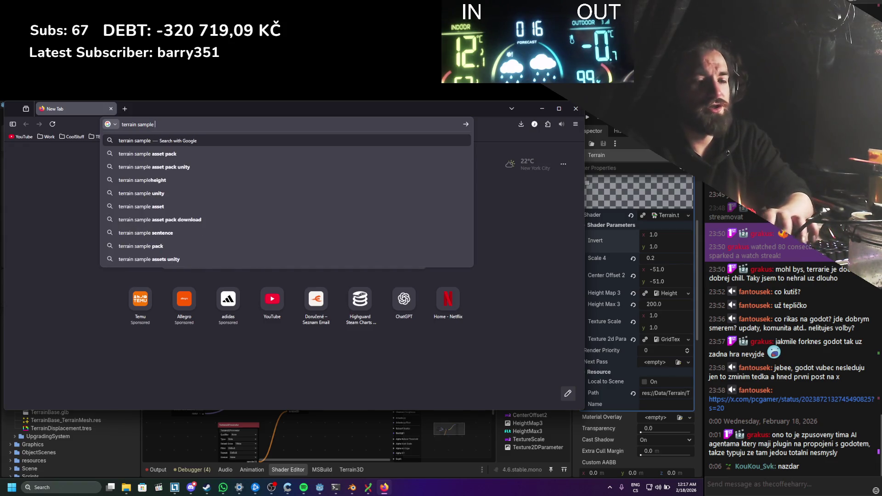
key(Return)
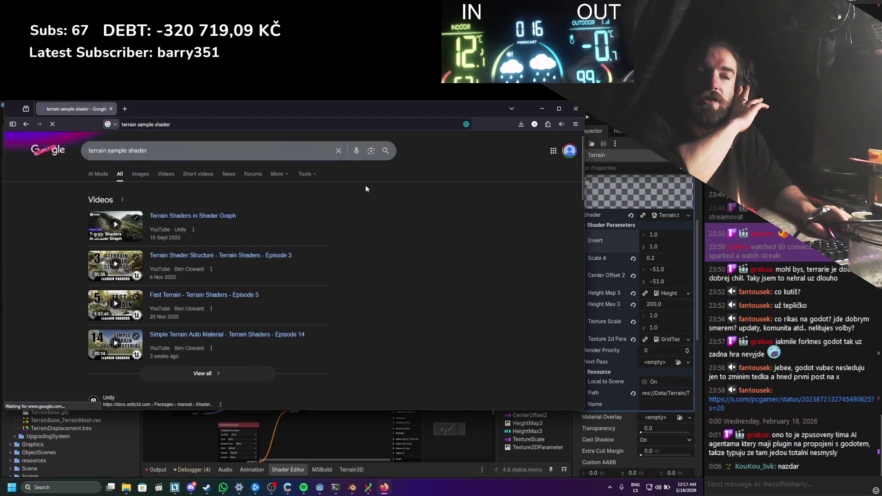
scroll(334, 191, down, 1)
scroll(333, 191, down, 3)
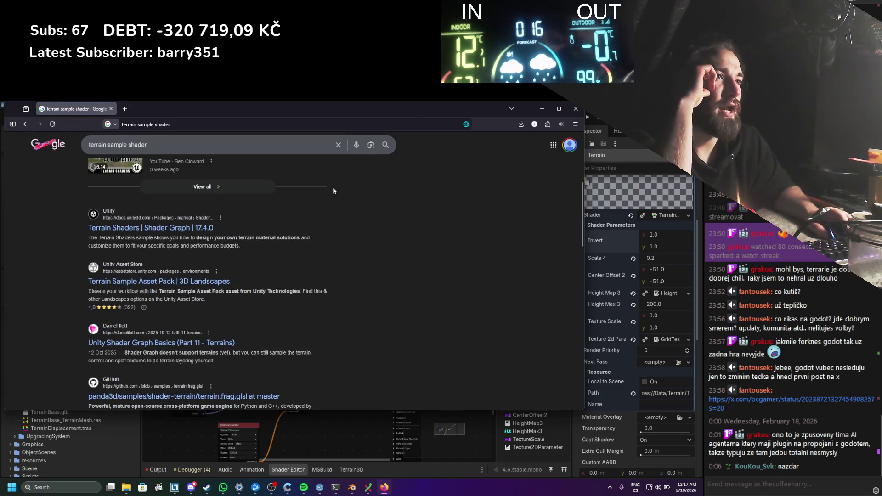
scroll(333, 191, down, 3)
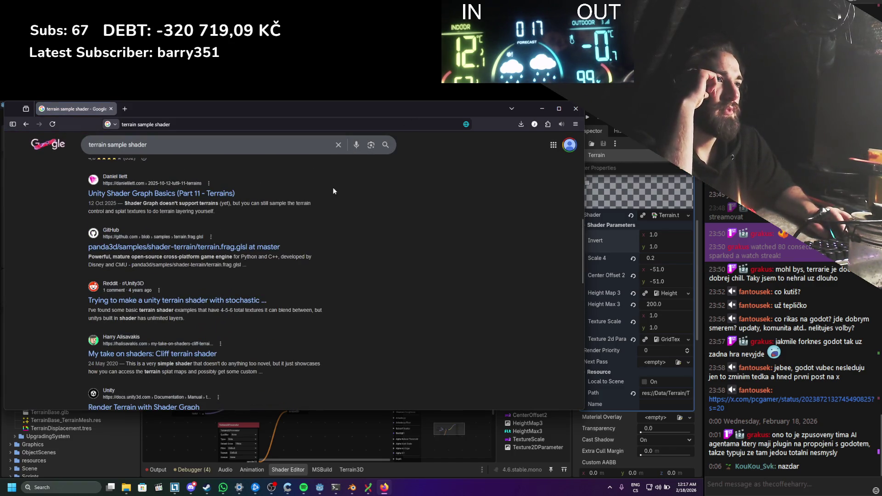
scroll(238, 248, down, 1)
scroll(270, 284, down, 1)
scroll(270, 284, down, 4)
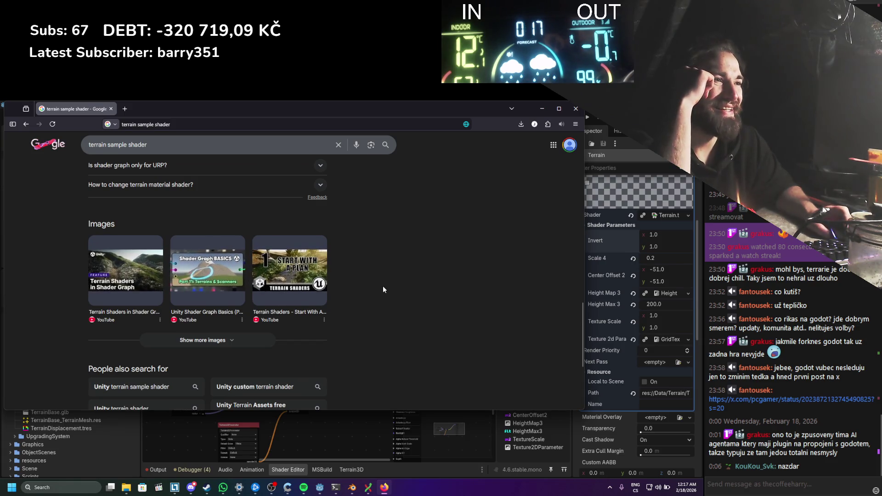
scroll(384, 289, down, 3)
scroll(383, 289, up, 5)
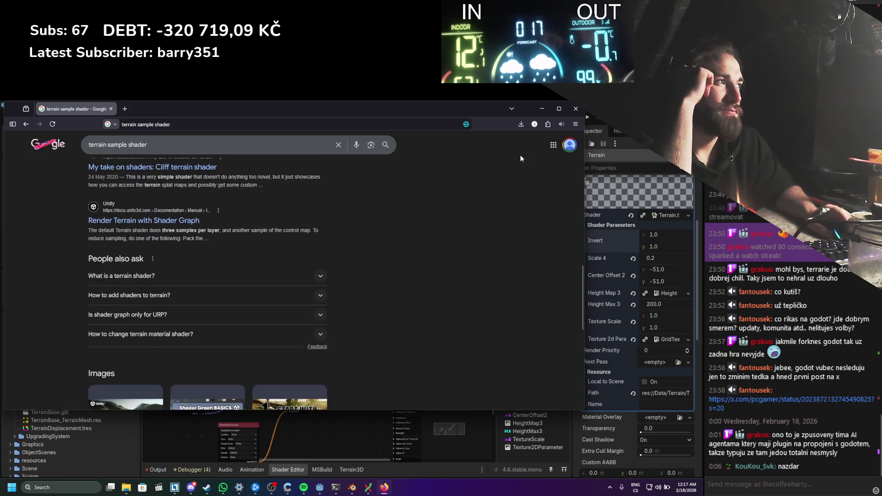
click(542, 111)
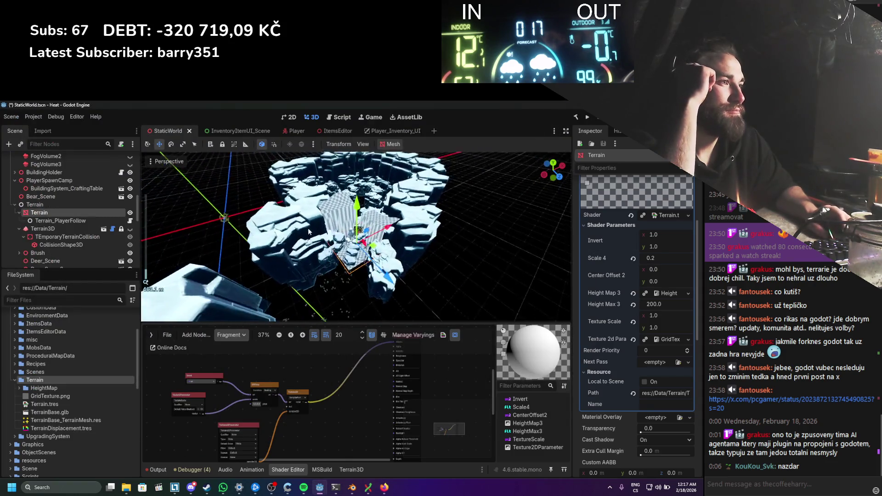
Step: Scale the Terrain node to 5 on X and Z
scroll(306, 272, down, 8)
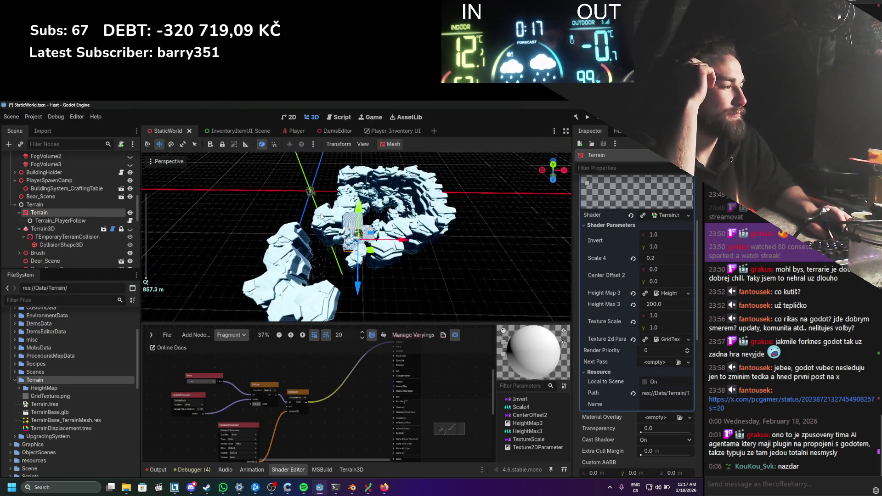
scroll(321, 216, down, 2)
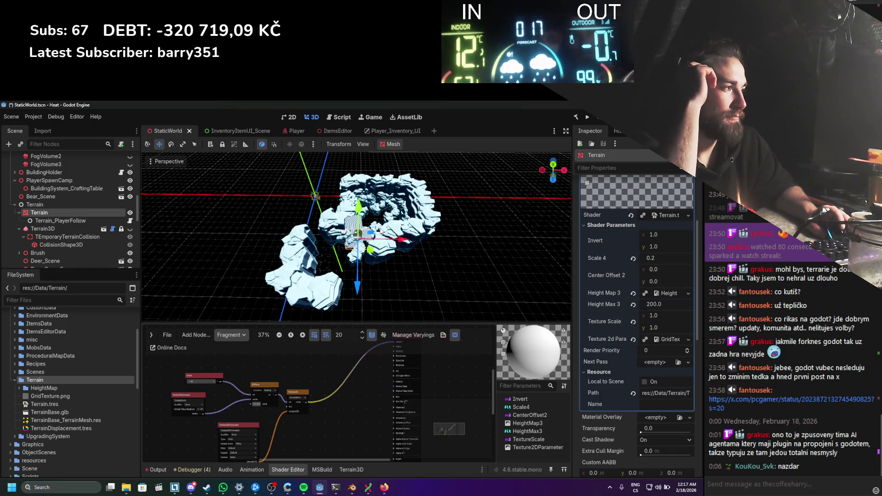
scroll(654, 282, down, 5)
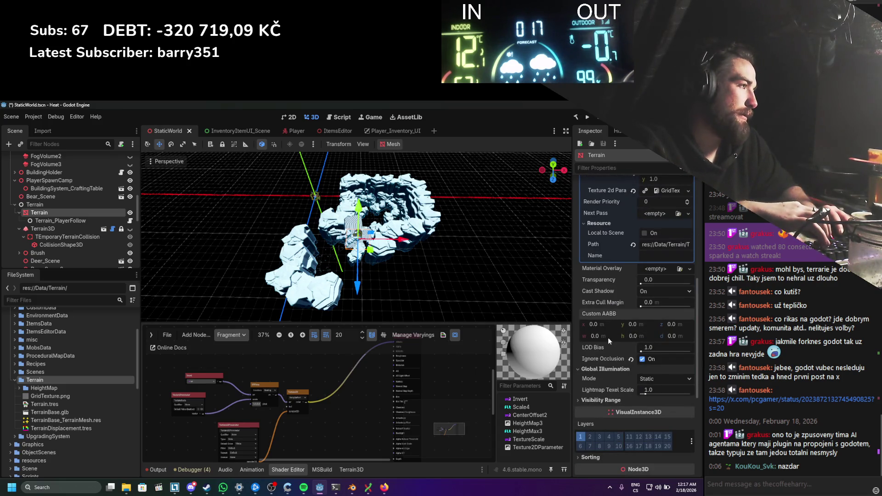
scroll(627, 403, down, 6)
click(593, 358)
text(550.0)
key(Return)
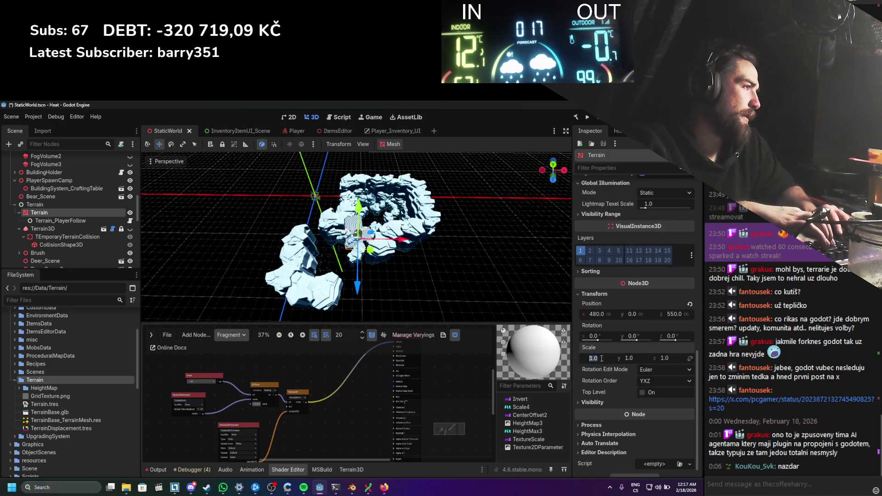
click(671, 358)
text(5)
key(Return)
Step: Set the Scale 4 shader parameter to 1 and save the scene
scroll(643, 279, up, 12)
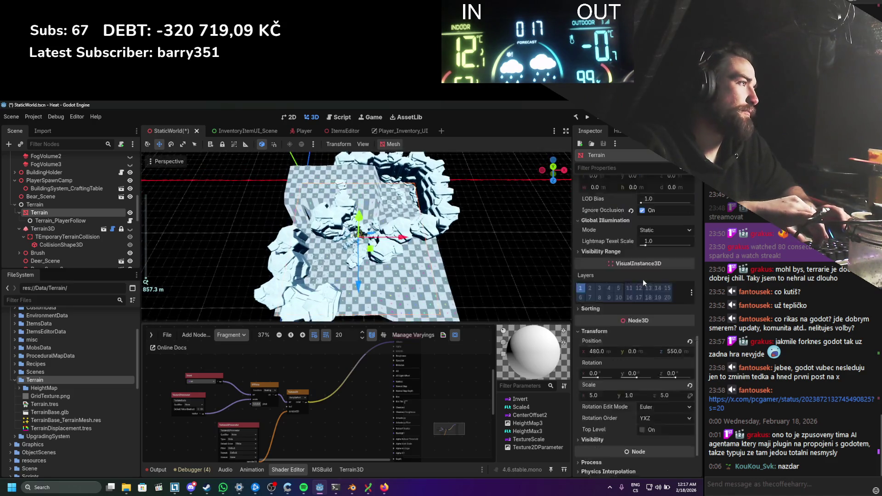
click(655, 297)
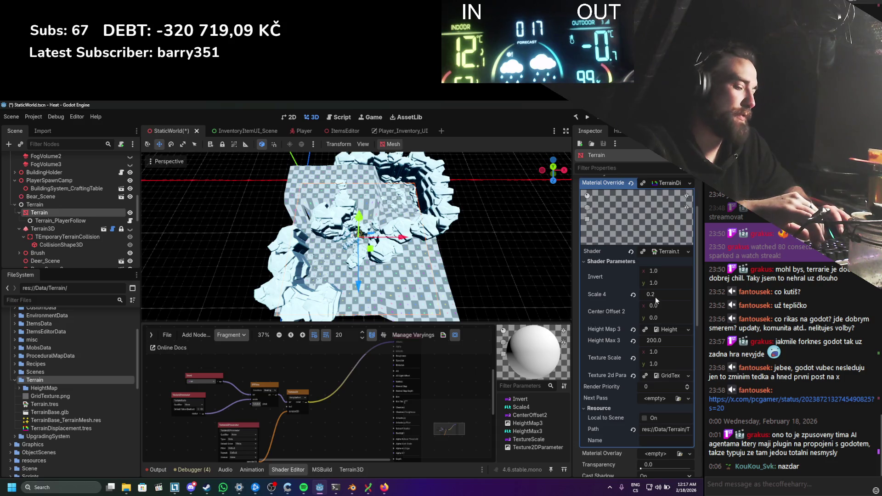
text(1)
key(Return)
key(ctrl+s)
drag(450, 198, 372, 321)
Step: Zoom and pan around the terrain shader's vertex graph to inspect its nodes
scroll(345, 395, down, 3)
scroll(346, 383, up, 5)
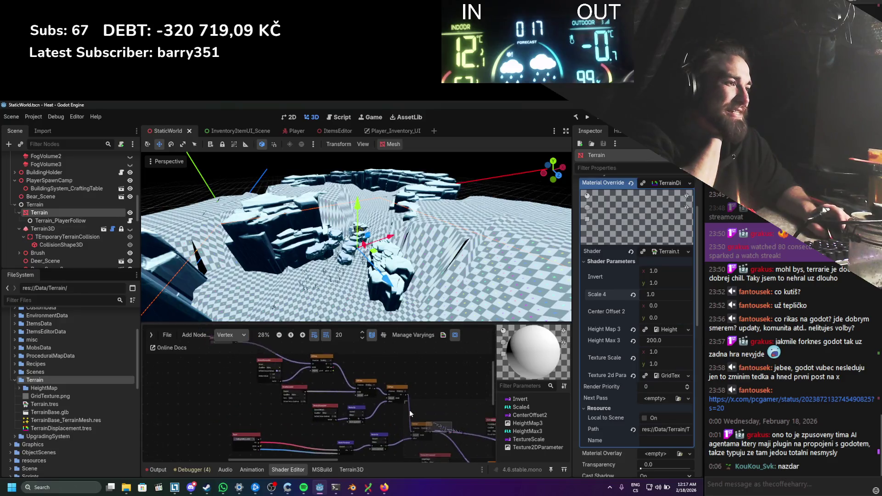
scroll(377, 415, down, 2)
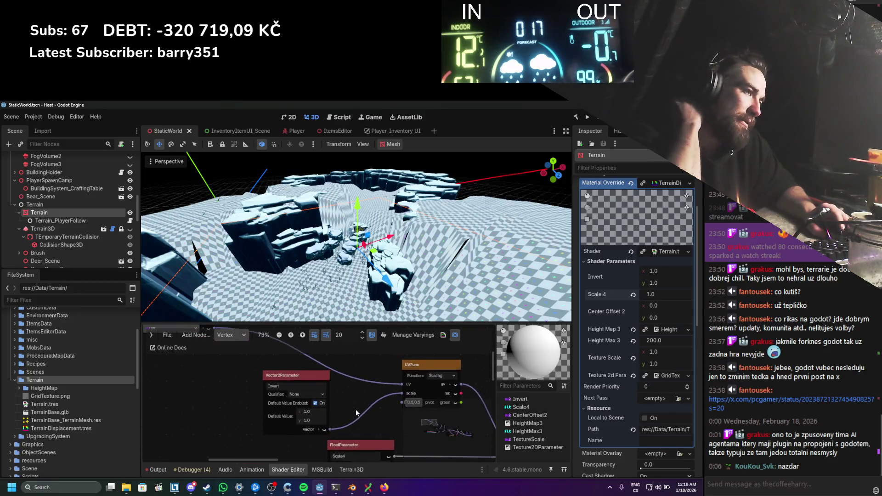
scroll(347, 408, up, 2)
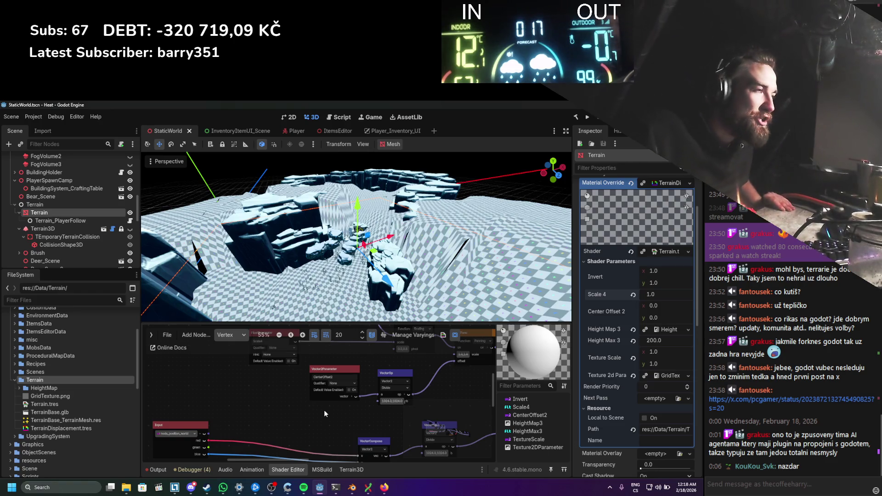
scroll(322, 239, up, 5)
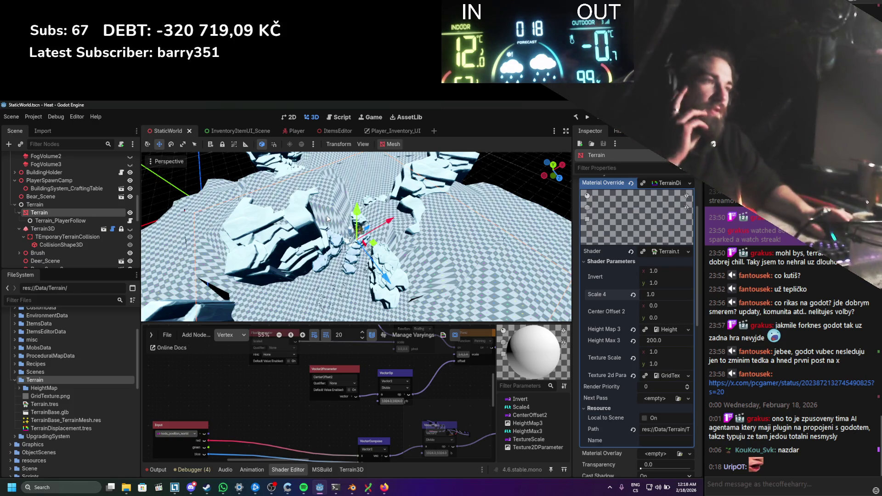
scroll(328, 219, down, 5)
scroll(478, 204, up, 8)
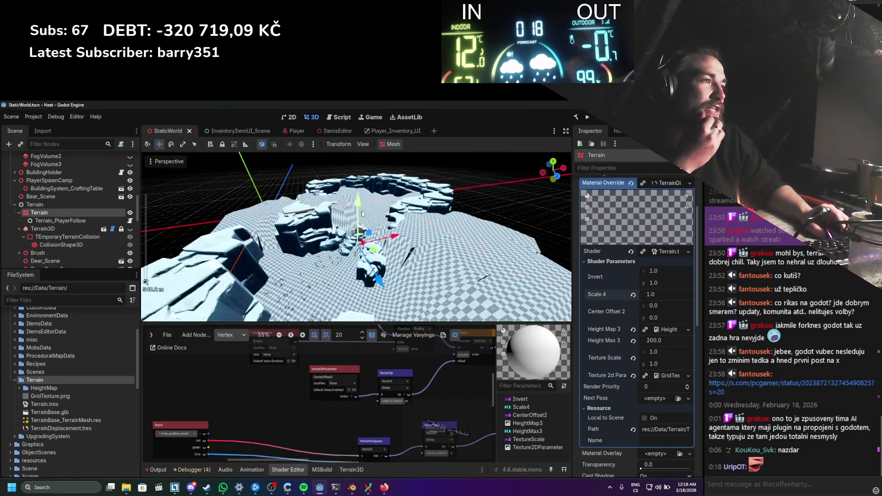
scroll(365, 208, up, 6)
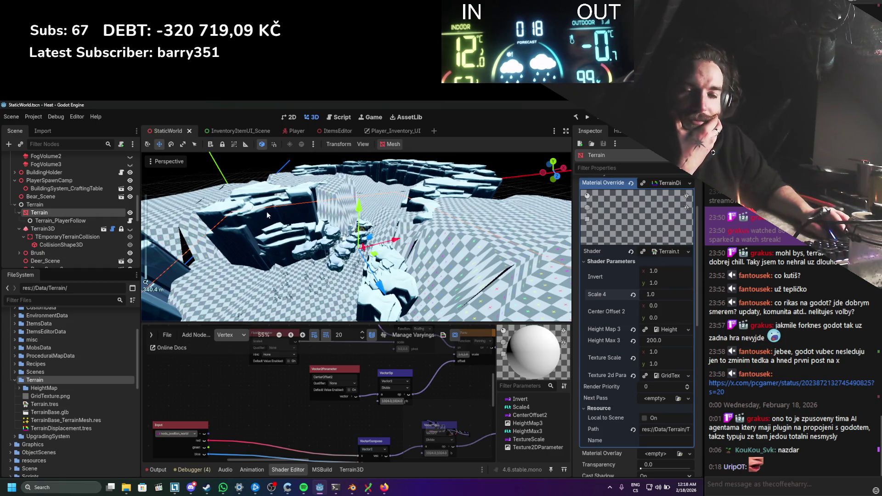
scroll(267, 210, down, 2)
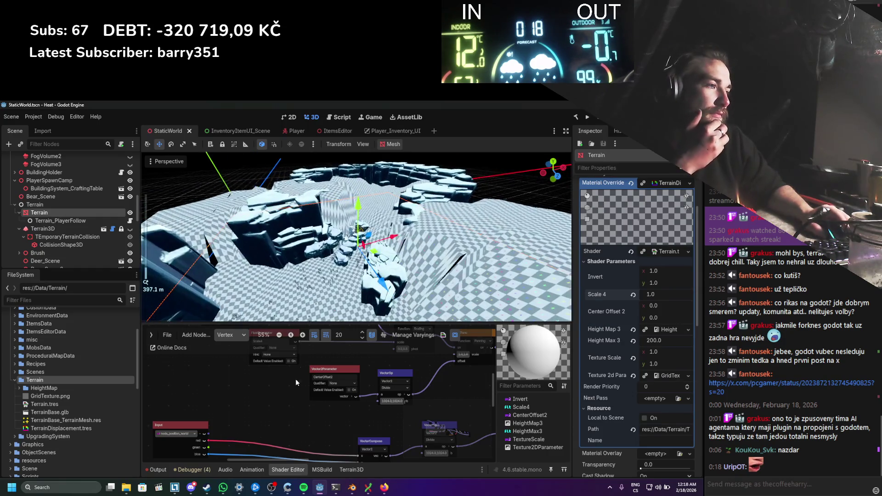
drag(285, 405, 248, 379)
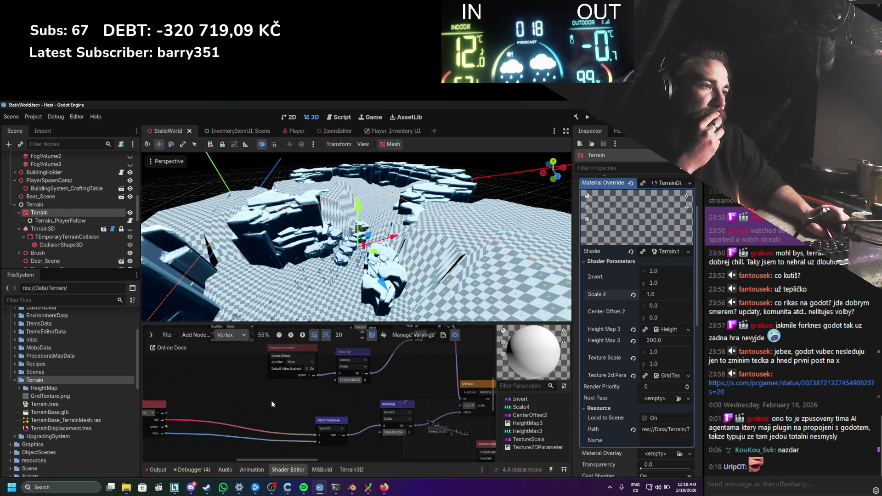
scroll(271, 402, up, 2)
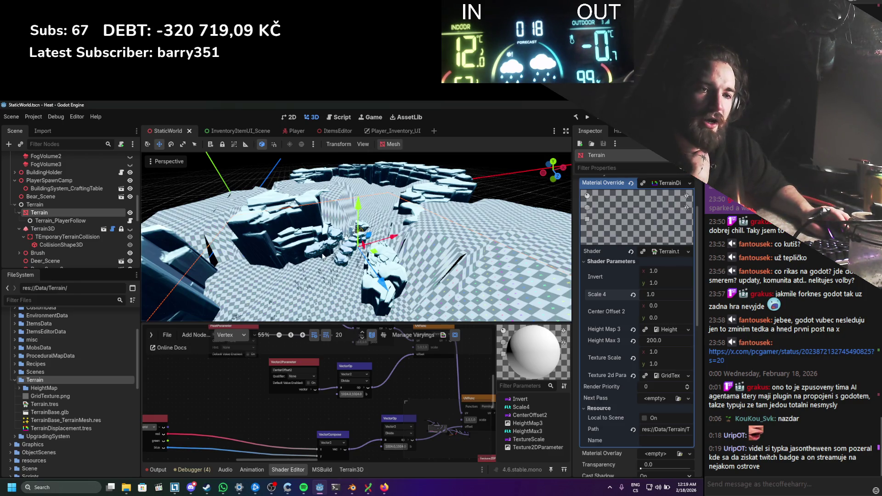
scroll(315, 238, up, 5)
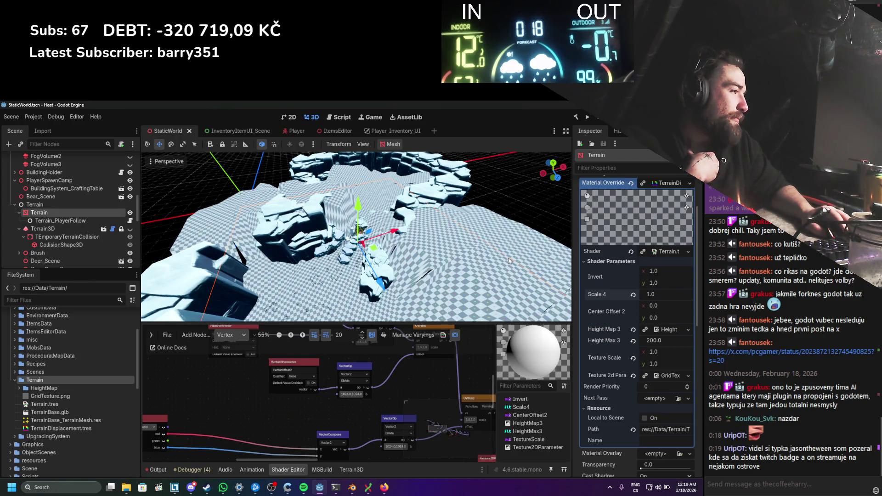
scroll(354, 235, up, 3)
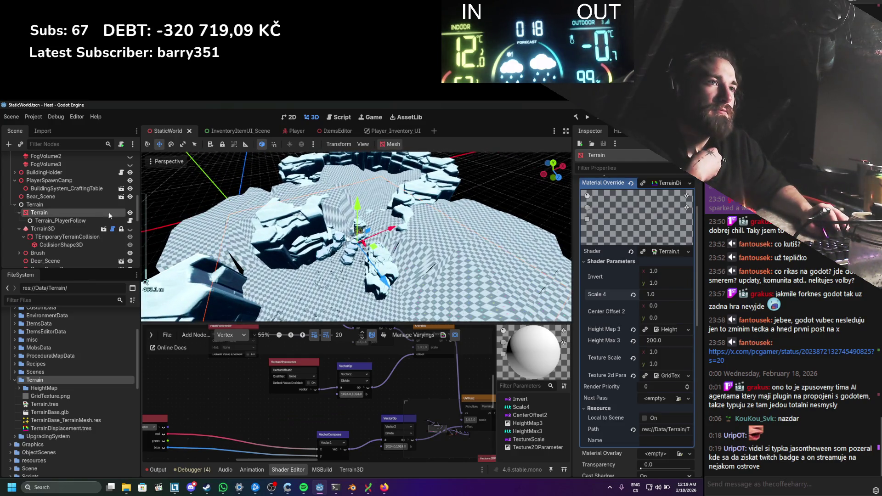
Step: Inspect Terrain_PlayerFollow's Player and Terrain links, then view low along the canyon
click(89, 218)
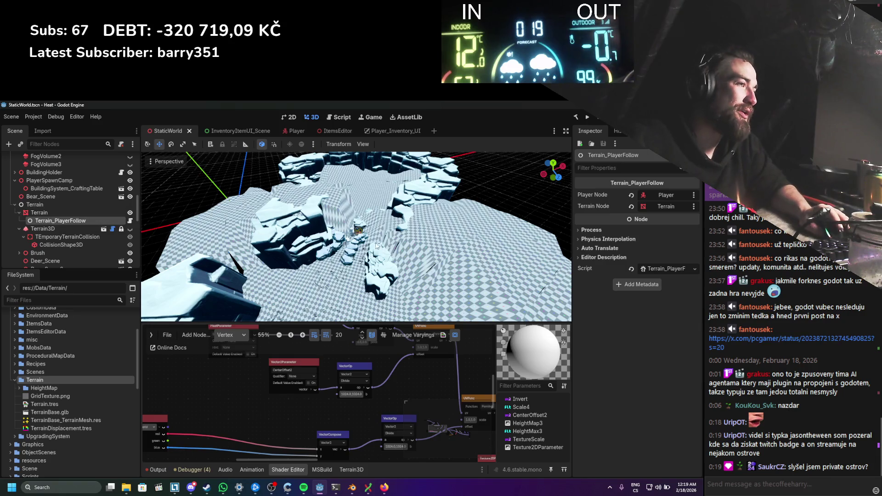
scroll(400, 249, up, 5)
mouse_move(400, 249)
mouse_down()
mouse_move(426, 216)
mouse_move(390, 250)
mouse_up()
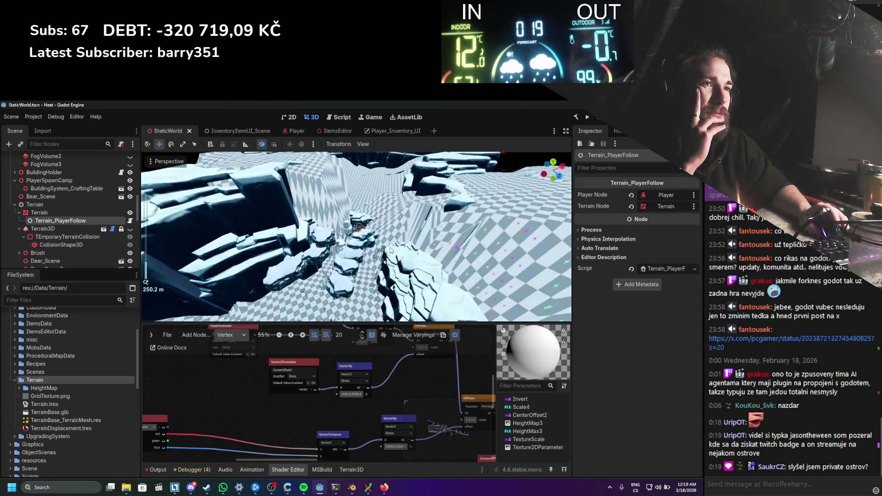
scroll(230, 414, down, 4)
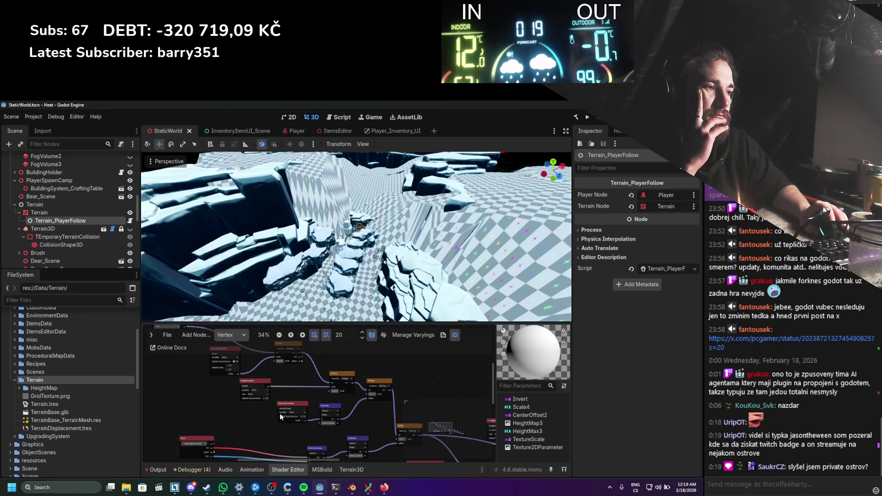
Step: In Blender, duplicate the terrain plane and enter Edit Mode on the copy
click(352, 487)
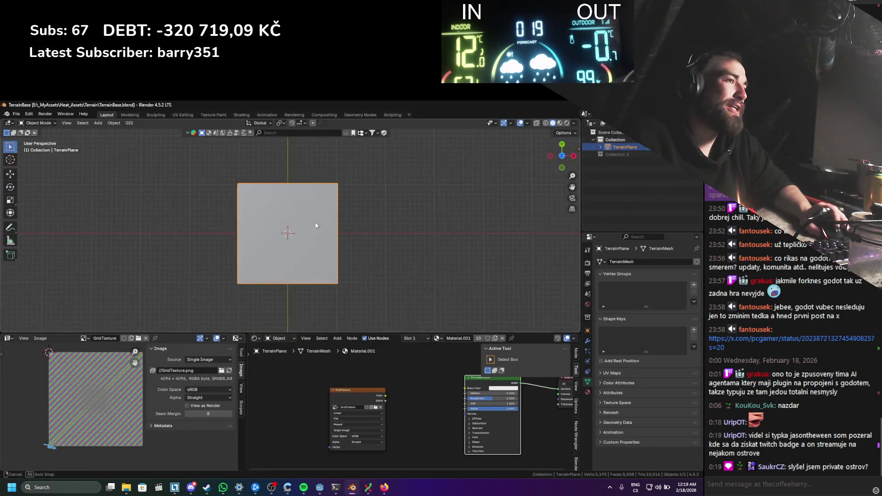
mouse_move(311, 258)
mouse_down()
mouse_move(313, 221)
mouse_move(333, 261)
mouse_move(366, 252)
mouse_up()
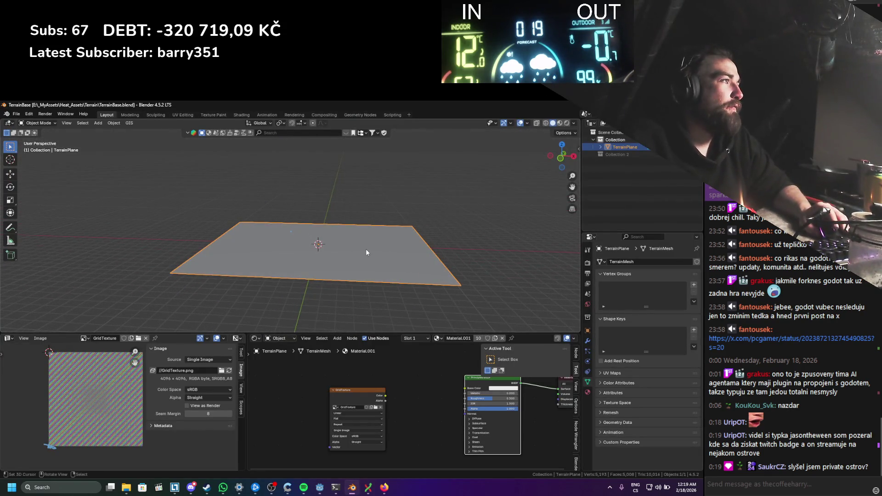
key(shift+d)
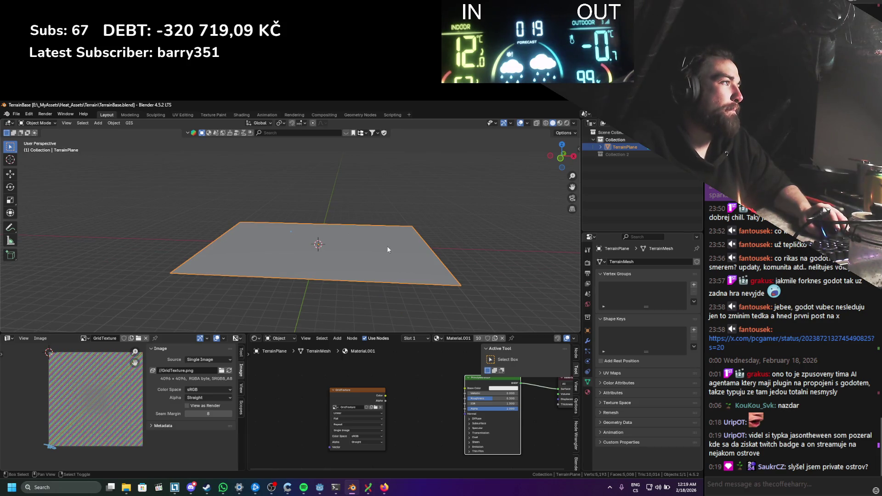
key(Tab)
mouse_move(291, 231)
mouse_down()
mouse_move(294, 216)
mouse_move(298, 244)
mouse_move(269, 262)
mouse_move(282, 232)
mouse_move(277, 200)
mouse_move(363, 216)
mouse_move(367, 184)
mouse_move(362, 216)
mouse_move(331, 266)
mouse_up()
Step: Delete the bulk of the duplicate's interior vertices
click(260, 267)
key(c)
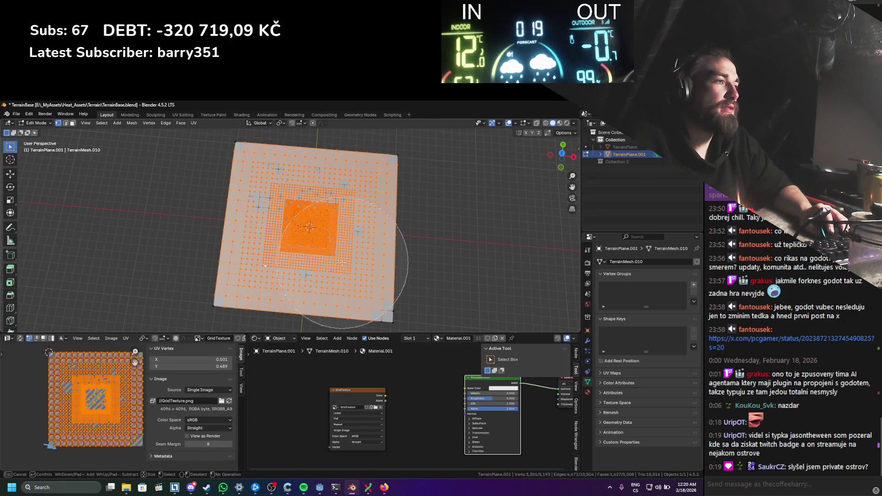
key(Escape)
key(ctrl+x)
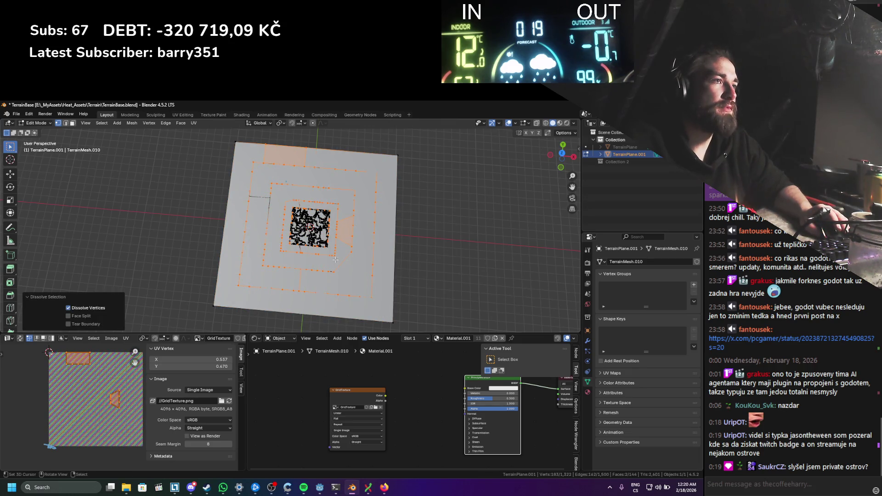
key(x)
click(283, 266)
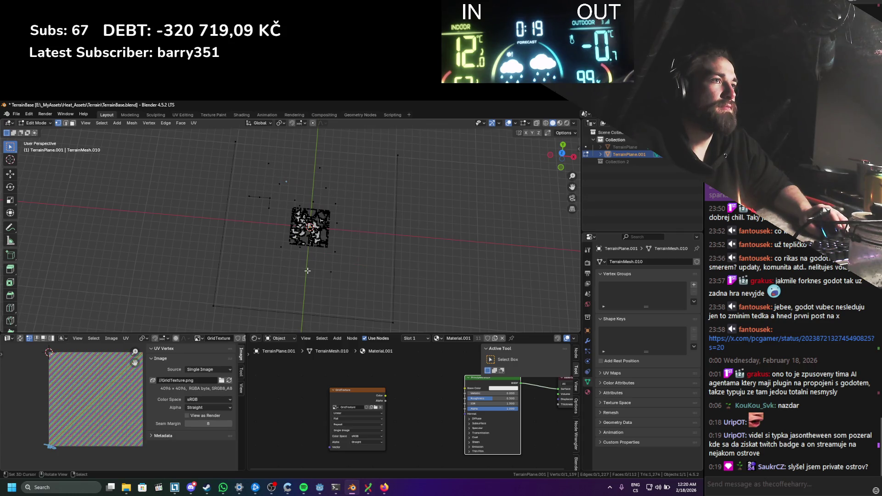
Step: Delete the remaining stray vertices, leaving only the four corners
key(c)
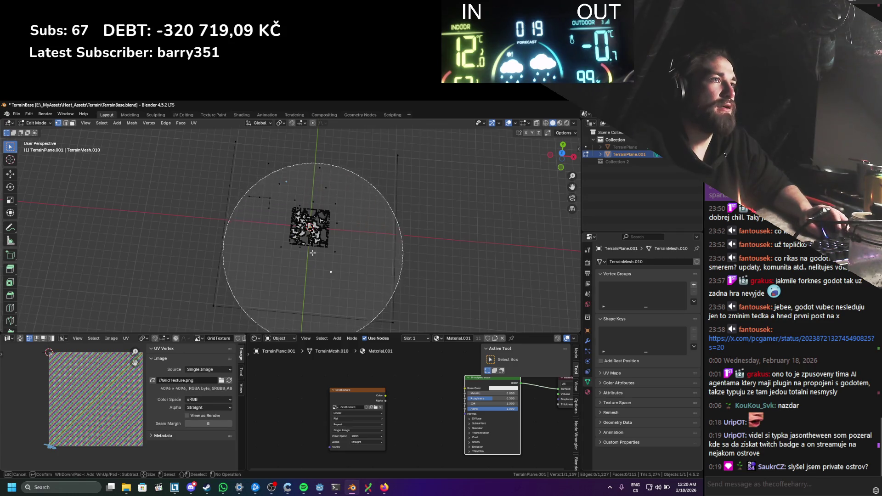
drag(315, 275, 305, 216)
key(Escape)
key(x)
click(303, 231)
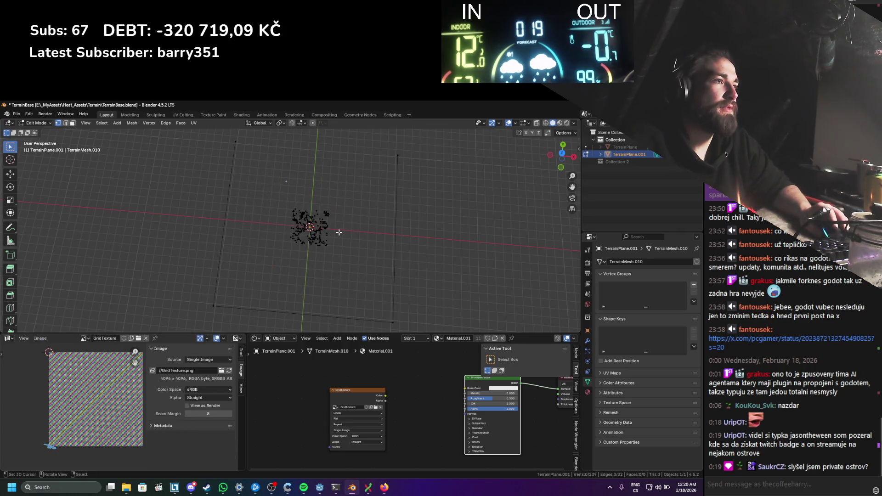
key(c)
click(324, 226)
key(Escape)
key(x)
click(317, 229)
Step: Fill the four corner vertices into a single face and save the blend file
key(a)
key(f)
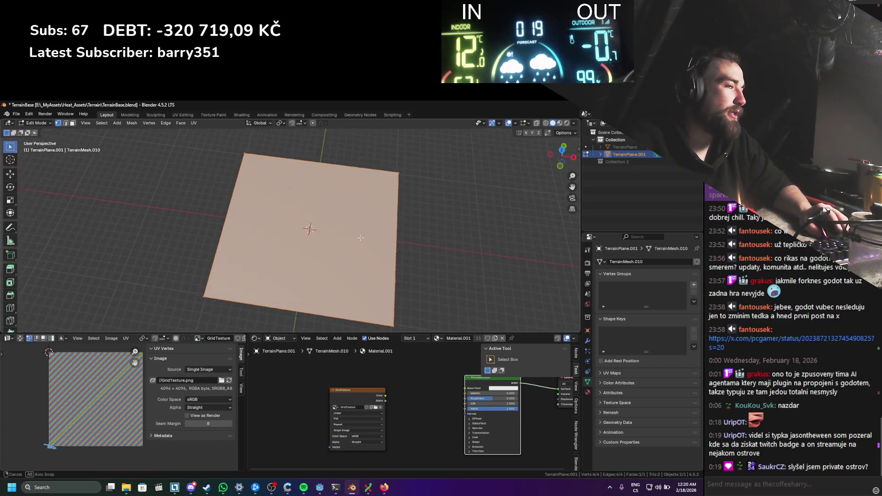
key(Tab)
key(ctrl+s)
Step: Subdivide the flat plane several times in Edit Mode
key(Tab)
right_click(370, 217)
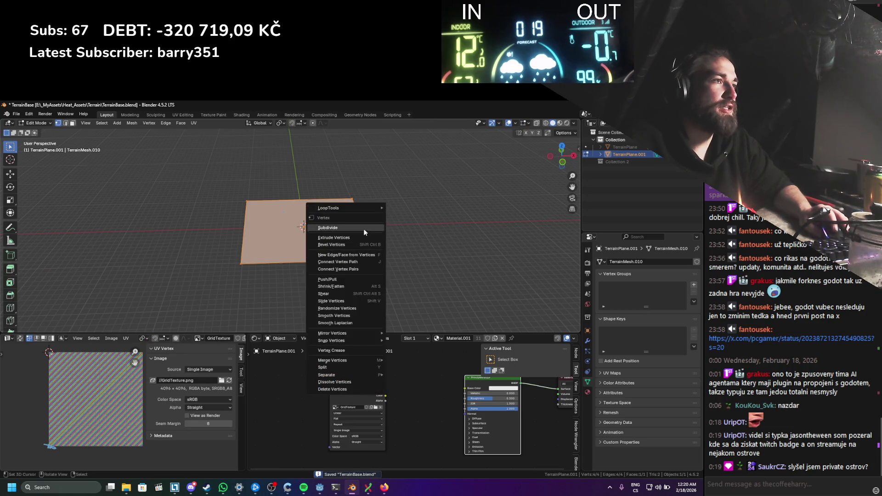
click(363, 228)
right_click(363, 228)
click(363, 227)
key(shift+r)
key(shift+r)
right_click(364, 228)
click(364, 229)
key(shift+r)
Step: Subdivide further to 262,144 faces, then save TerrainBase.blend
scroll(354, 265, up, 3)
right_click(354, 265)
click(354, 265)
scroll(367, 269, up, 1)
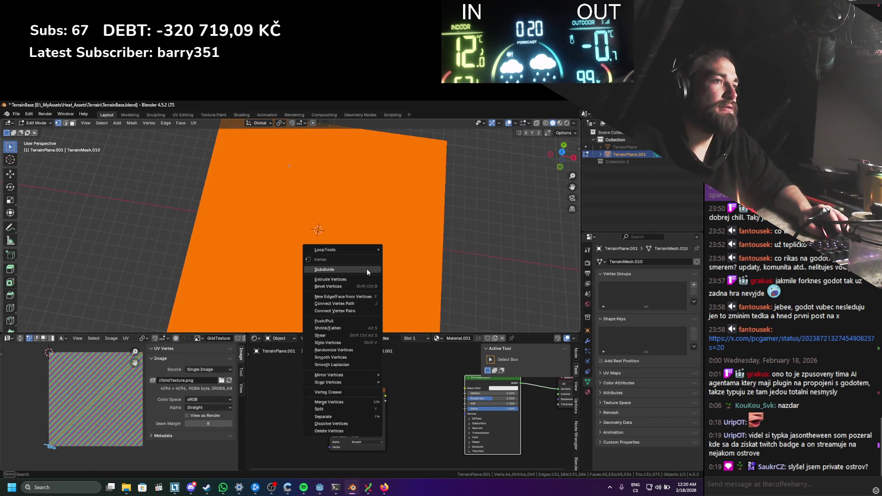
click(367, 269)
key(Tab)
scroll(358, 271, down, 5)
key(ctrl+s)
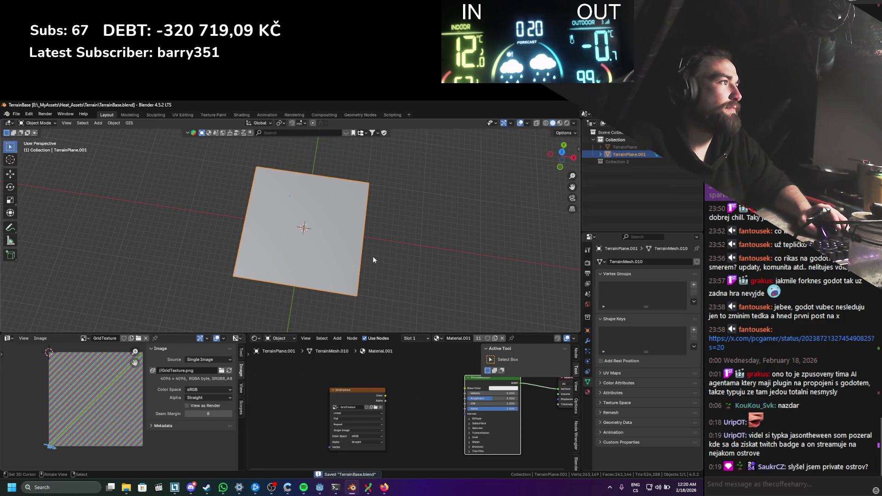
Step: Scale the plane up by 5 to 1024 m wide and save the blend file
scroll(373, 256, up, 2)
key(s)
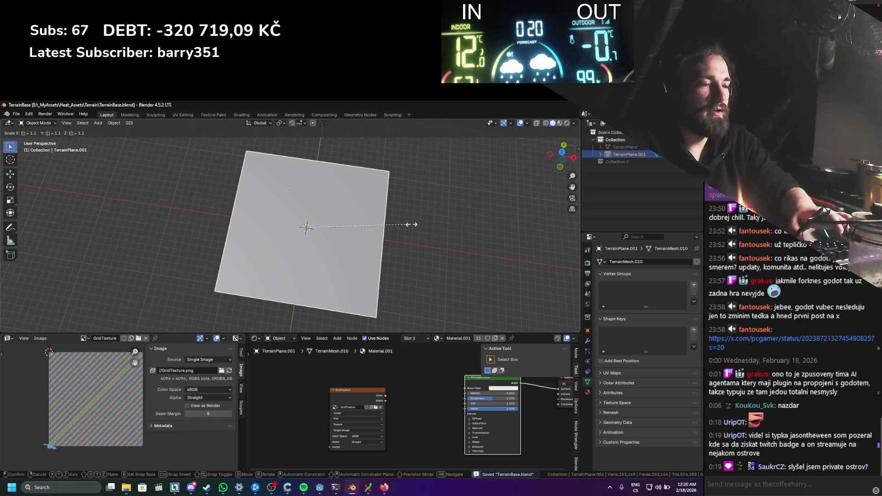
text(5)
key(Return)
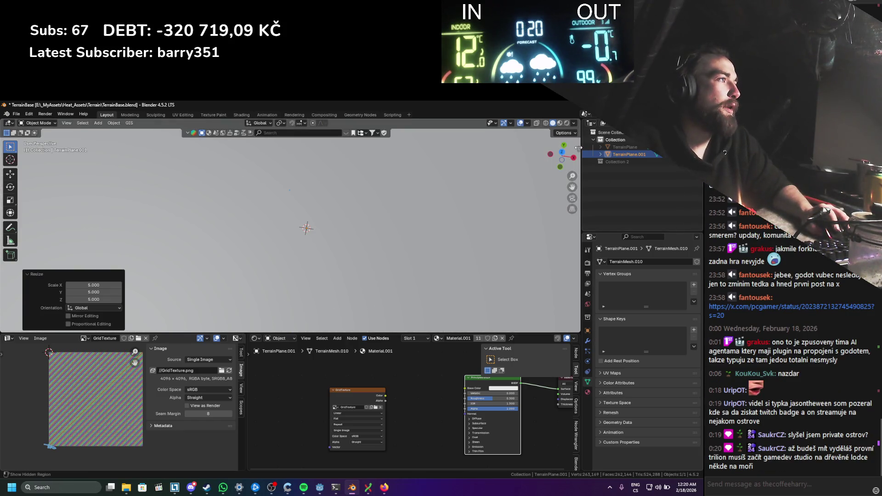
key(n)
scroll(340, 236, down, 4)
scroll(339, 233, down, 2)
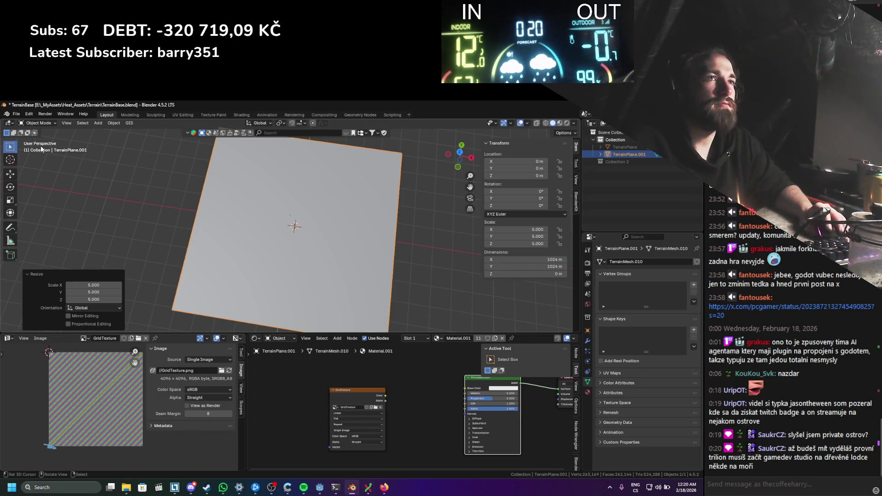
key(ctrl+s)
Step: Export the plane as glTF 2.0 to TerrainBase.glb
click(18, 114)
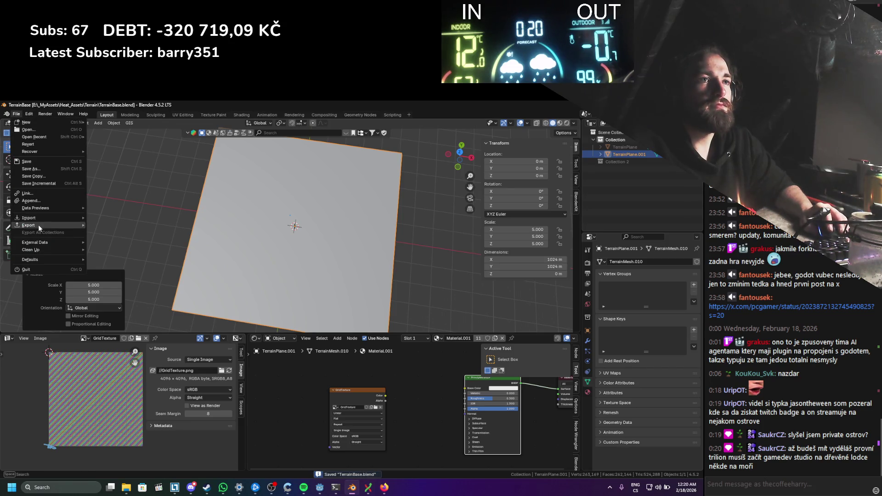
mouse_move(38, 224)
click(144, 298)
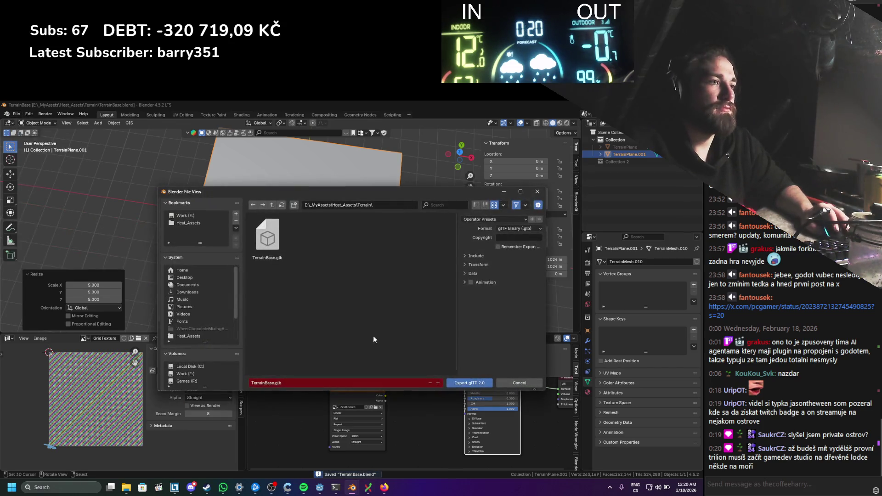
click(467, 382)
key(alt+Tab)
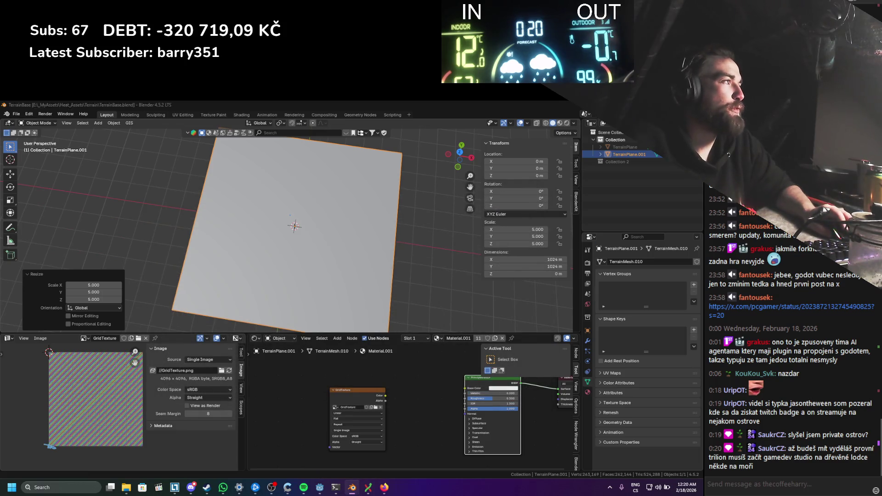
Step: Back in Blender, apply the plane's scale so it reads 1.0
click(352, 488)
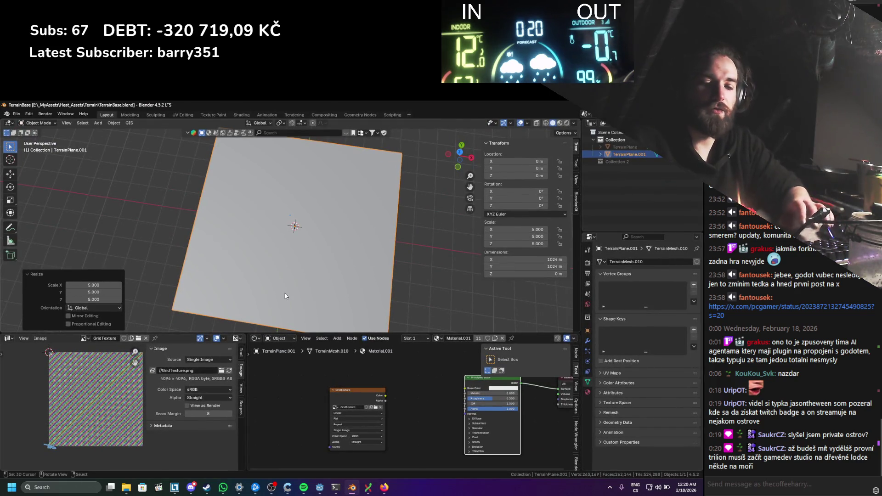
key(F3)
text(apply s)
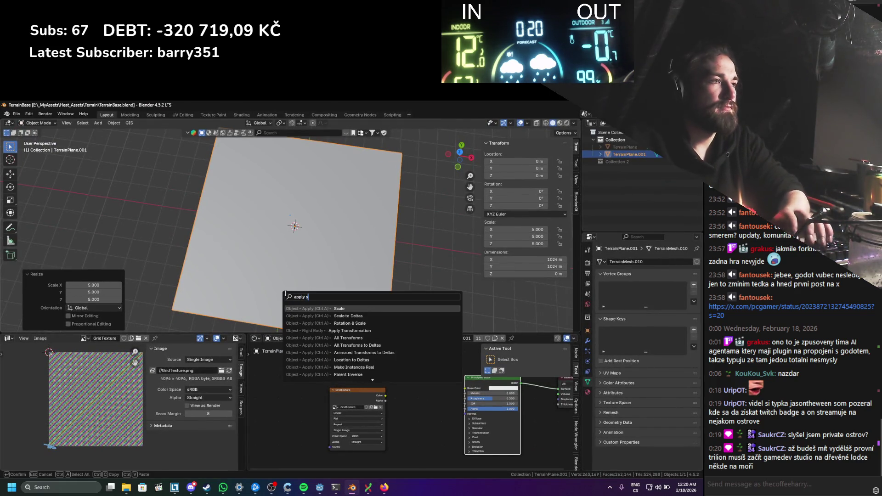
key(Return)
Step: Re-export the scale-applied plane to TerrainBase.glb and return to Godot
click(16, 114)
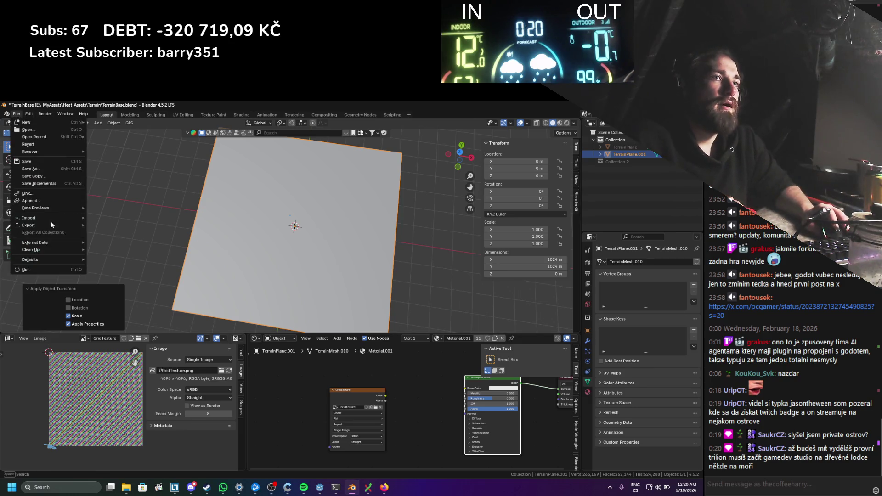
mouse_move(48, 225)
click(133, 296)
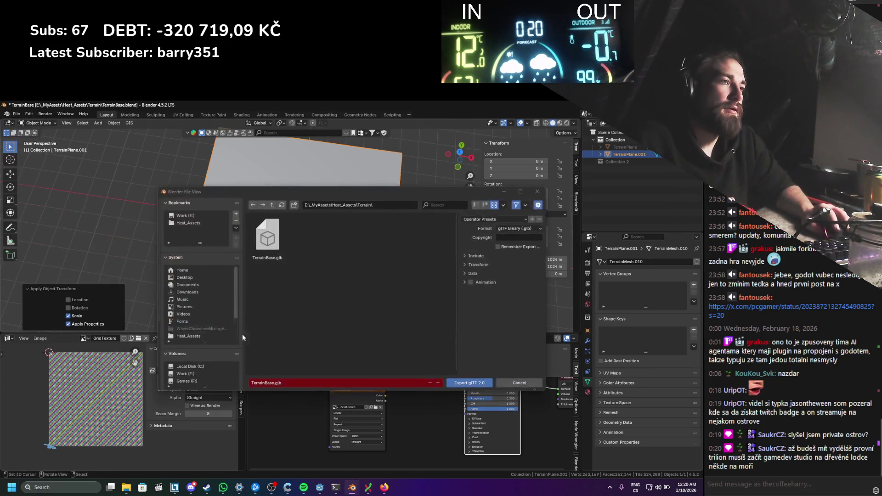
click(460, 383)
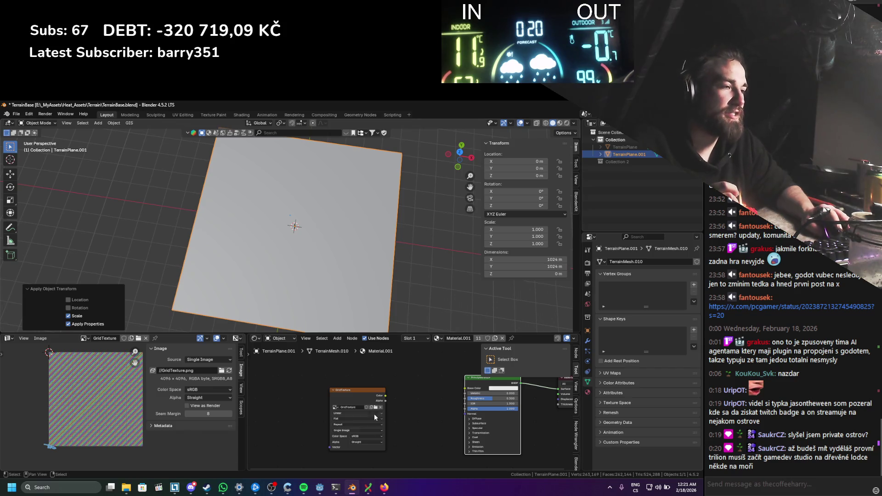
click(319, 487)
scroll(271, 239, up, 4)
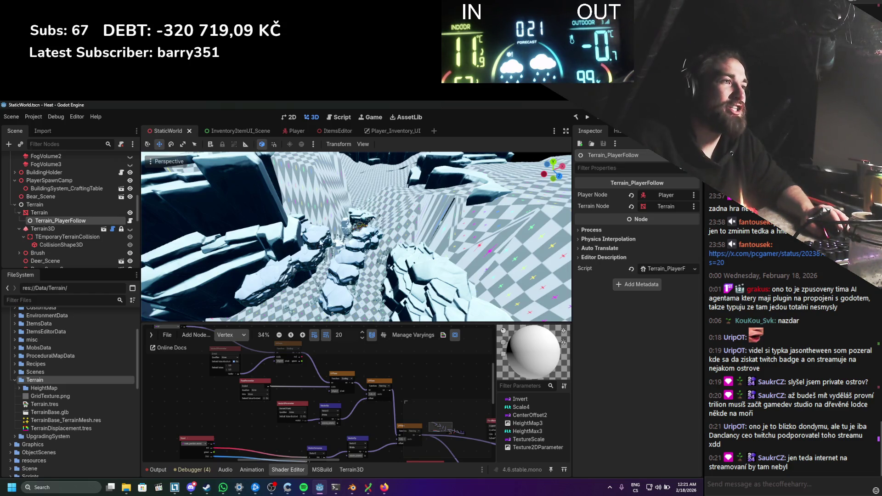
Step: Check the exported TerrainBase.glb in the Terrain folder and orbit around the terrain
scroll(320, 242, down, 3)
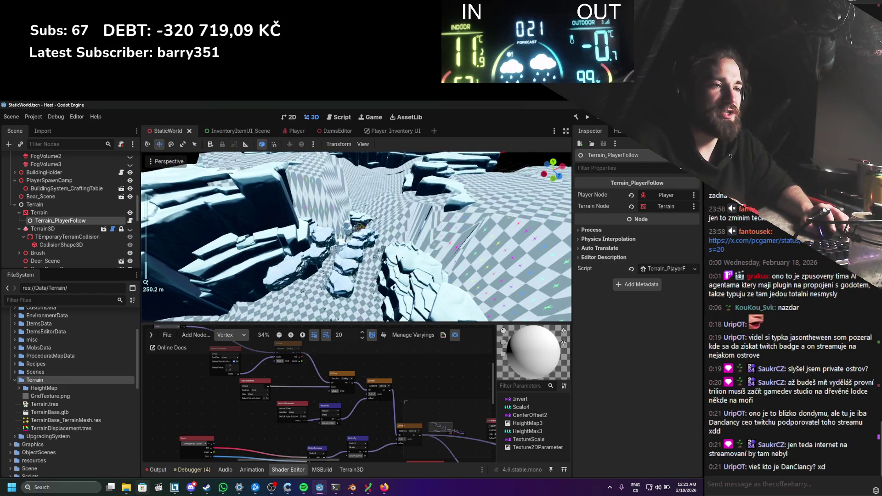
click(126, 487)
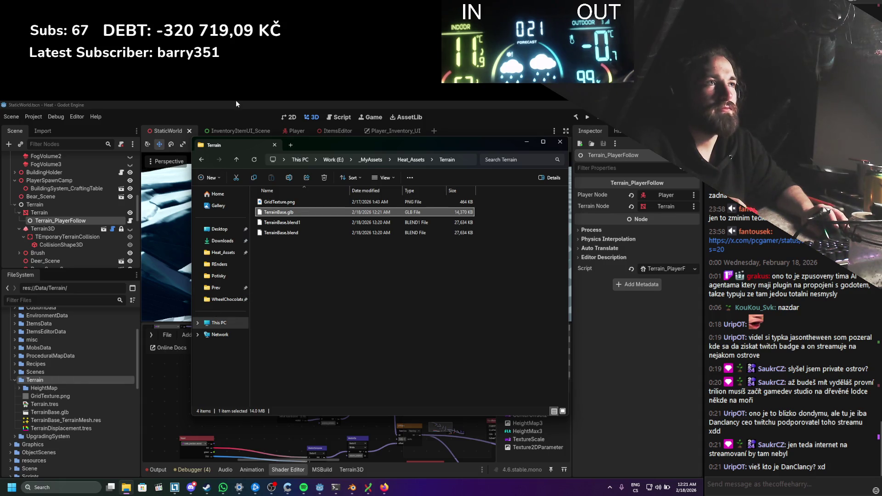
click(545, 143)
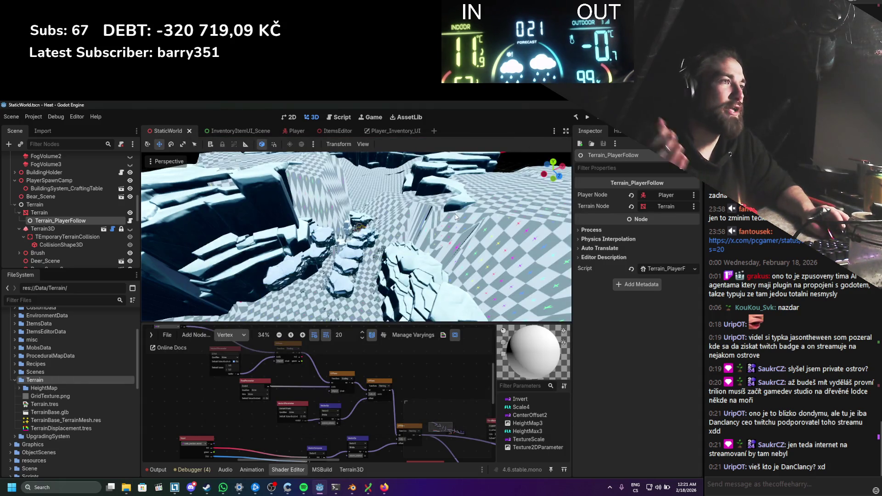
scroll(404, 265, down, 10)
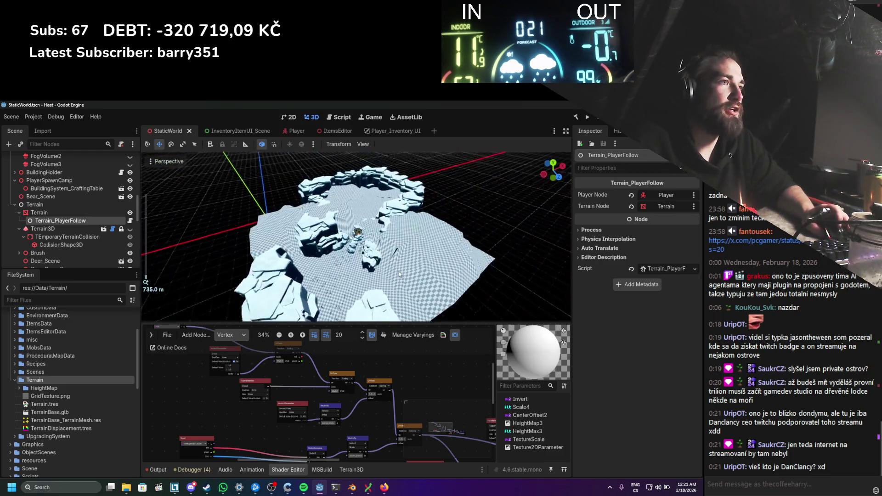
mouse_move(398, 271)
mouse_down()
mouse_move(381, 295)
mouse_move(276, 294)
mouse_up()
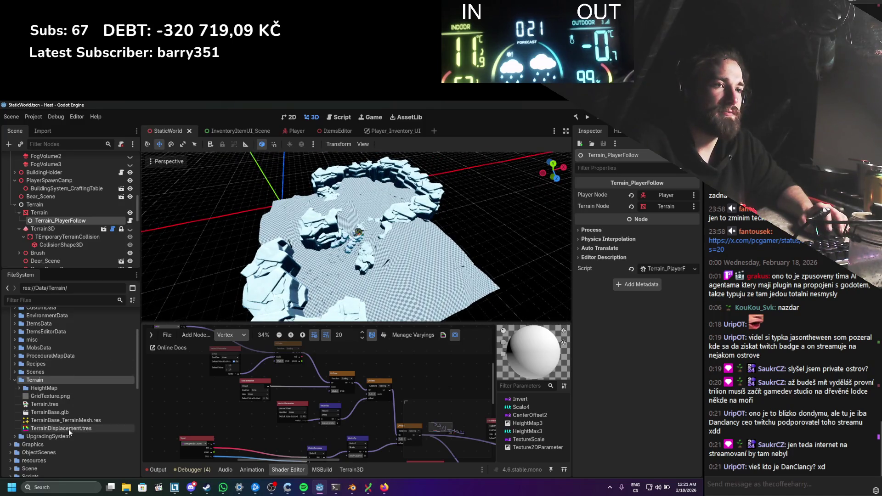
Step: Save TerrainBase.glb's mesh over TerrainBase_TerrainMesh.res and reimport it
double_click(57, 413)
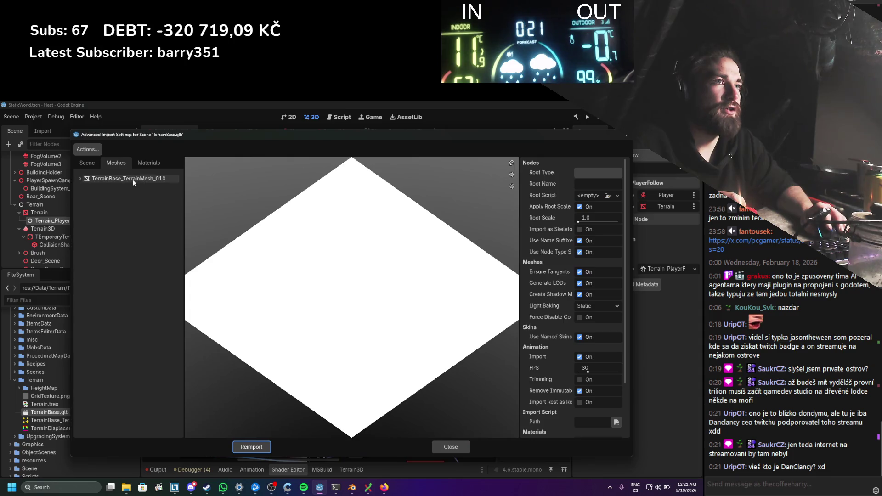
click(132, 179)
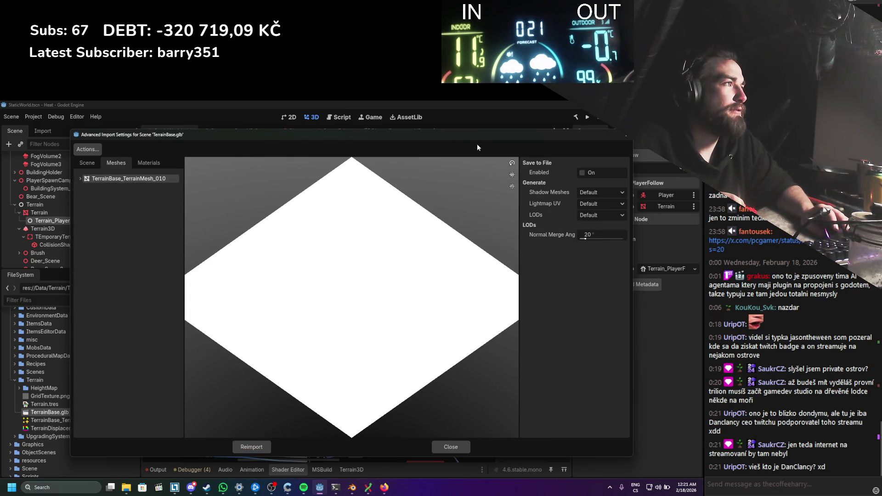
click(593, 174)
click(620, 184)
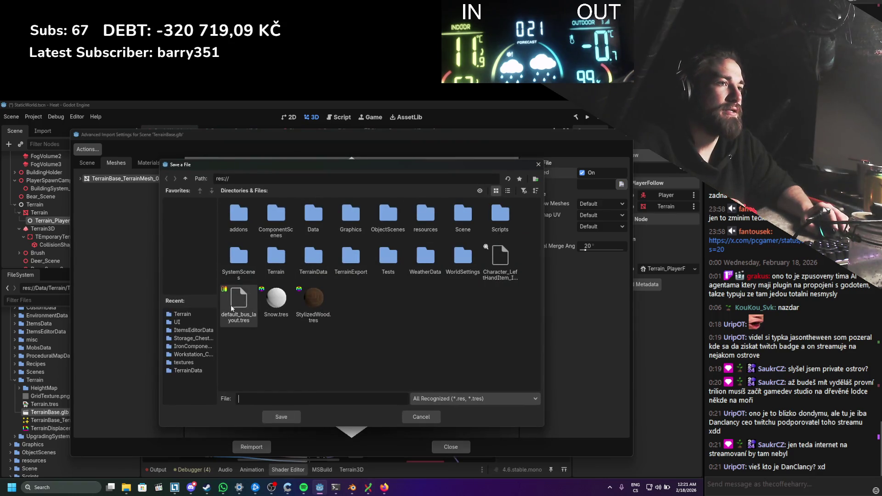
click(201, 312)
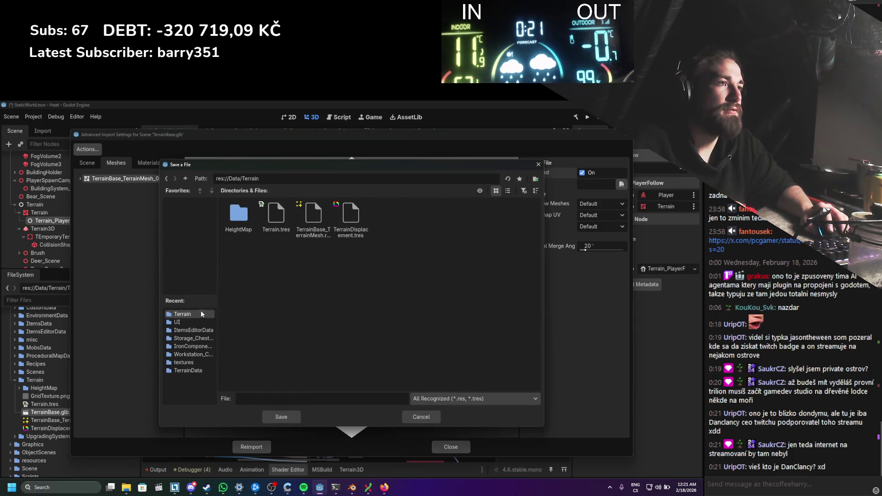
double_click(307, 217)
click(308, 309)
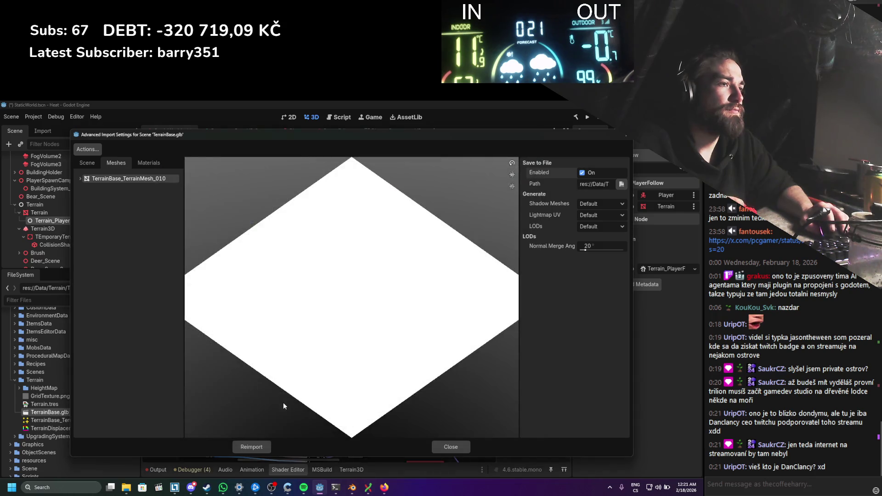
click(251, 446)
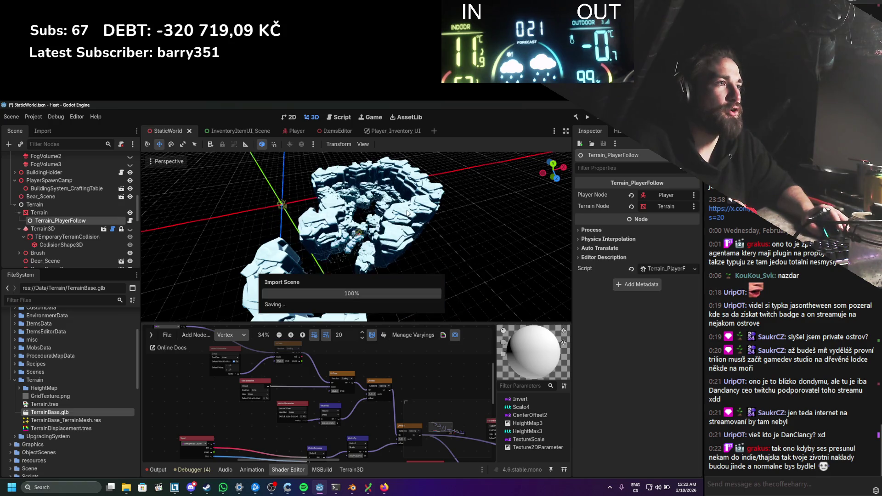
Step: Reset the Terrain node's X and Z scale to 1.0, save StaticWorld, and return to Blender
scroll(407, 213, up, 4)
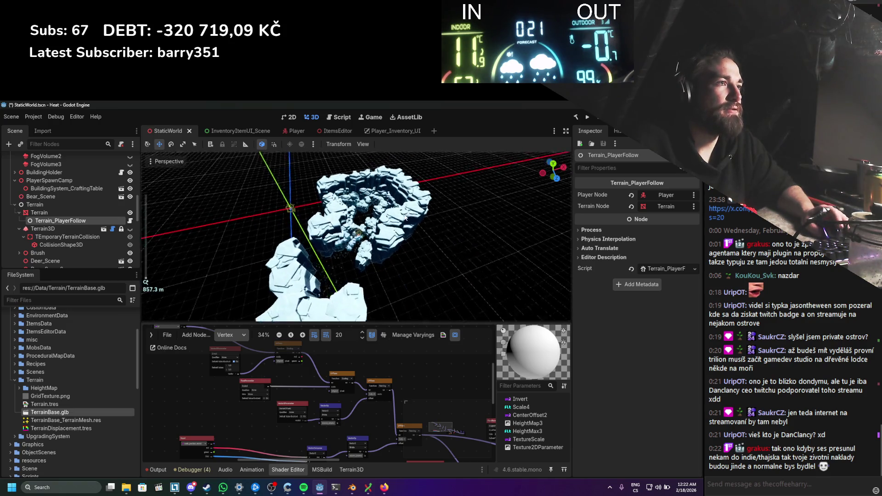
click(72, 212)
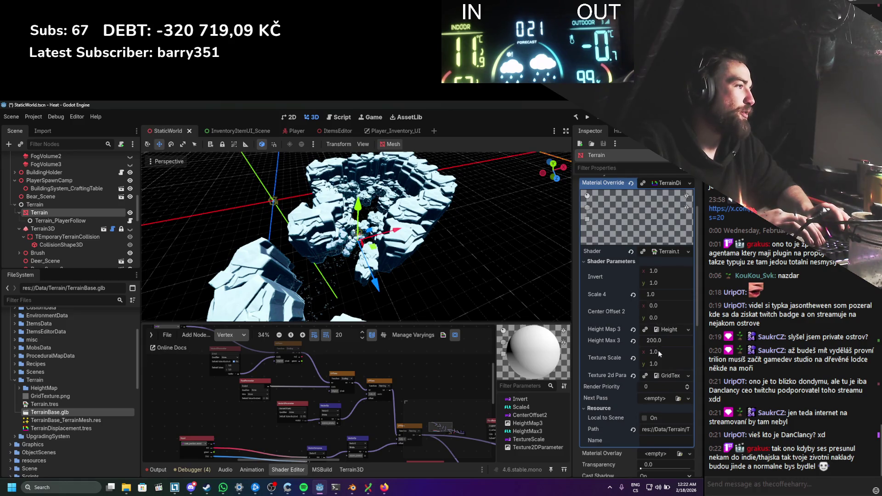
scroll(656, 356, down, 10)
click(593, 347)
text(1)
key(Return)
text(1)
key(Return)
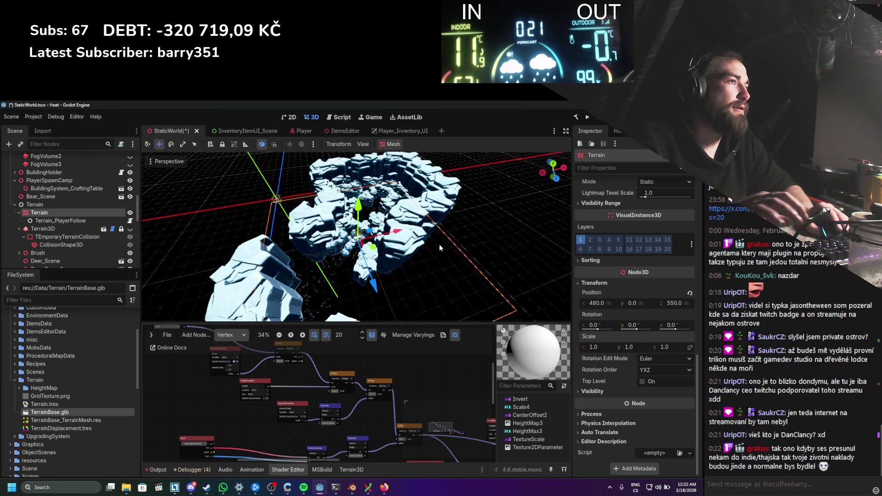
key(ctrl+s)
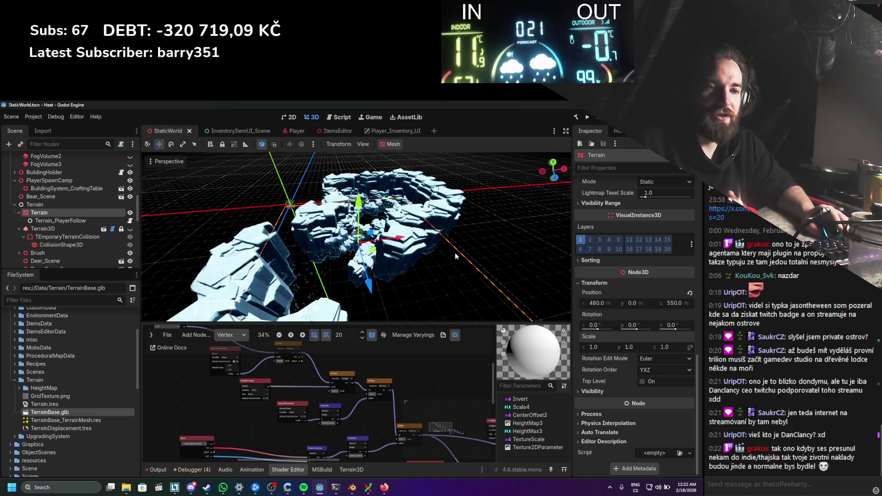
mouse_move(455, 252)
mouse_down()
mouse_move(398, 207)
mouse_move(398, 186)
mouse_move(386, 285)
mouse_up()
click(352, 487)
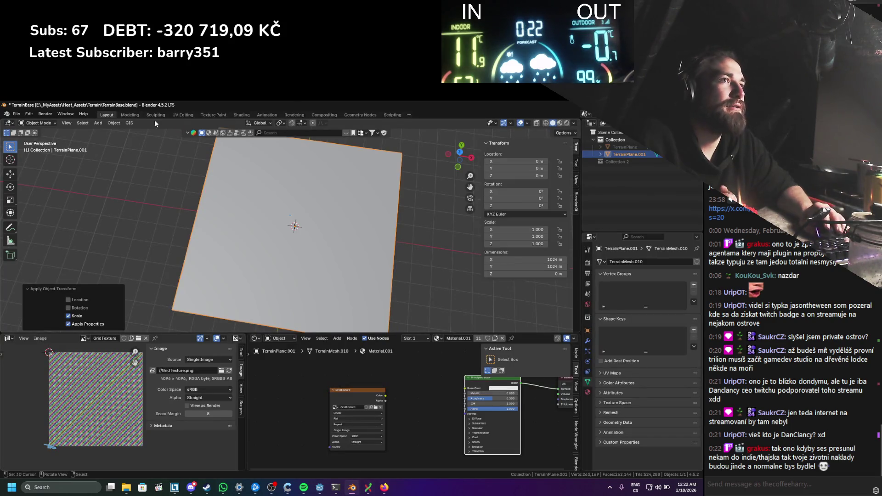
Step: Check the terrain plane's normals with the Face Orientation overlay
click(527, 124)
click(503, 255)
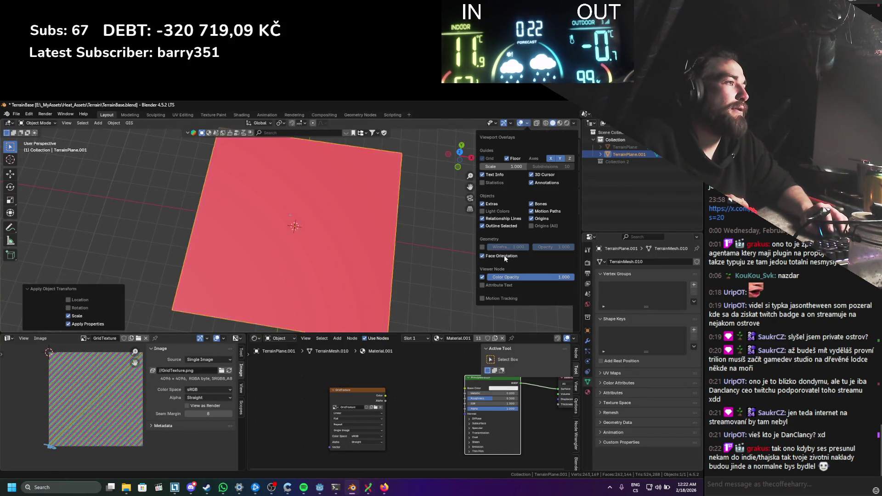
click(503, 255)
scroll(334, 226, up, 2)
Step: Flip the whole plane's normals in Edit Mode, then return to Object Mode
key(Tab)
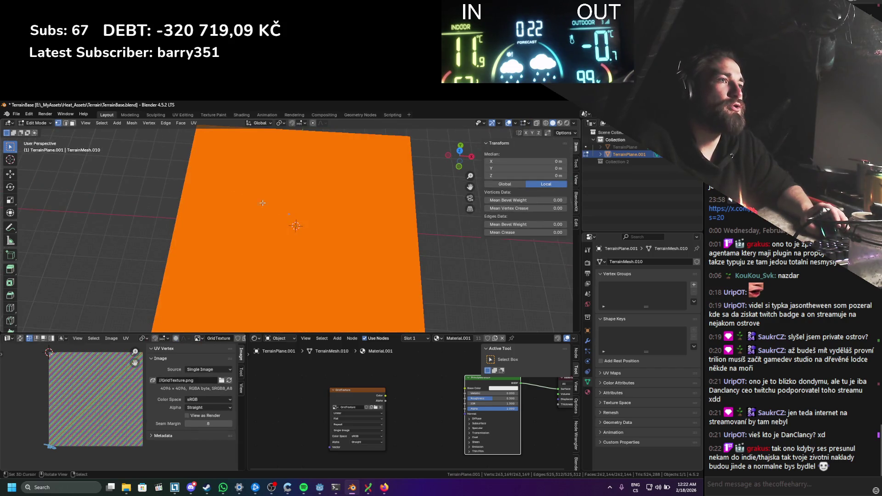
scroll(262, 202, up, 3)
click(132, 122)
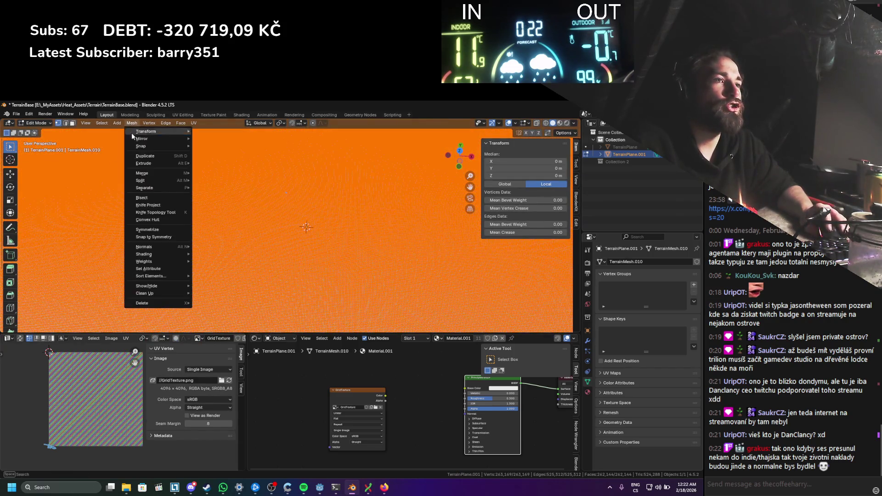
mouse_move(168, 247)
click(222, 250)
key(Tab)
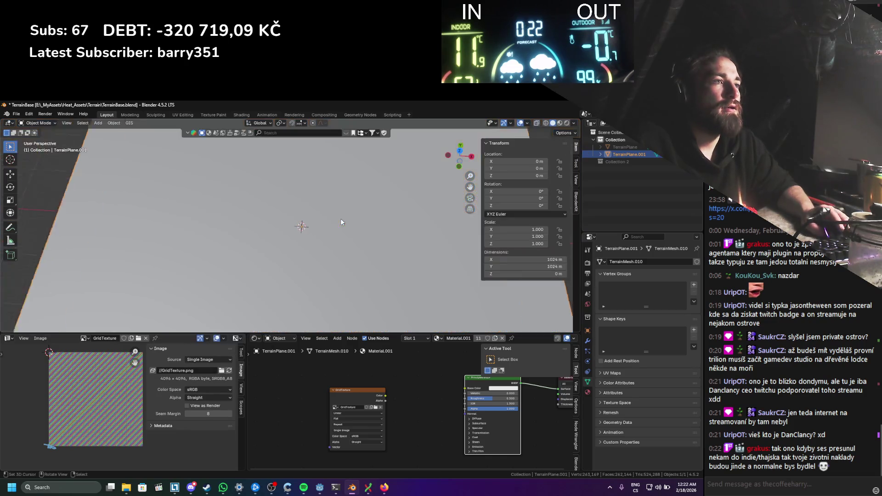
Step: Save TerrainBase.blend and re-export it as glTF 2.0 to TerrainBase.glb
key(ctrl+s)
click(16, 114)
mouse_move(65, 221)
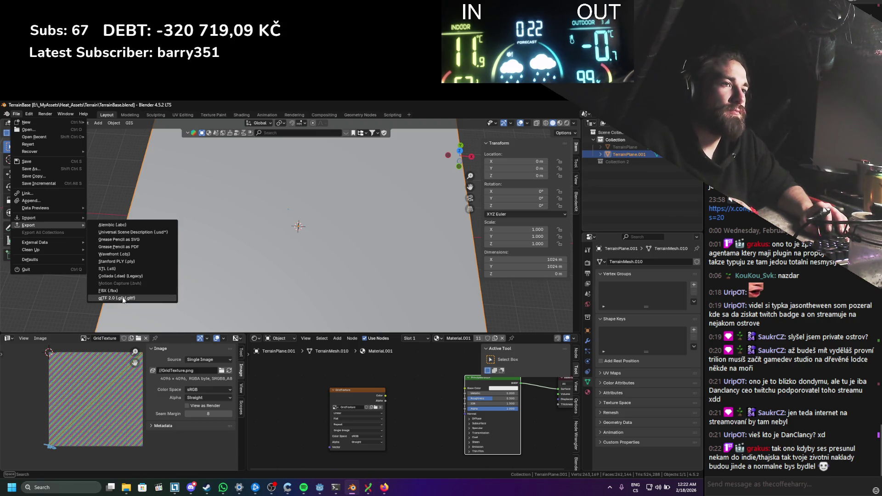
click(123, 300)
click(462, 382)
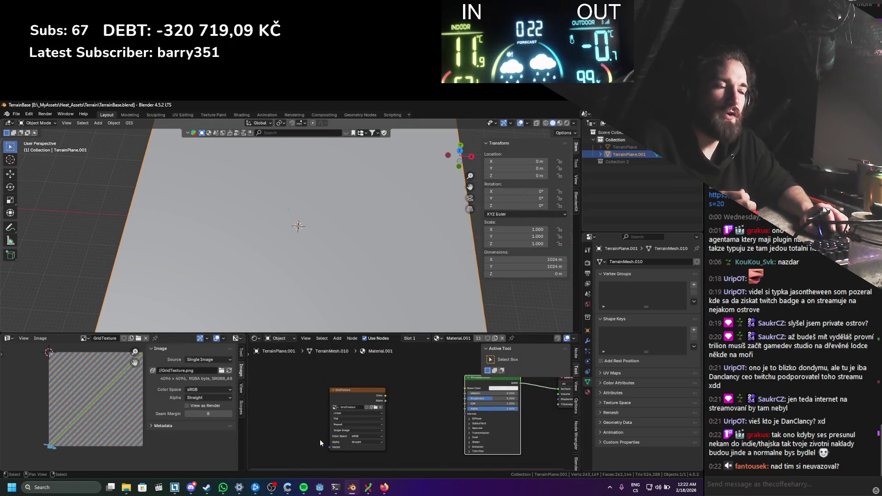
click(319, 488)
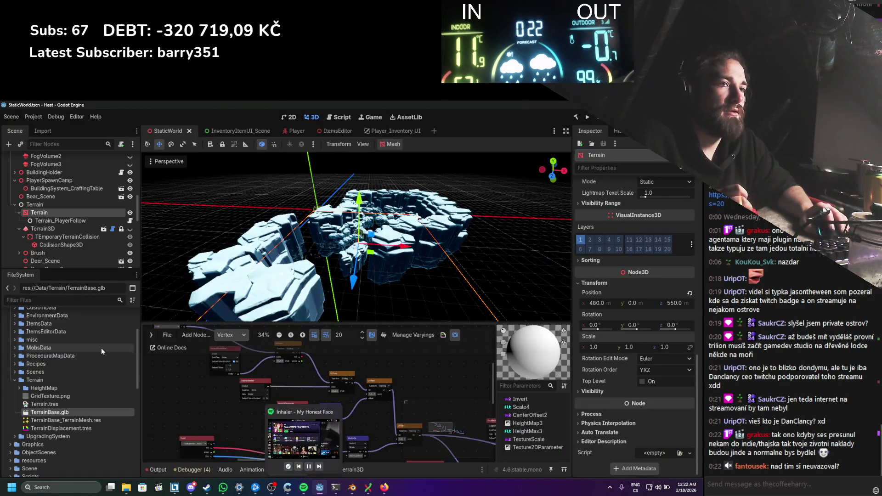
Step: Import the re-exported TerrainBase.glb from the Terrain folder into Godot's FileSystem
click(127, 488)
drag(279, 220, 110, 389)
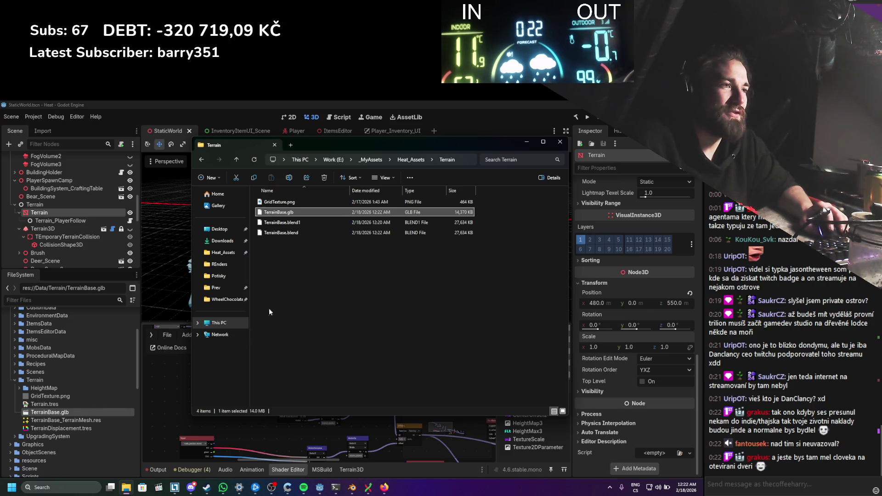
click(526, 141)
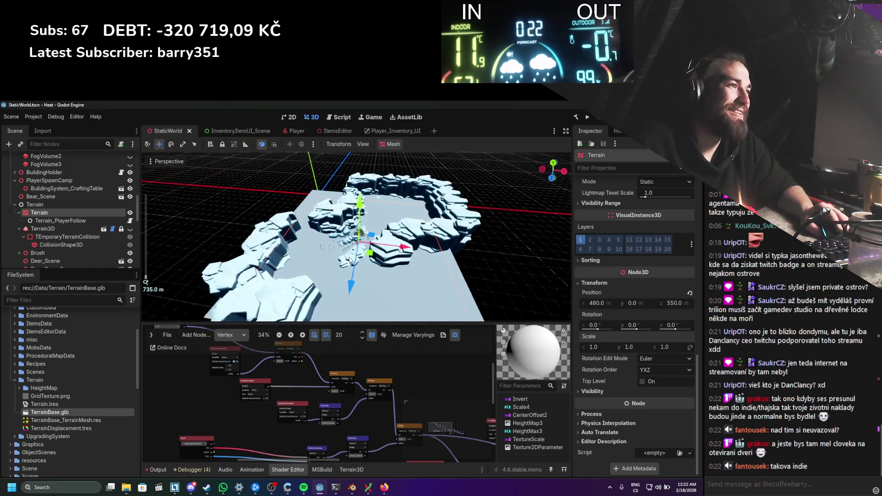
scroll(368, 251, up, 10)
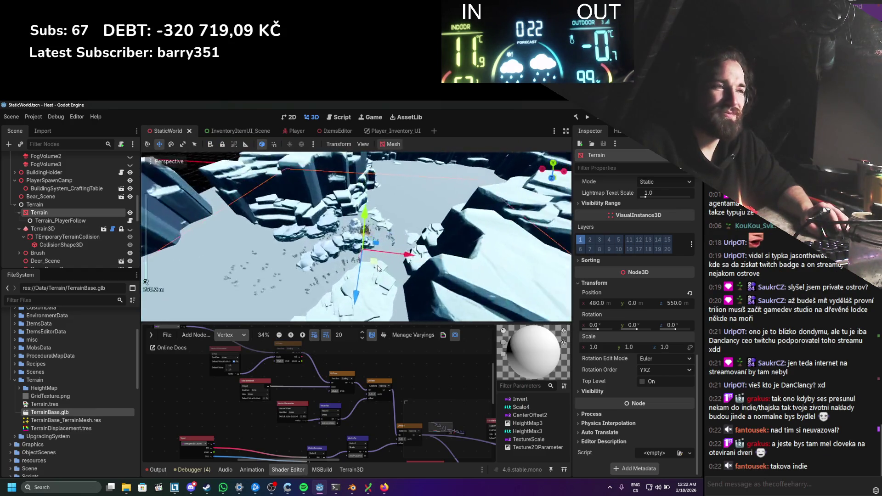
scroll(399, 249, up, 8)
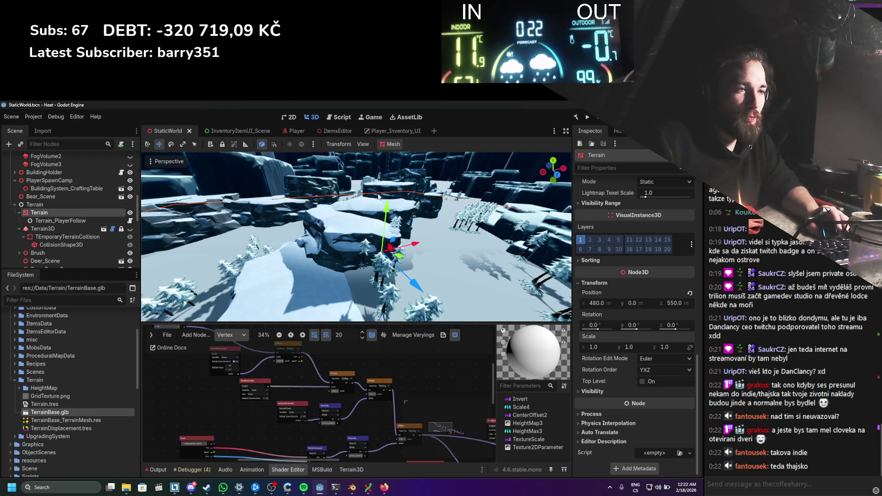
scroll(376, 215, down, 7)
Step: Save the StaticWorld scene and inspect the flat snowy basin among the cliffs
key(ctrl+s)
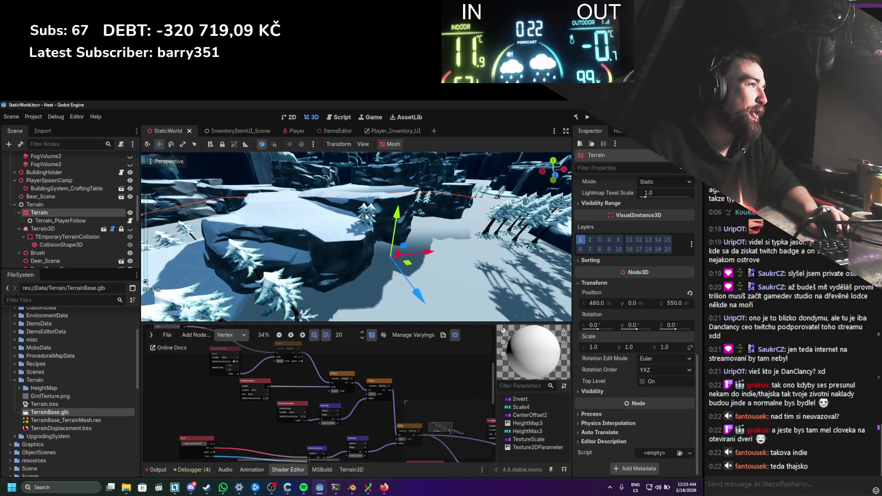
scroll(366, 215, down, 3)
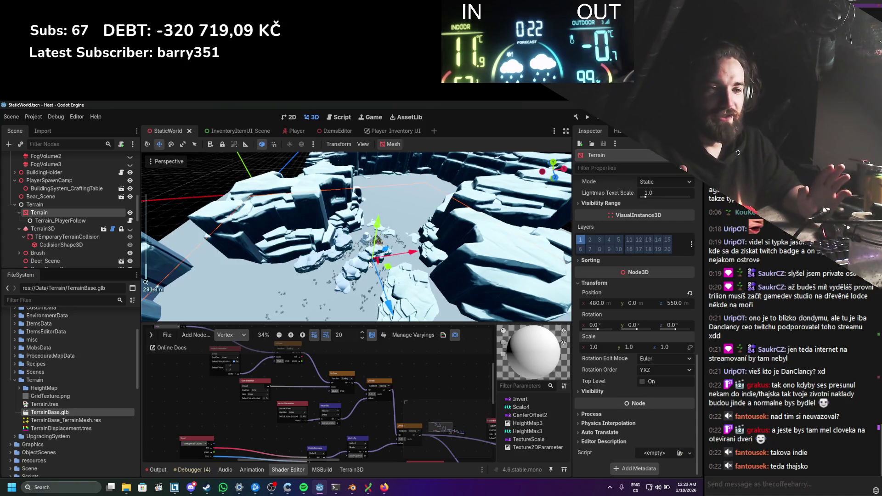
scroll(370, 264, down, 5)
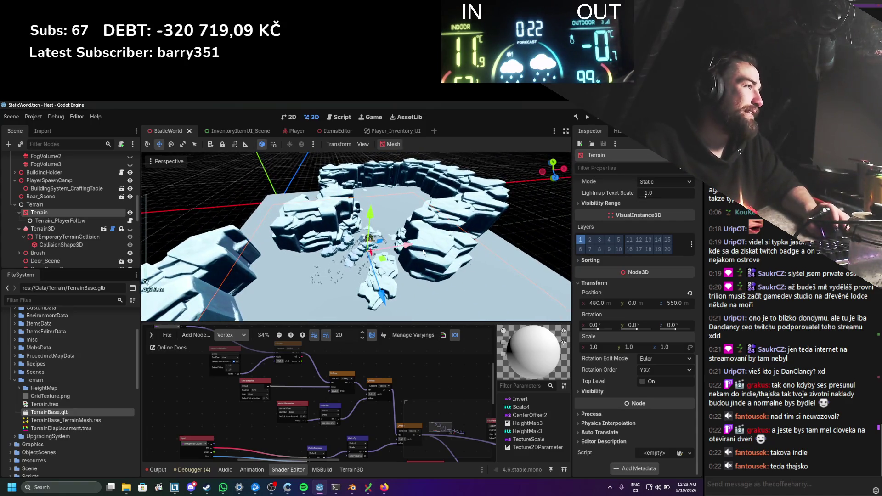
scroll(618, 321, up, 3)
scroll(618, 322, down, 3)
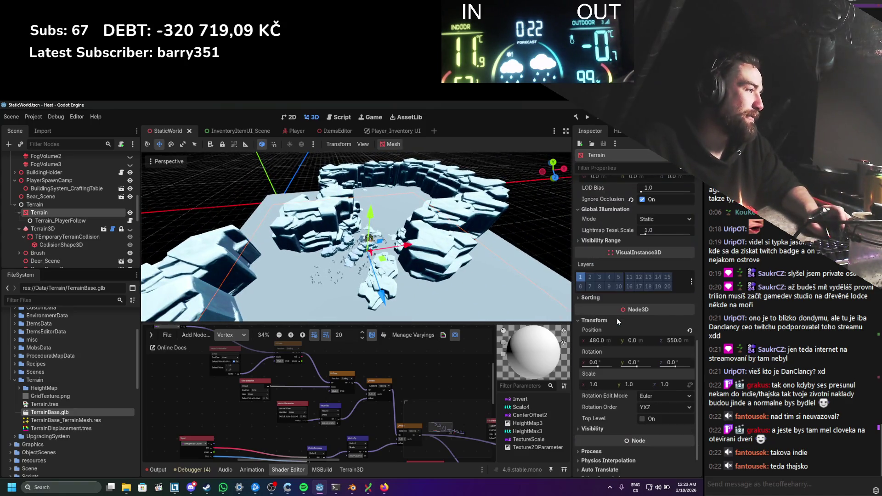
Step: Set the Terrain node's position x and z to 512, then save StaticWorld
click(600, 343)
text(5)
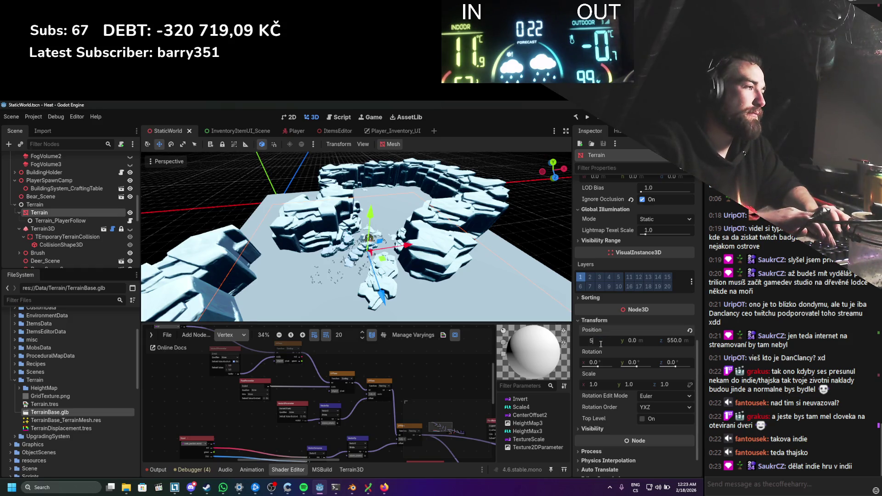
text(12)
key(Return)
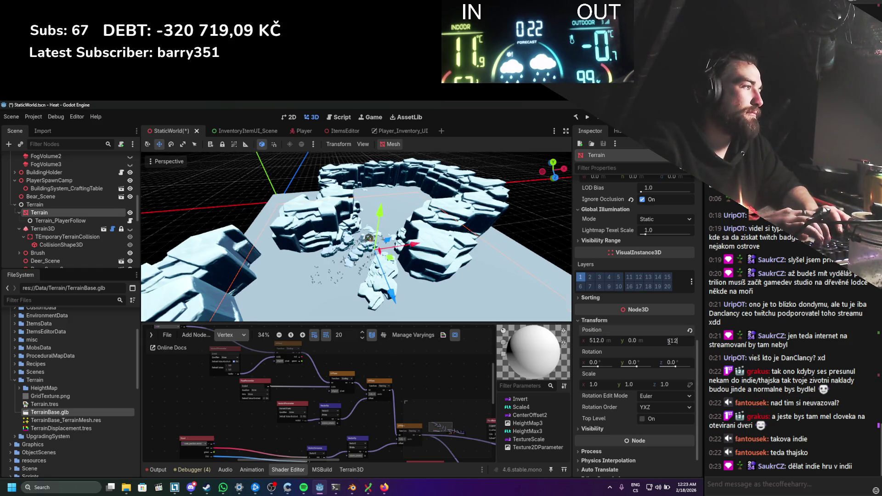
key(Return)
key(ctrl+s)
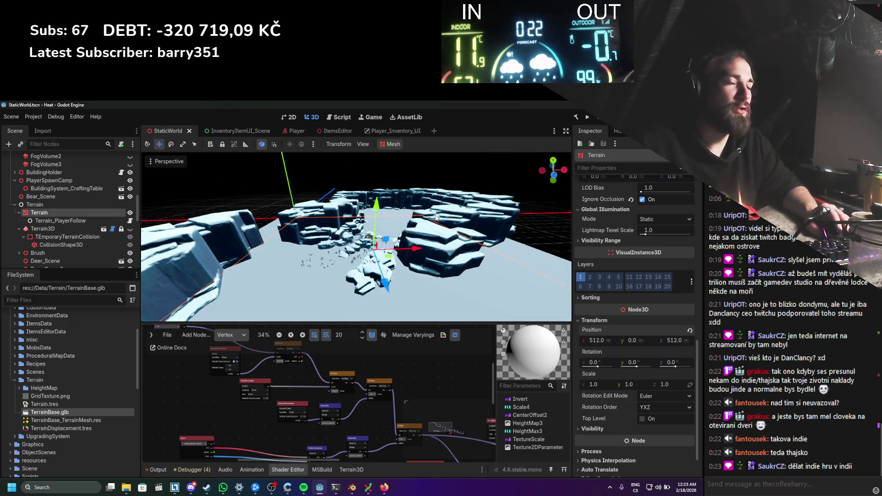
scroll(436, 218, up, 5)
scroll(456, 192, up, 5)
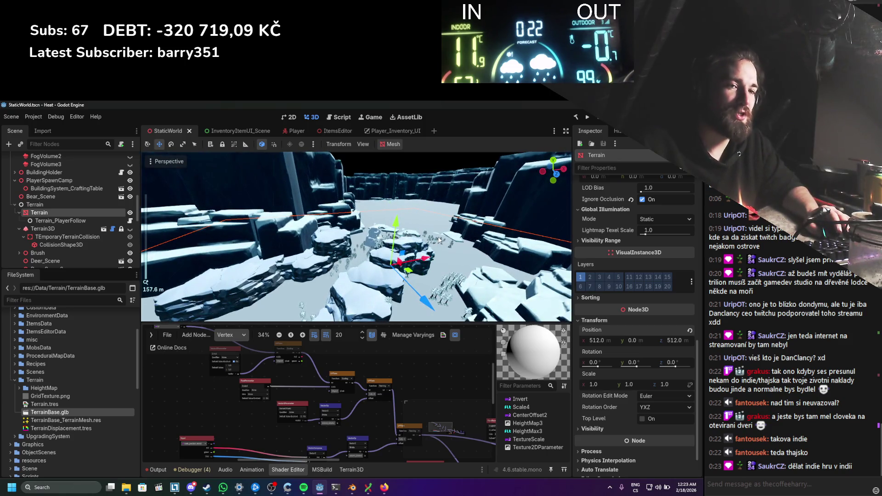
scroll(437, 230, down, 5)
scroll(437, 231, up, 4)
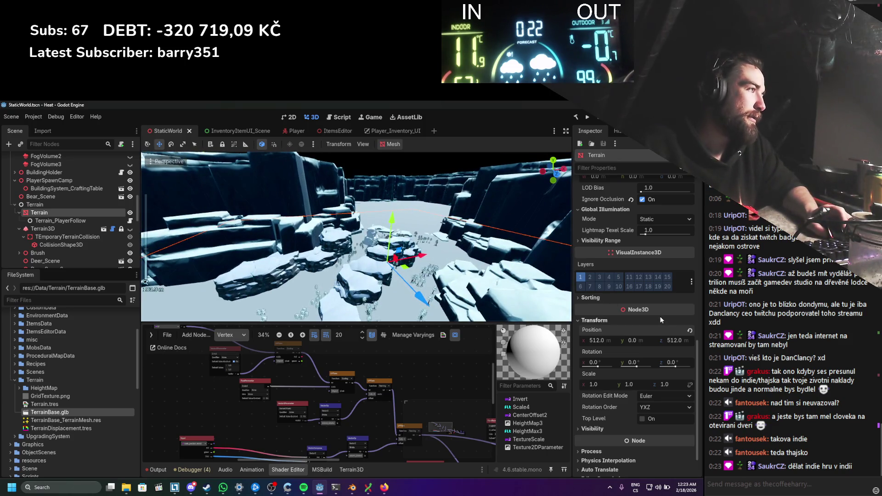
scroll(659, 316, down, 10)
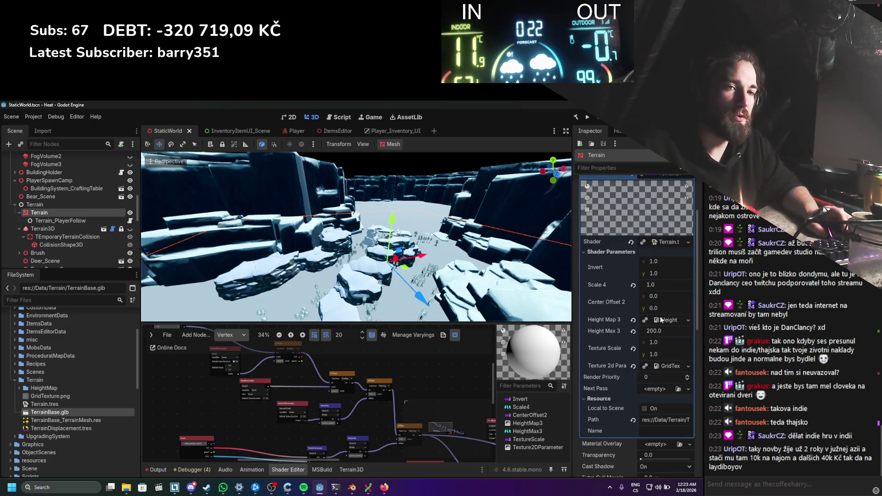
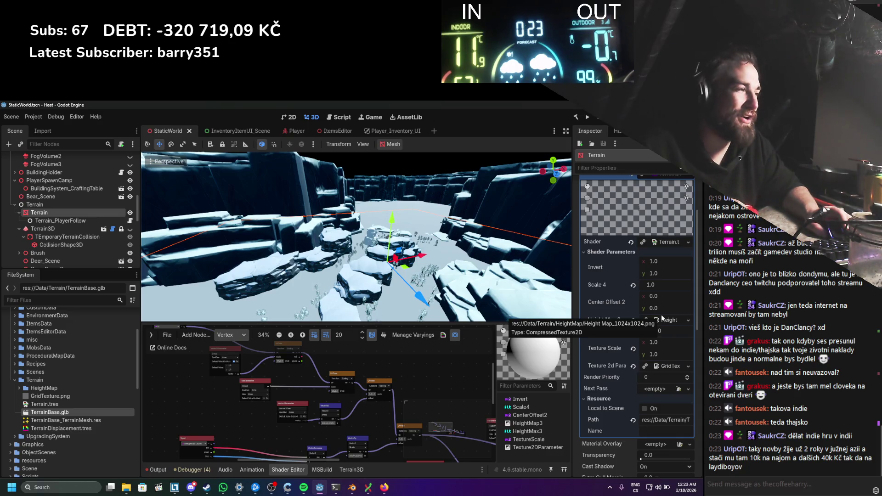
Step: Zoom and orbit the 3D viewport to a lower view across the snowy terrain
scroll(356, 236, down, 5)
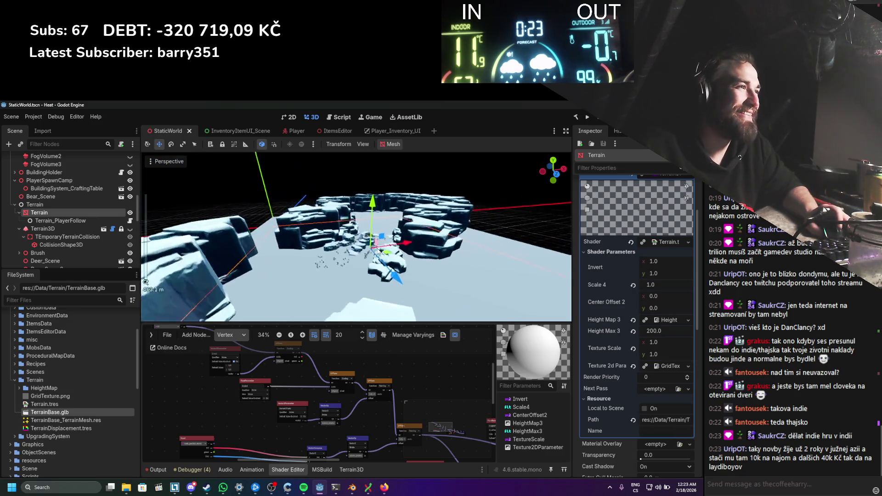
scroll(364, 290, up, 2)
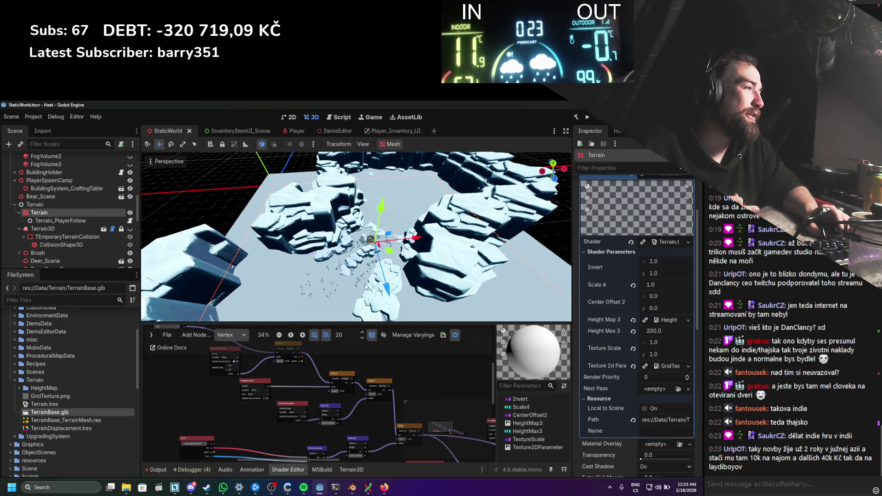
scroll(631, 312, down, 10)
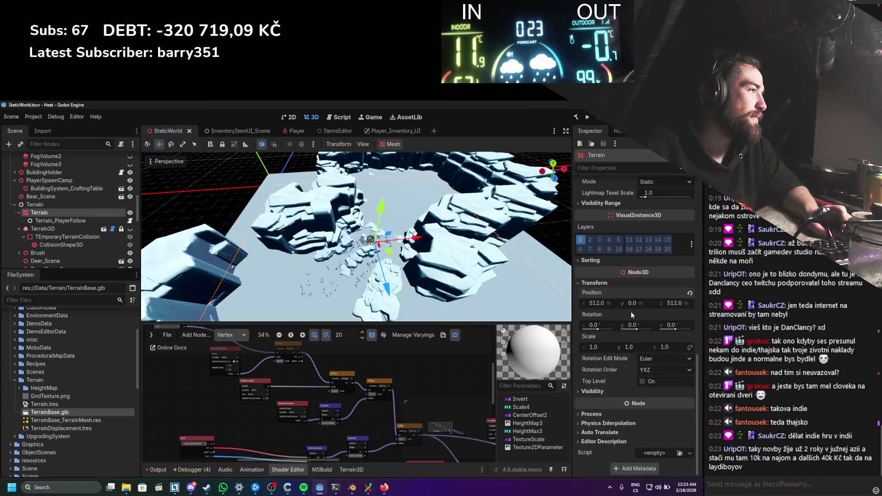
scroll(323, 269, down, 4)
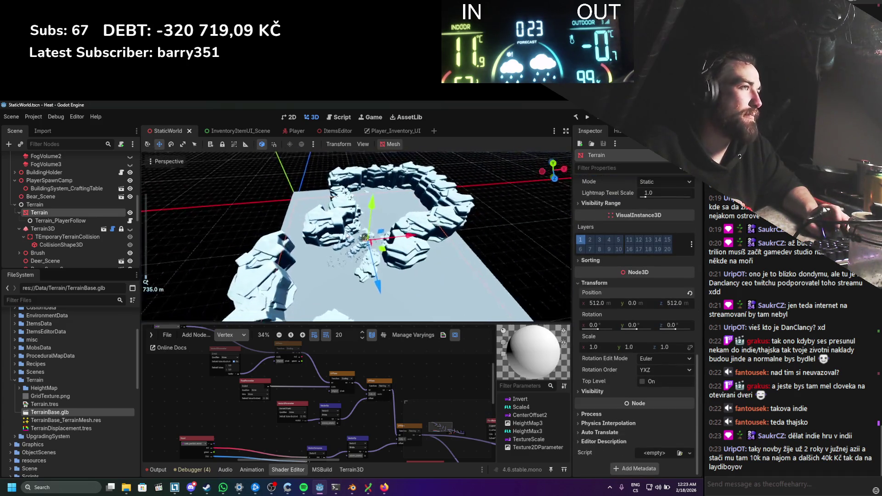
scroll(323, 269, up, 4)
drag(323, 269, 329, 207)
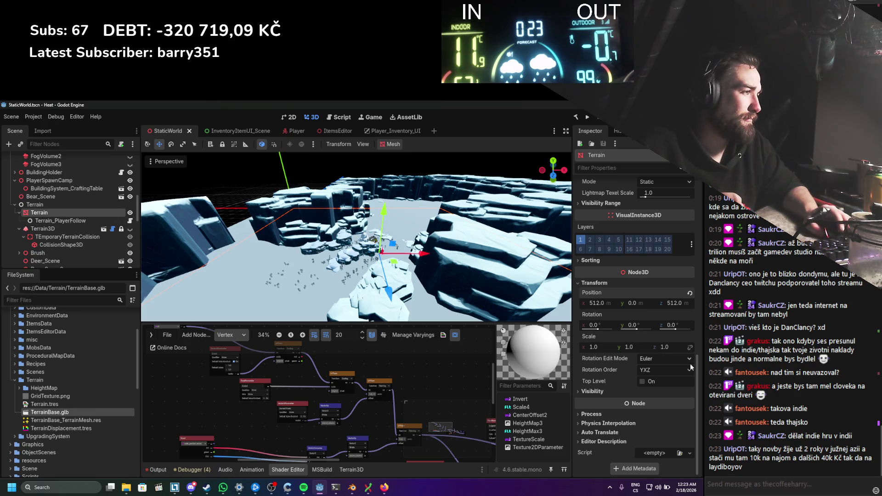
scroll(683, 368, up, 10)
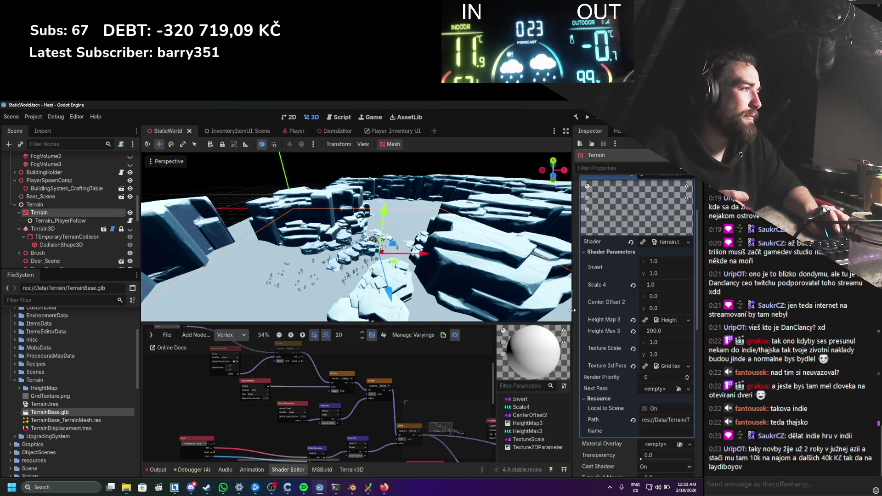
Step: Widen the Inspector so the Height Map and GridTexture parameter names show fully, reselecting Terrain
drag(572, 311, 544, 311)
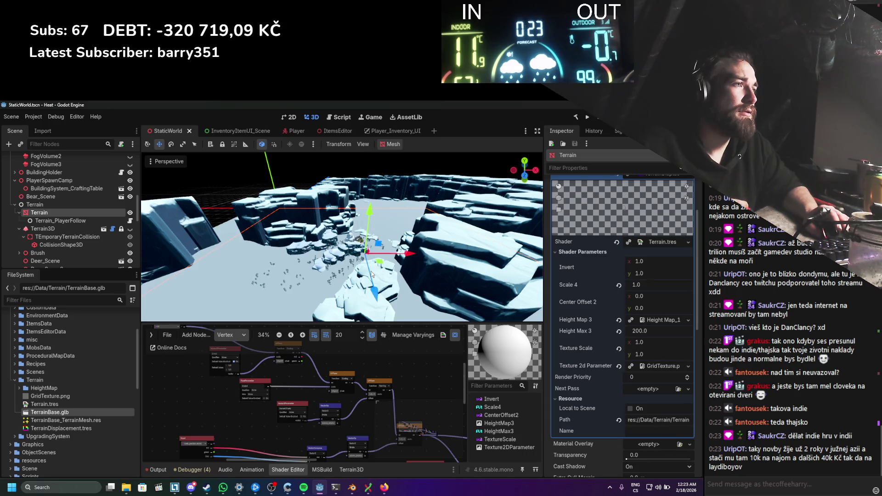
click(93, 222)
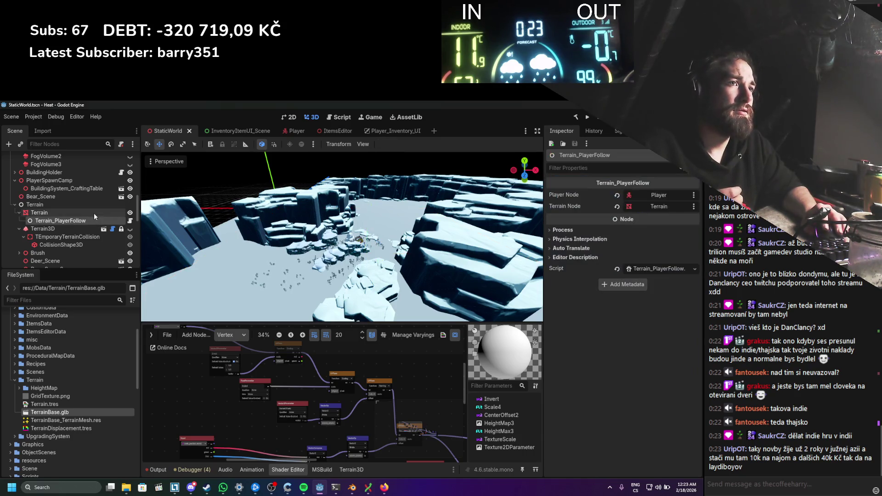
click(94, 213)
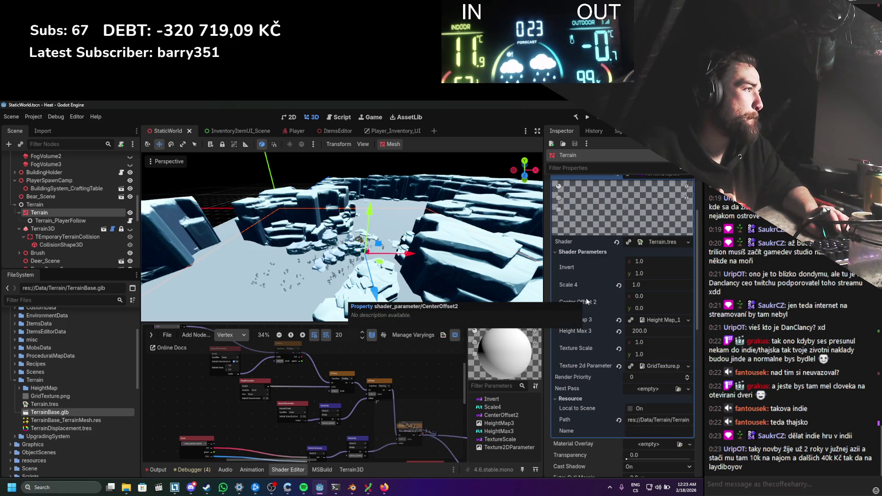
Step: Move the Texture2D and FloatParameter nodes to the bottom of the graph, Multiply beside Texture2D
drag(425, 417, 338, 372)
scroll(338, 368, down, 1)
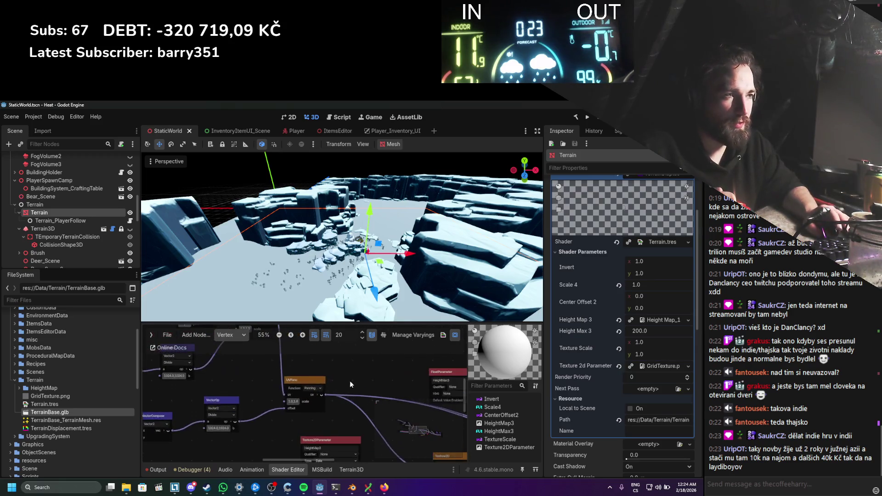
scroll(327, 373, up, 1)
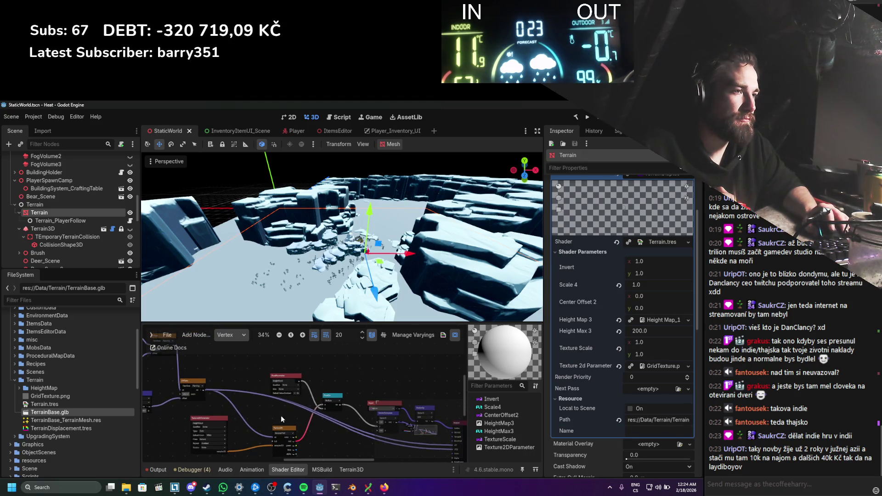
drag(283, 429, 290, 343)
mouse_move(212, 424)
mouse_down()
mouse_move(216, 348)
mouse_move(213, 416)
mouse_up()
drag(289, 345, 277, 411)
drag(285, 373, 278, 437)
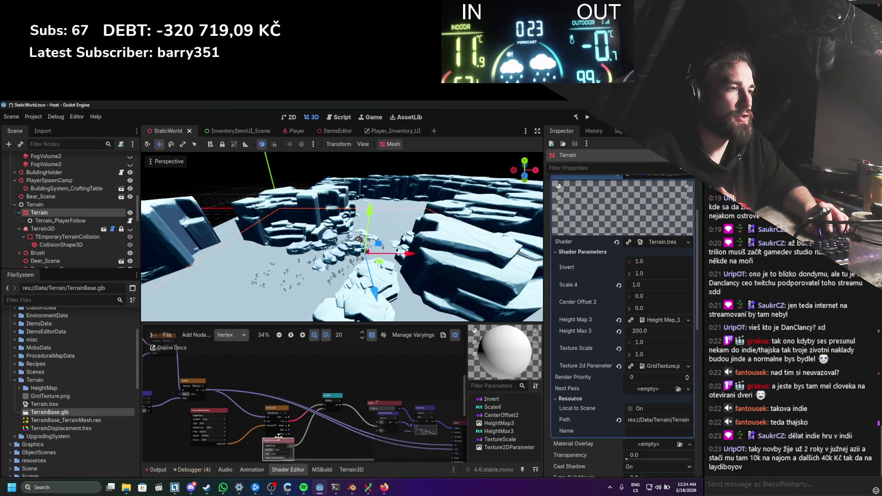
drag(327, 396, 277, 422)
Step: Place the UV node above Texture2DParameter, lower HeightMax3, and nudge the texture-sample node left
scroll(299, 411, down, 1)
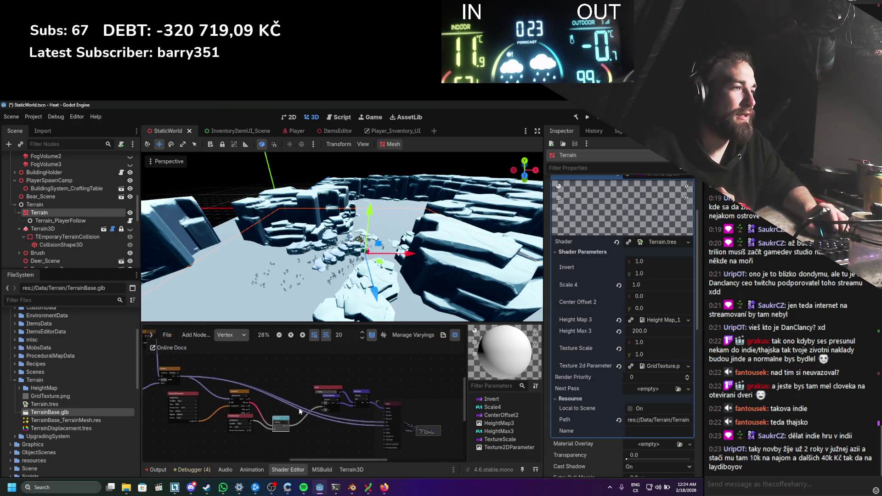
scroll(300, 411, up, 1)
mouse_move(329, 443)
mouse_down()
mouse_move(205, 400)
mouse_move(275, 449)
mouse_up()
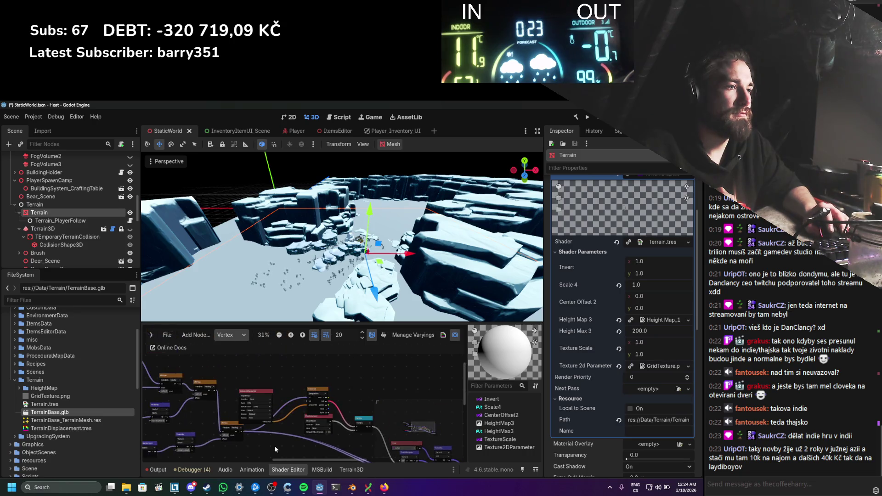
mouse_move(232, 426)
mouse_down()
mouse_move(247, 393)
mouse_move(264, 411)
mouse_move(261, 422)
mouse_up()
scroll(313, 380, up, 1)
mouse_move(341, 380)
mouse_down()
mouse_move(336, 394)
mouse_move(307, 390)
mouse_up()
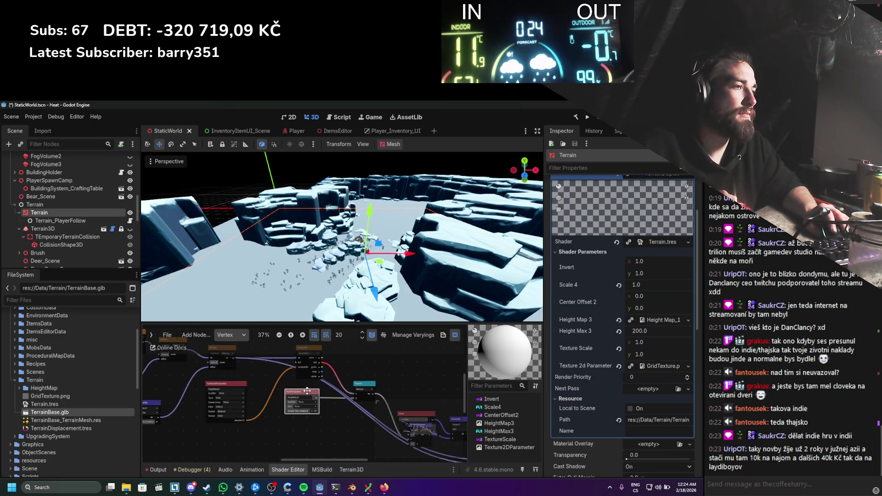
scroll(309, 393, up, 1)
click(315, 355)
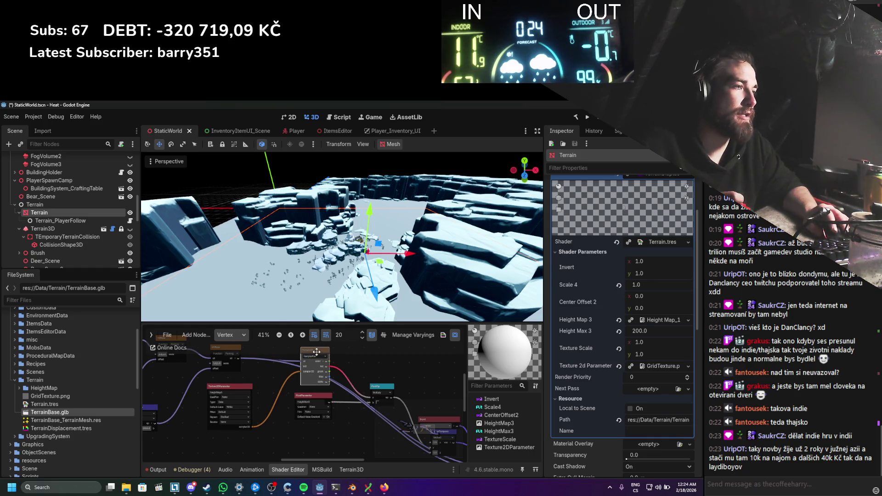
drag(316, 355, 310, 356)
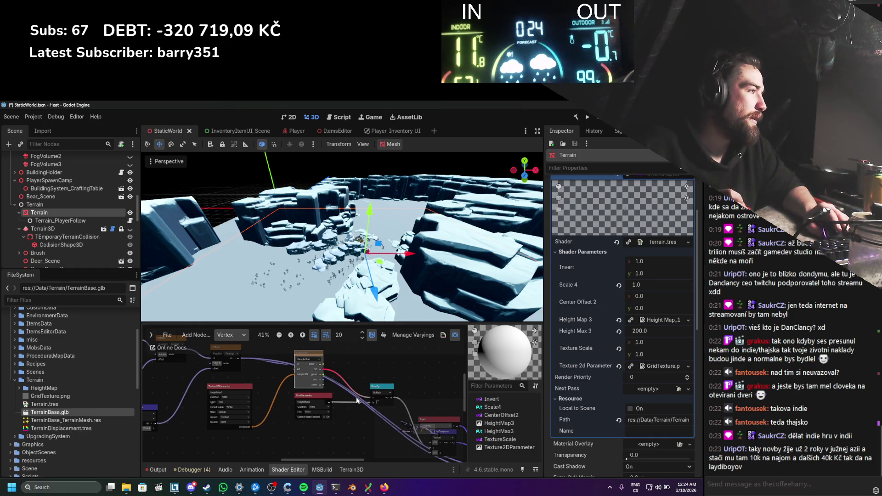
Step: Save the scene with the rearranged shader and bring the view close and level with the terrain
key(ctrl+s)
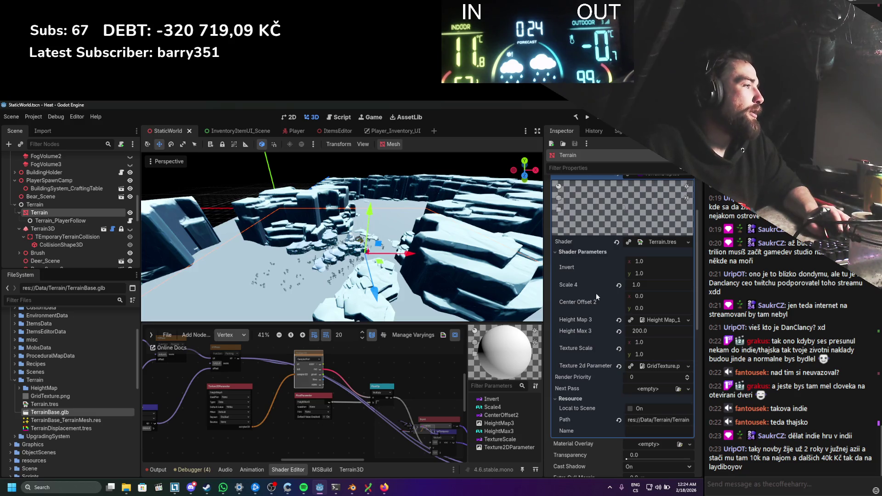
scroll(363, 245, up, 2)
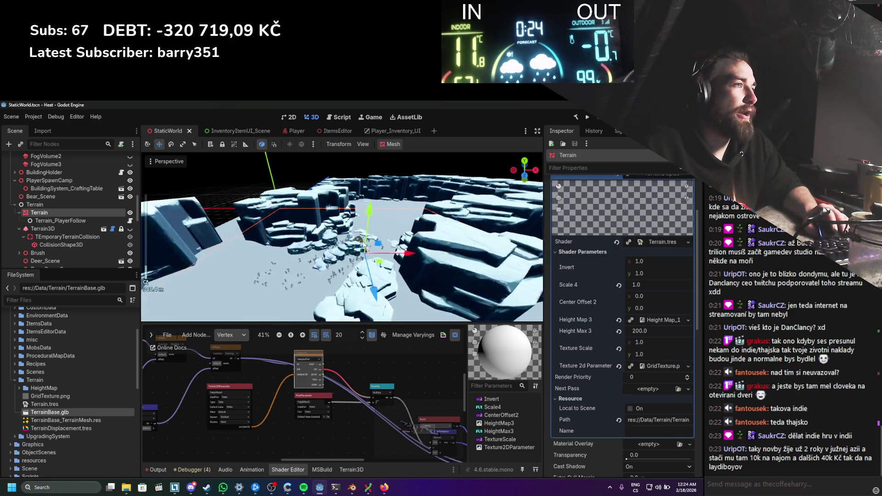
scroll(364, 245, down, 6)
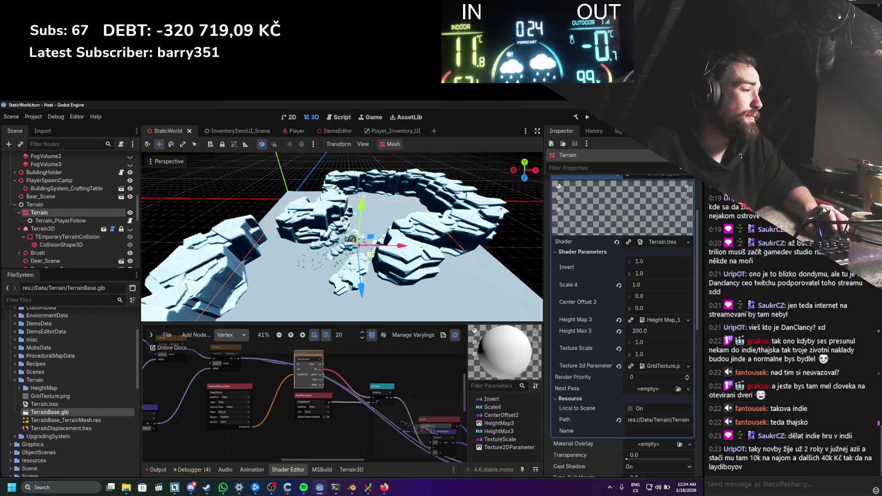
scroll(372, 252, down, 8)
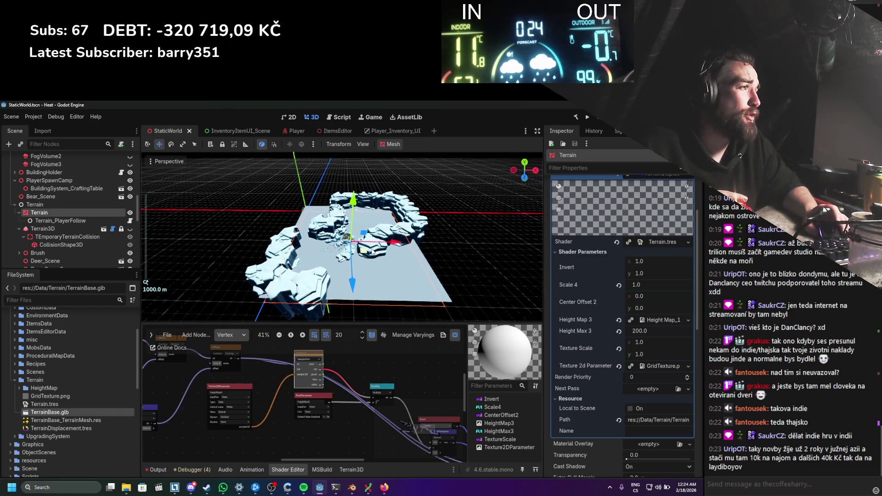
mouse_move(372, 252)
mouse_down()
mouse_move(373, 192)
mouse_move(266, 186)
mouse_move(331, 239)
mouse_move(349, 236)
mouse_up()
Step: Review the mesh and material override, orbit low over the terrain, then select the whole plane in Blender
scroll(625, 387, up, 4)
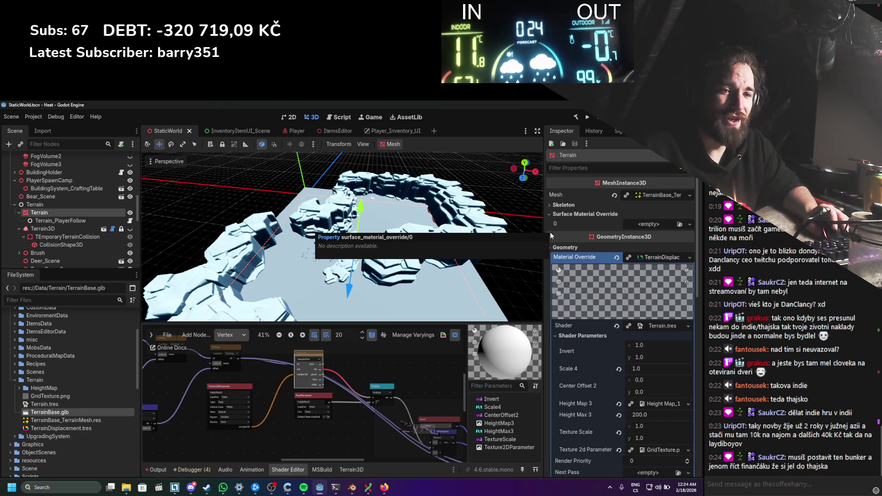
scroll(604, 324, down, 2)
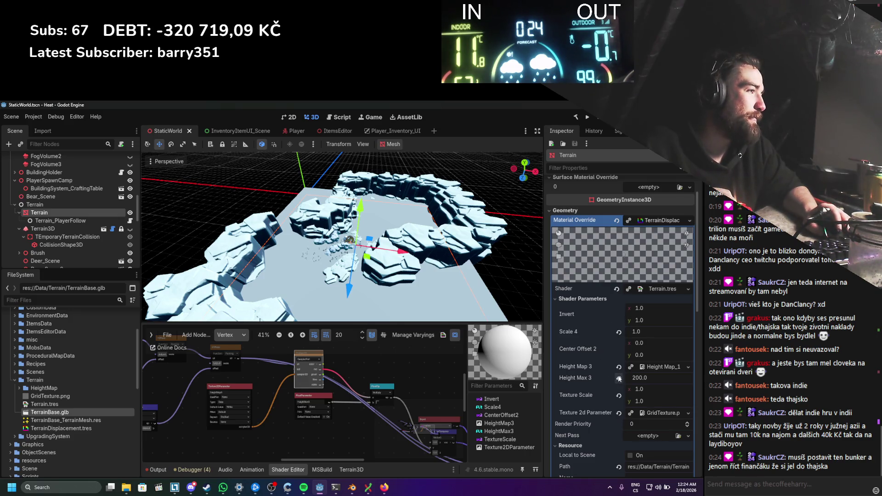
scroll(644, 376, up, 1)
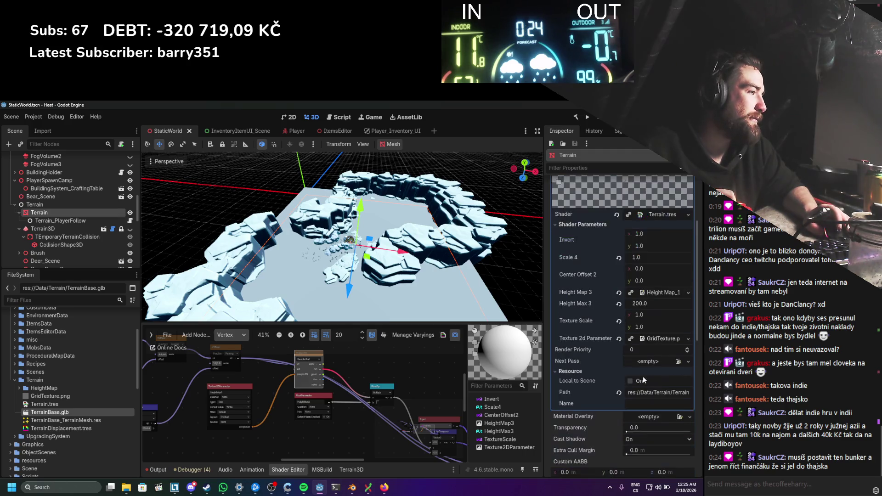
scroll(598, 343, up, 1)
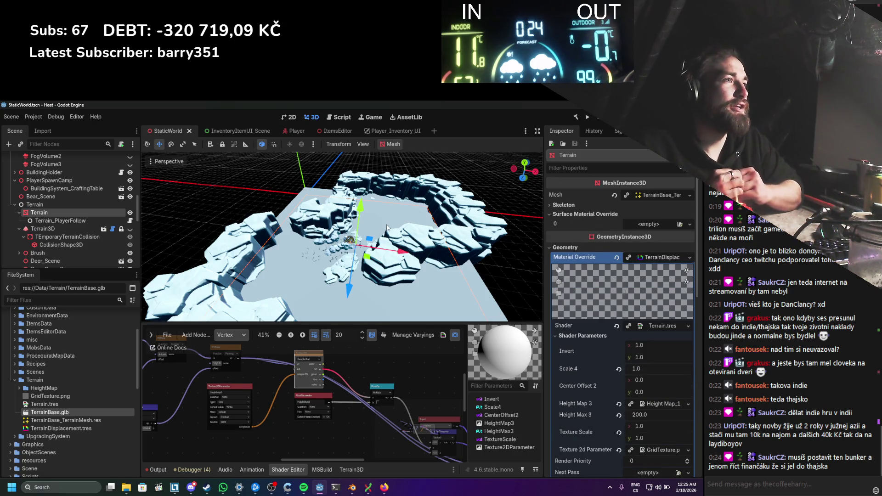
drag(376, 219, 535, 229)
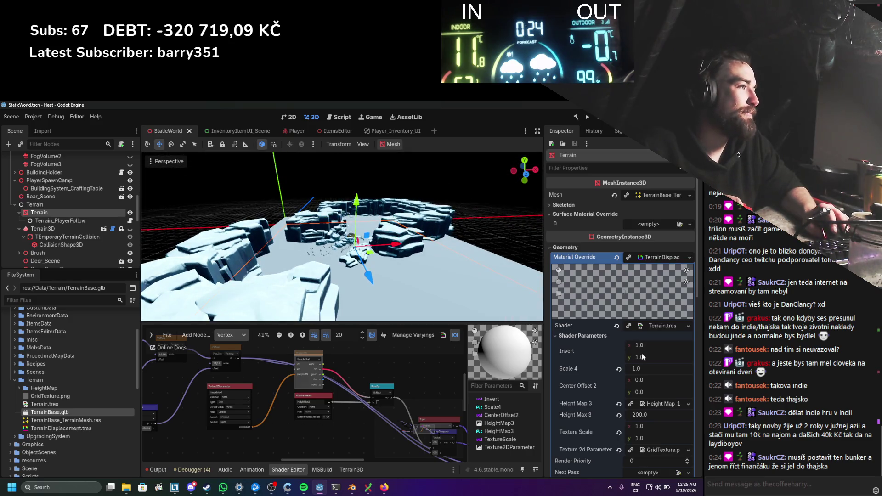
click(352, 487)
key(a)
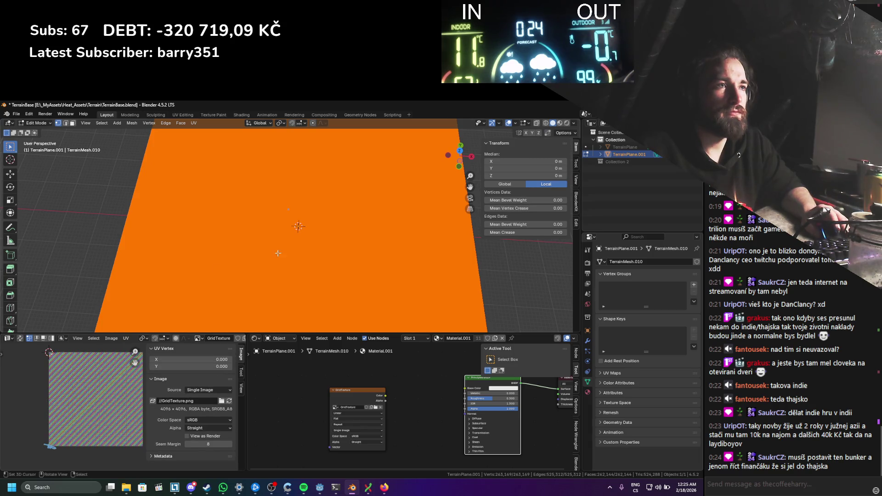
Step: Re-project the plane's UVs from the top view with Project from View (Bounds), then return to Object Mode
key(KP_7)
key(u)
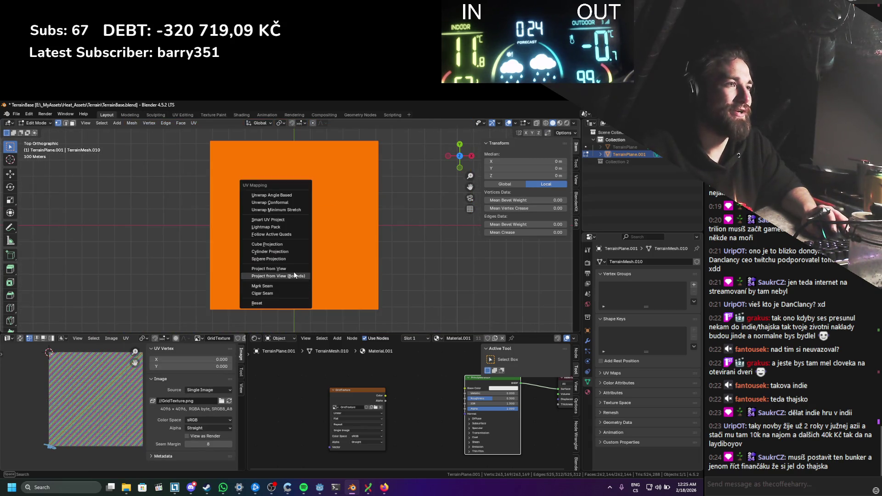
click(294, 275)
key(Tab)
Step: Save the Blender file and export the plane as glTF 2.0 over TerrainBase.glb, then return to Godot
key(ctrl+s)
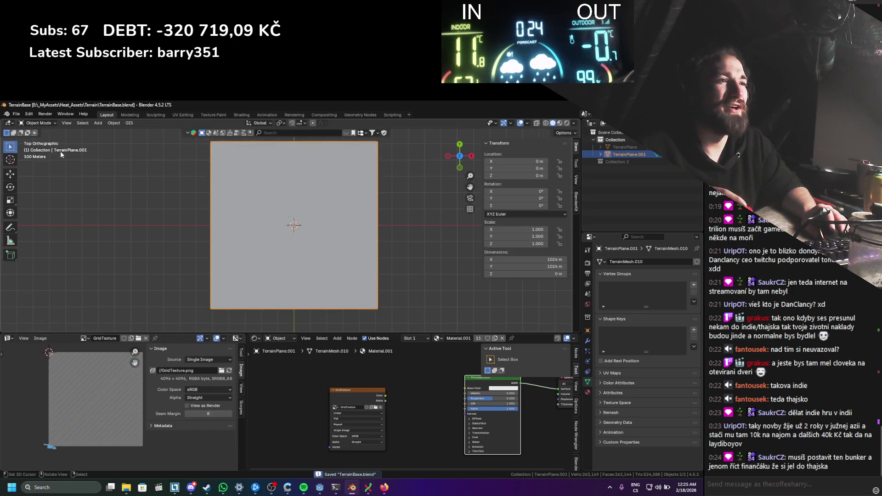
click(16, 114)
mouse_move(35, 226)
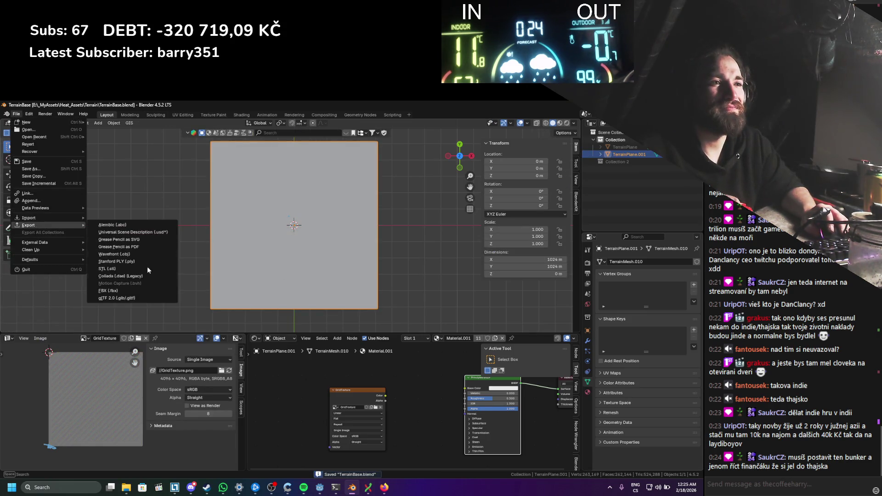
click(118, 298)
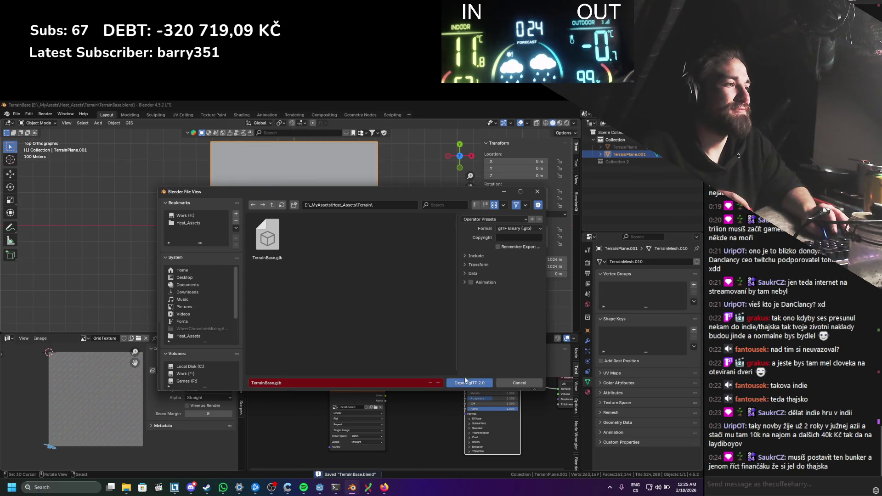
click(466, 382)
click(320, 487)
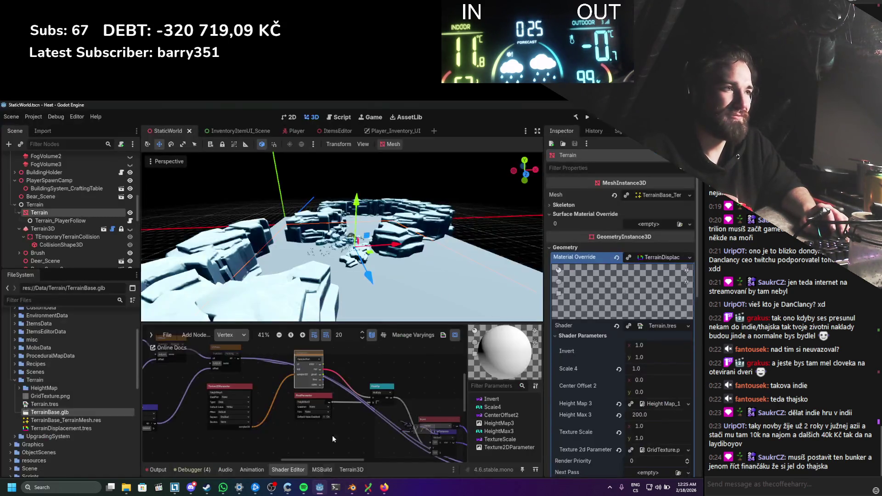
Step: Reveal TerrainBase.glb in File Explorer, then return to Godot and inspect the reimported grid-textured terrain
scroll(349, 392, up, 2)
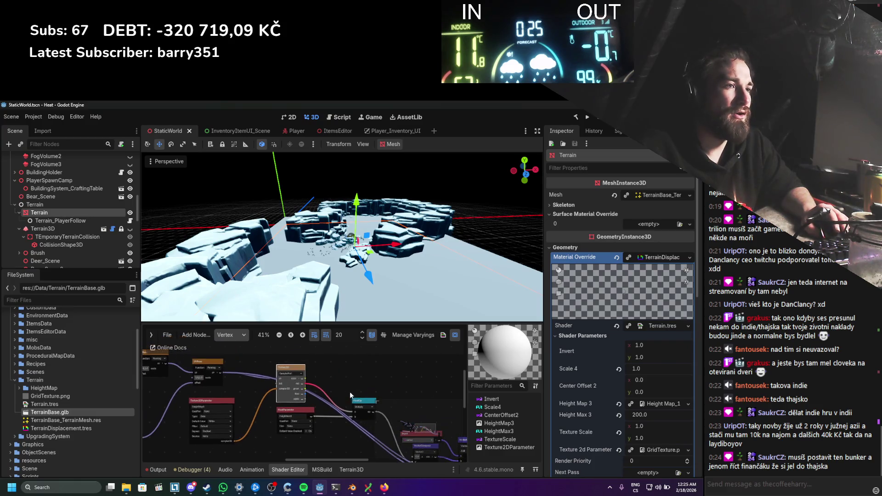
click(127, 488)
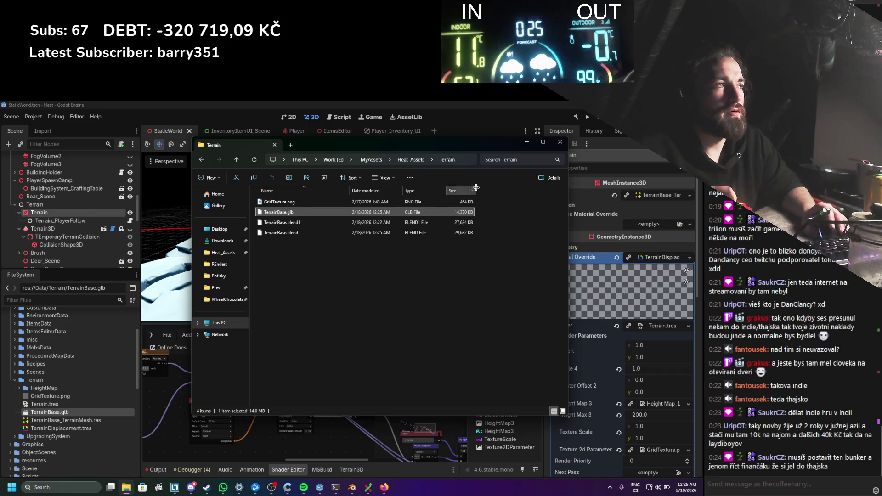
key(alt+Tab)
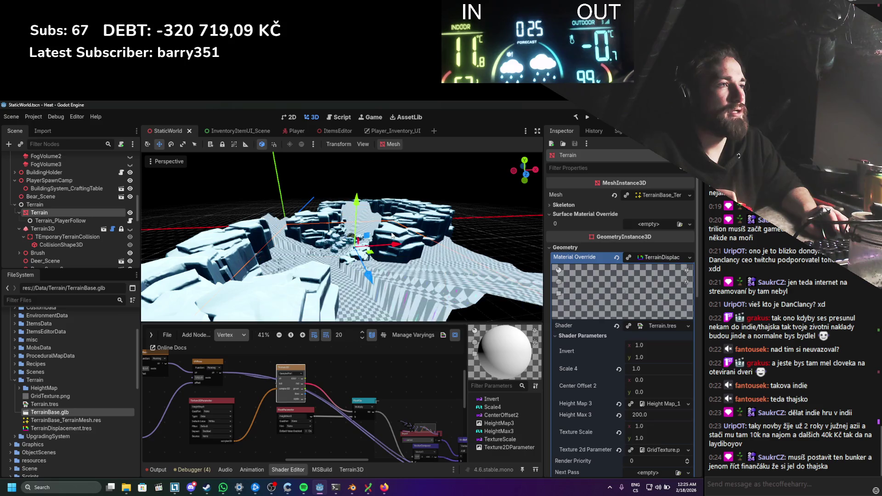
scroll(375, 278, up, 5)
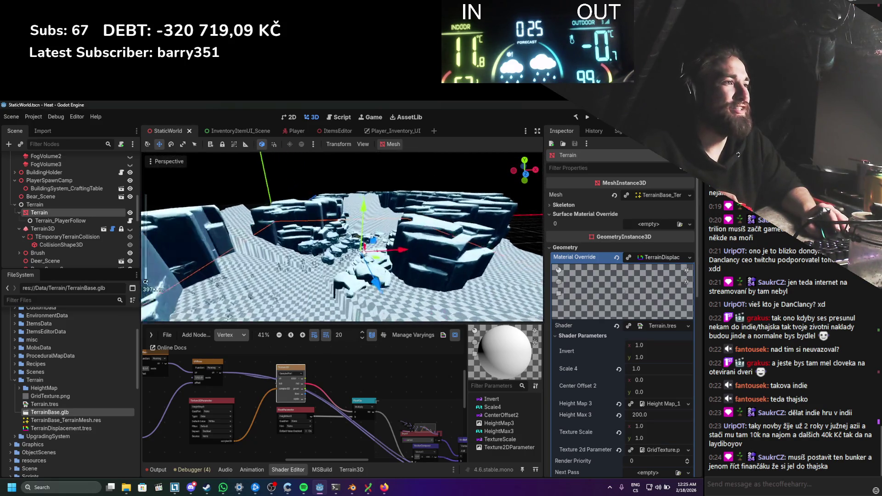
scroll(364, 254, down, 3)
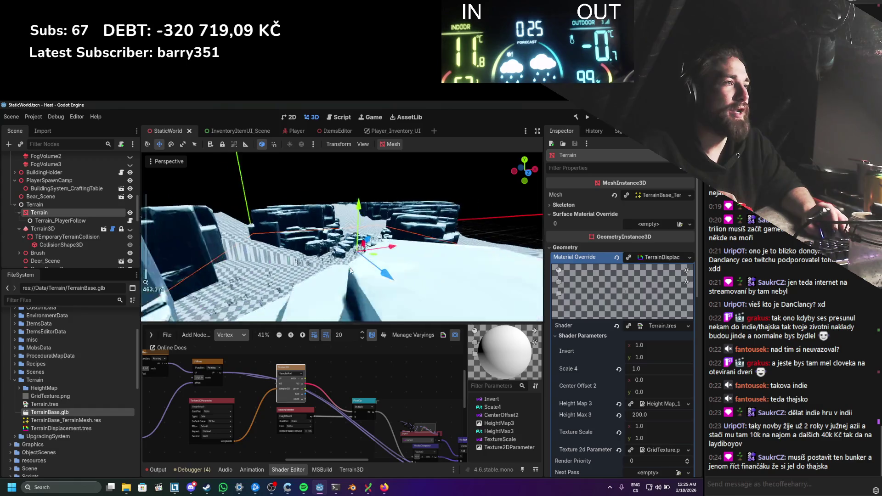
scroll(352, 193, up, 5)
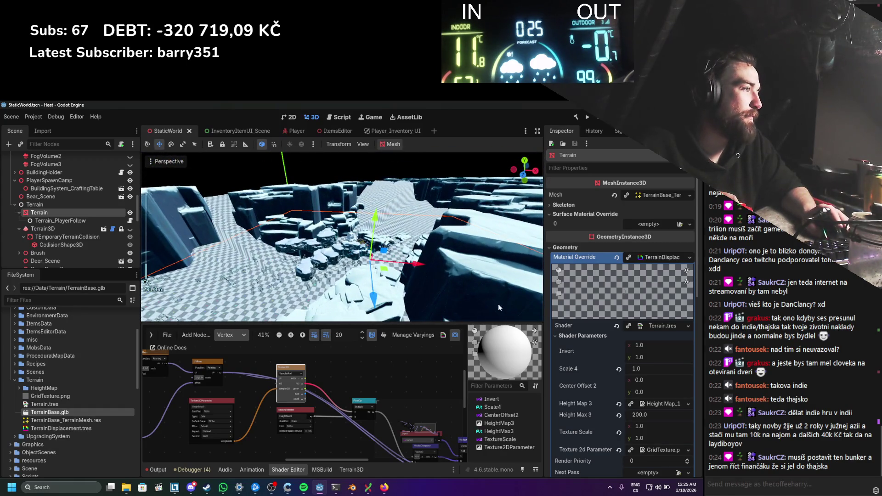
scroll(604, 359, down, 3)
mouse_move(661, 341)
mouse_down()
mouse_move(647, 341)
mouse_move(663, 346)
mouse_up()
text(200)
key(Return)
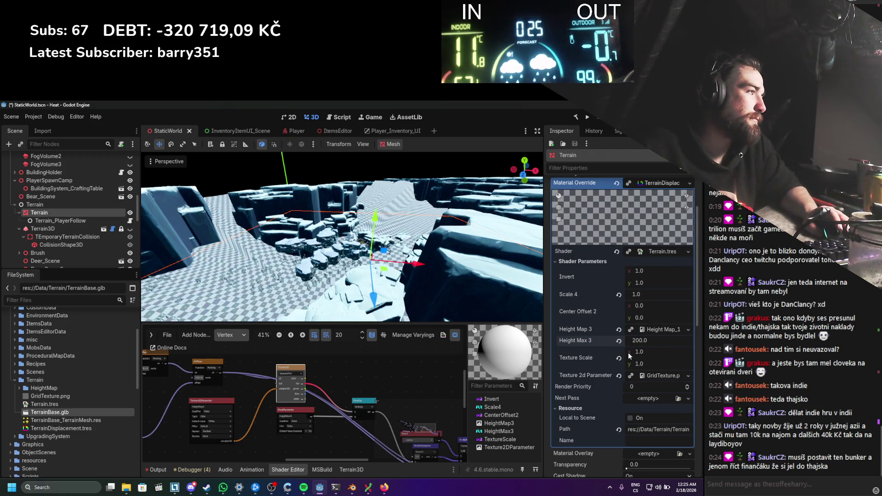
mouse_move(642, 295)
mouse_down()
mouse_move(664, 295)
mouse_move(634, 295)
mouse_up()
click(642, 294)
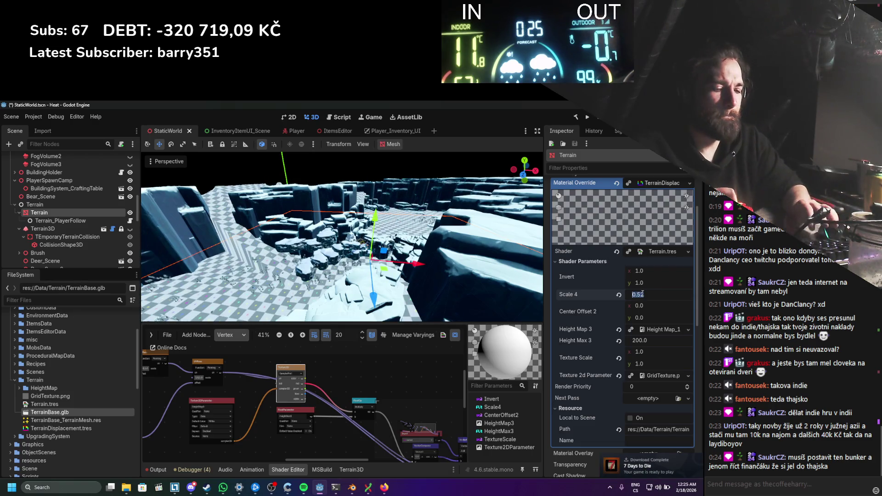
text(1)
key(Return)
scroll(398, 267, up, 3)
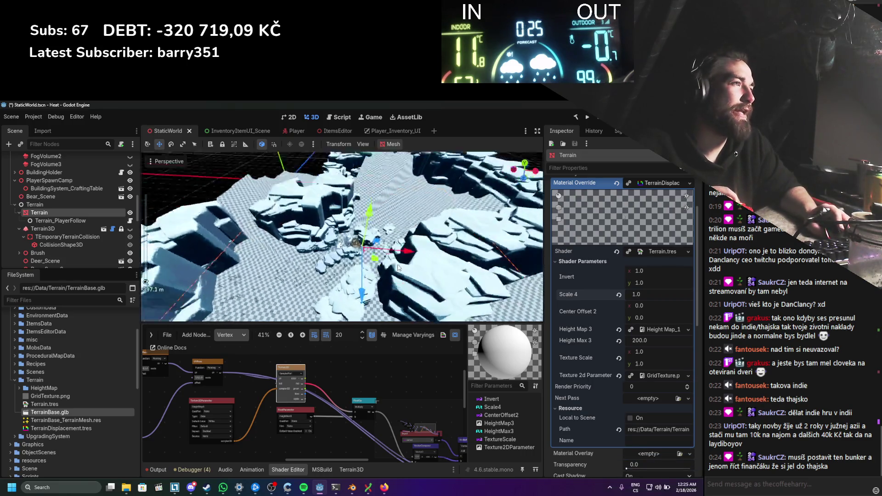
scroll(398, 268, down, 3)
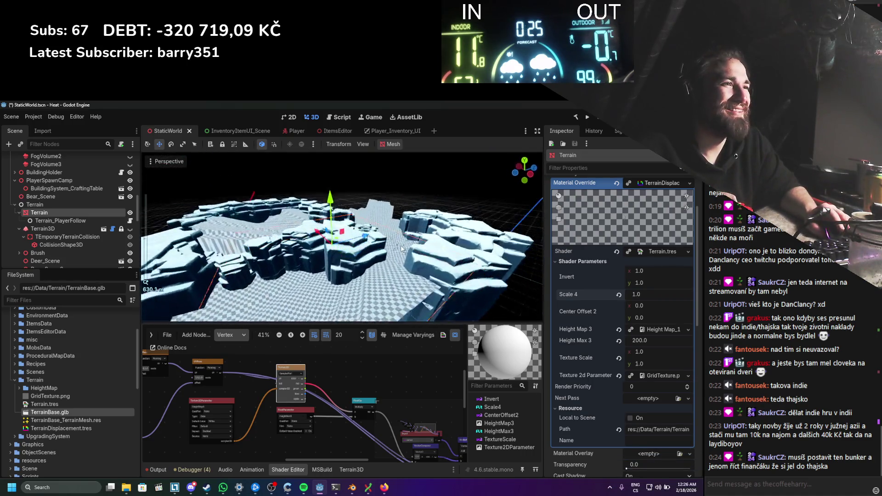
scroll(401, 245, up, 3)
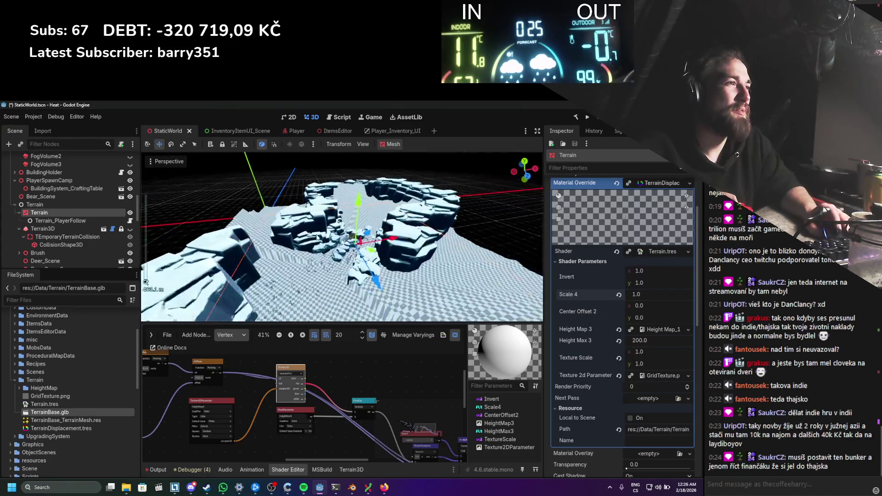
drag(317, 237, 337, 243)
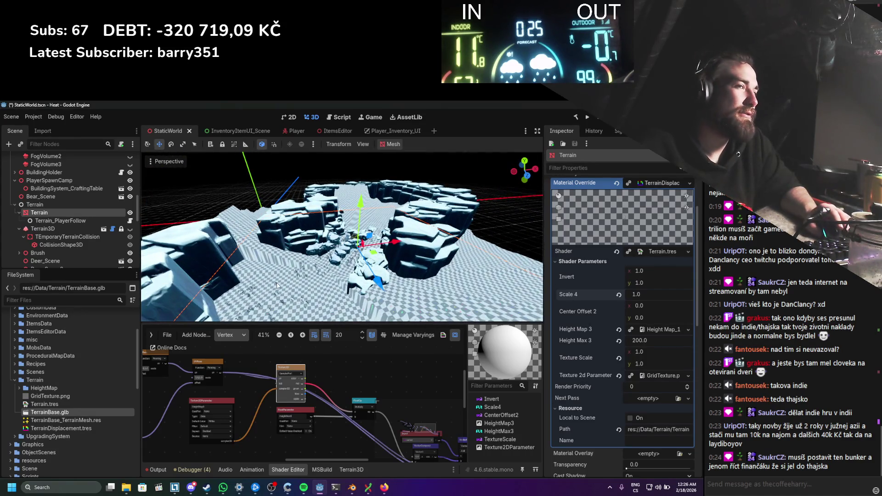
Step: Set the UVFunc node's pivot X to 0, giving a pivot of 0.0, 0.5
scroll(275, 393, down, 1)
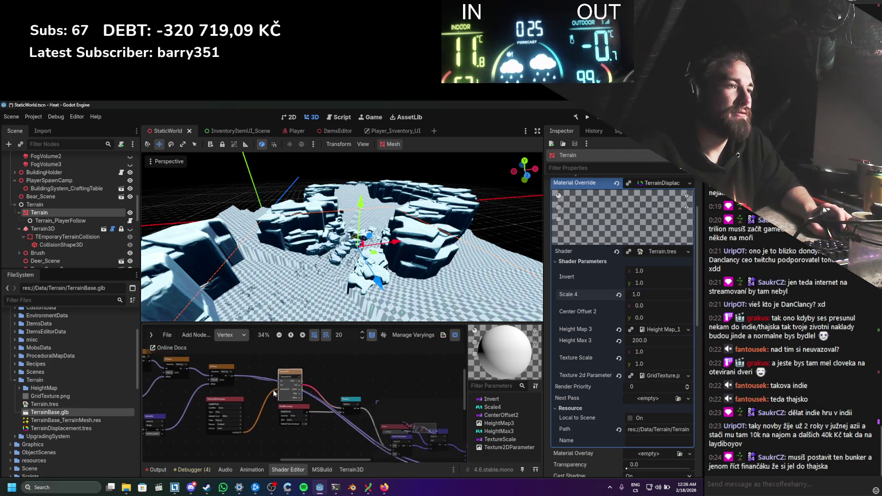
scroll(274, 394, up, 2)
scroll(327, 410, up, 2)
click(348, 405)
key(Return)
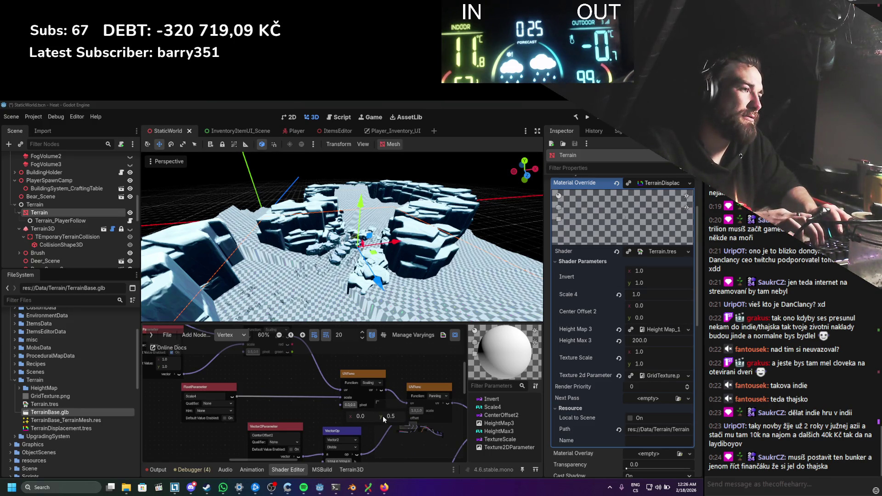
Step: Look over the Input, Invert, Output and VectorCompose nodes and orbit across the terrain
scroll(286, 389, down, 1)
mouse_move(286, 390)
mouse_down()
mouse_move(331, 421)
mouse_move(317, 412)
mouse_move(354, 405)
mouse_up()
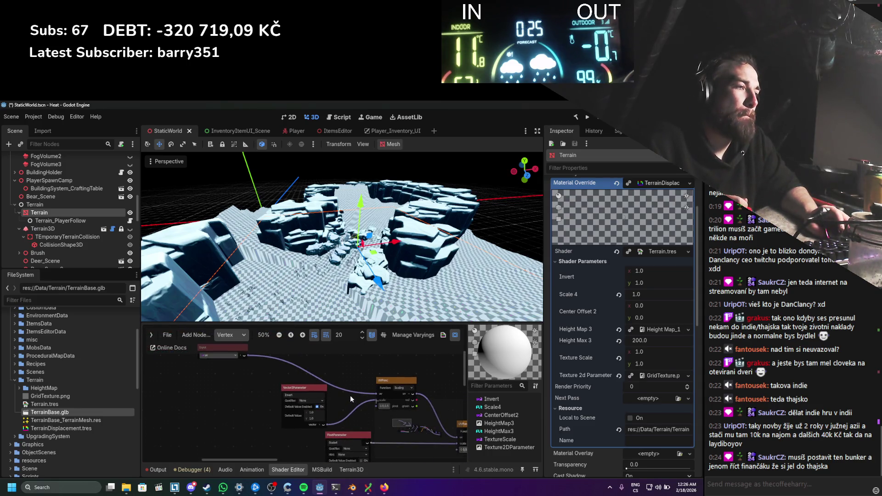
scroll(350, 395, down, 2)
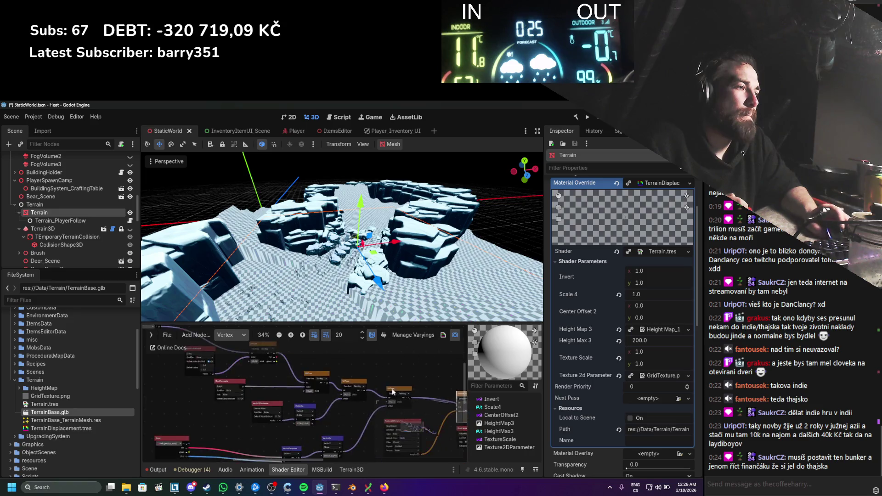
drag(374, 374, 323, 345)
scroll(287, 390, up, 1)
drag(287, 390, 322, 382)
scroll(439, 418, right, 4)
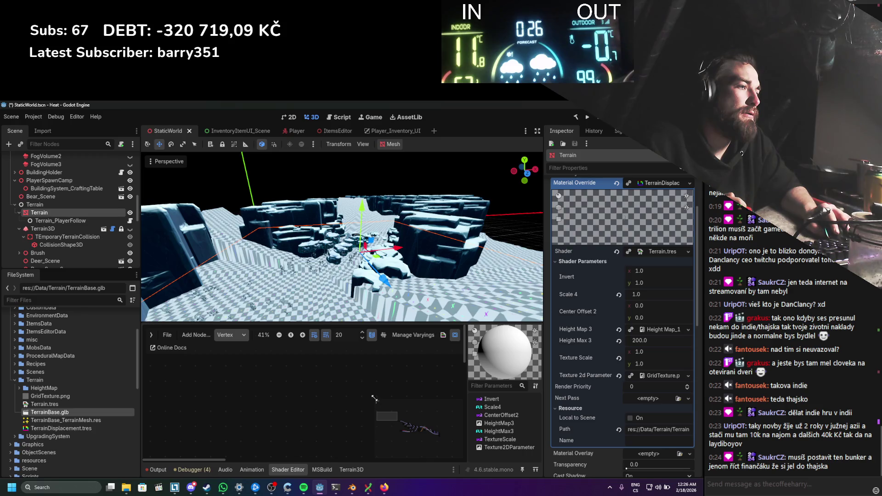
scroll(442, 439, up, 1)
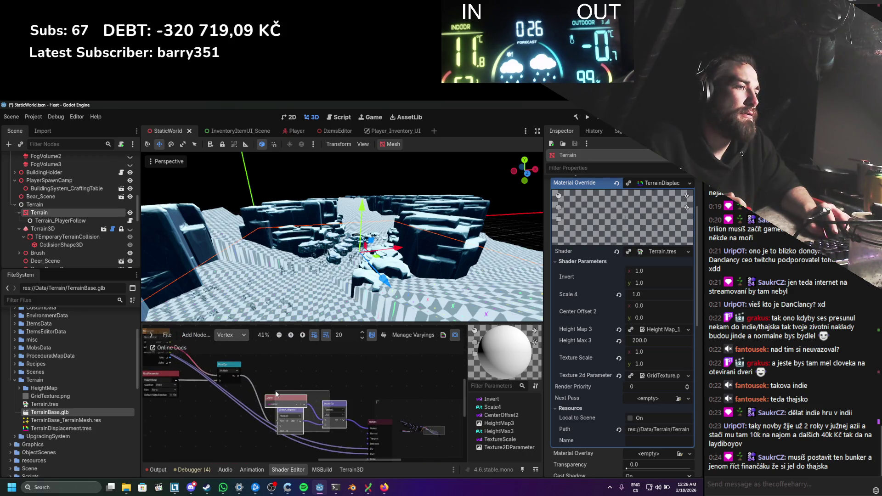
scroll(289, 349, up, 1)
scroll(342, 388, left, 4)
scroll(343, 388, down, 2)
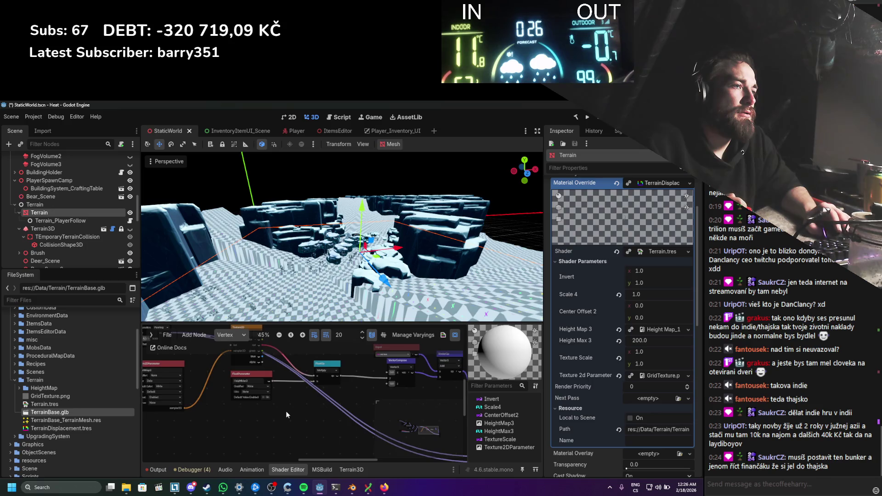
scroll(316, 418, up, 5)
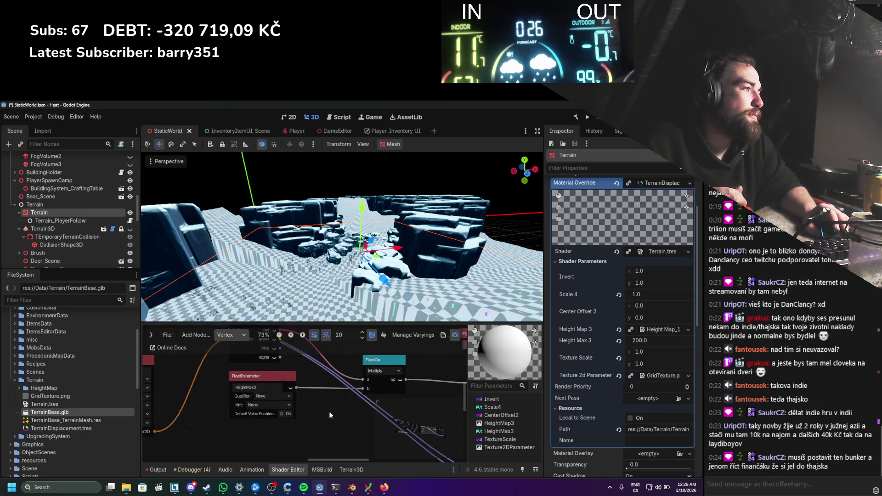
scroll(329, 412, down, 4)
scroll(425, 426, right, 2)
scroll(373, 432, up, 1)
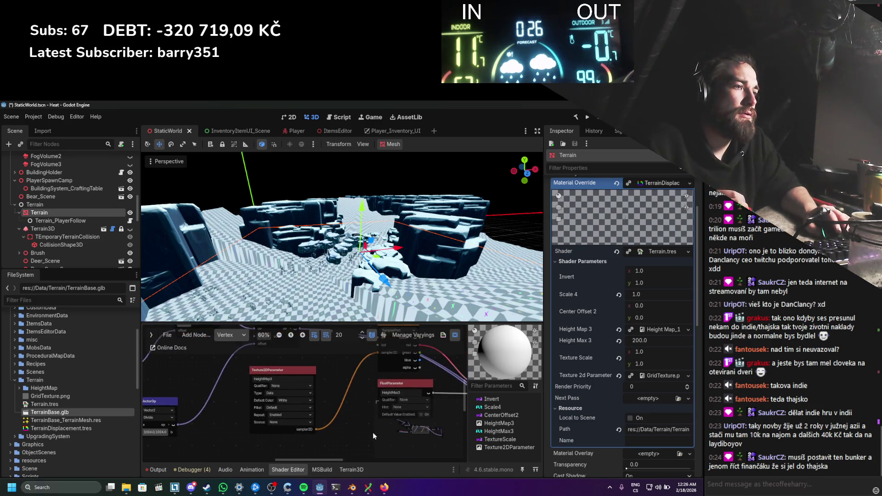
Step: Preview the Height Map 3 texture in the Inspector, then switch to the Blender terrain file
click(657, 333)
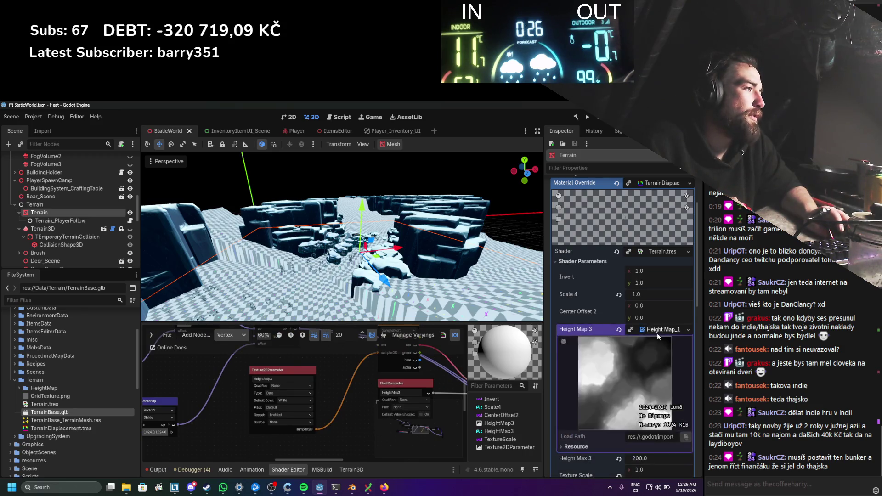
click(657, 333)
scroll(343, 236, up, 5)
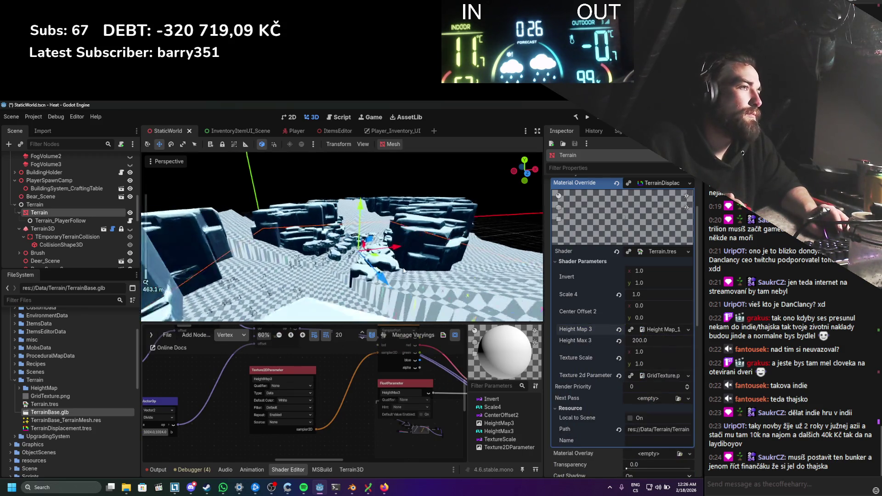
click(352, 487)
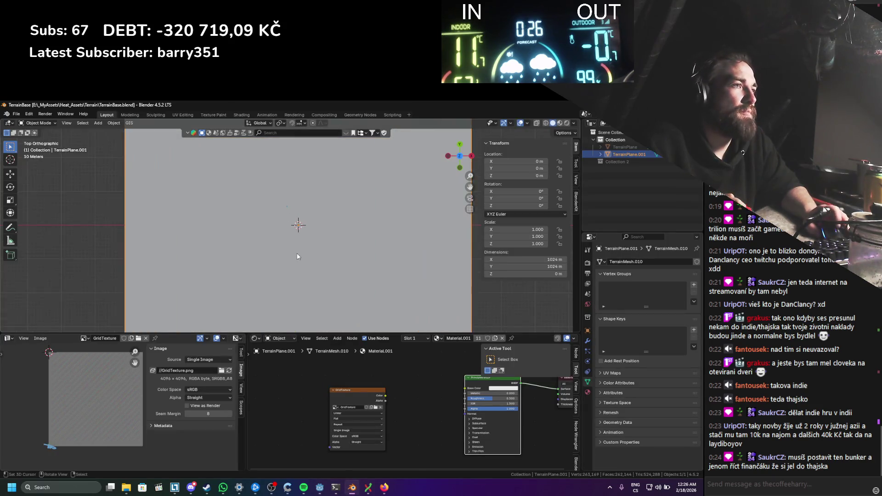
Step: Select all the plane's geometry, take TerrainPlane.001 back to Object Mode, and return to Godot
key(a)
key(Tab)
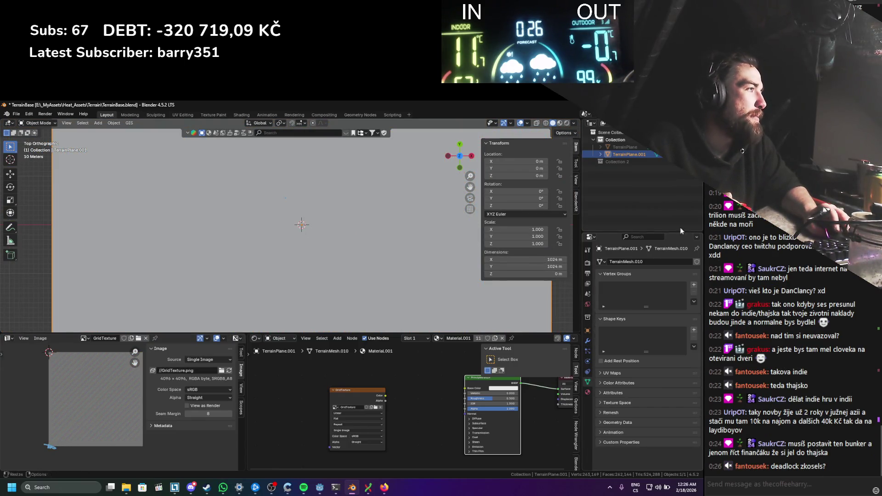
key(alt+Tab)
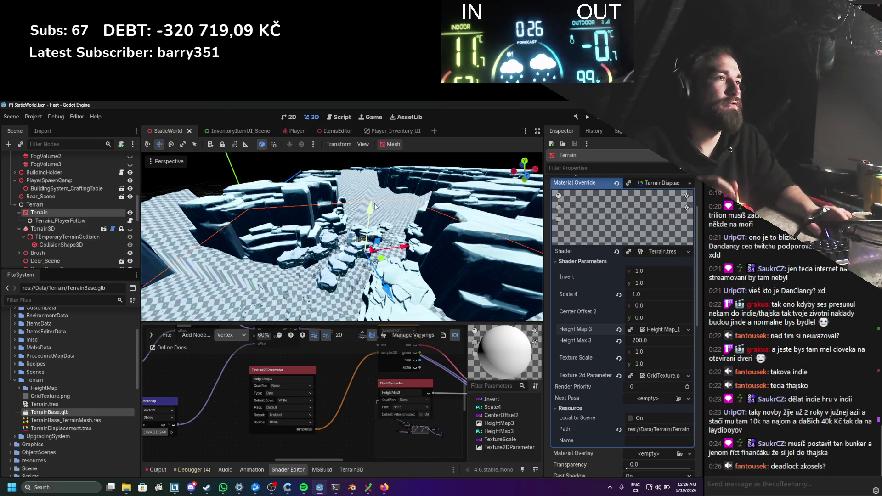
Step: Tilt the viewport to a low angle over the terrain and frame the Terrain node
scroll(314, 242, down, 3)
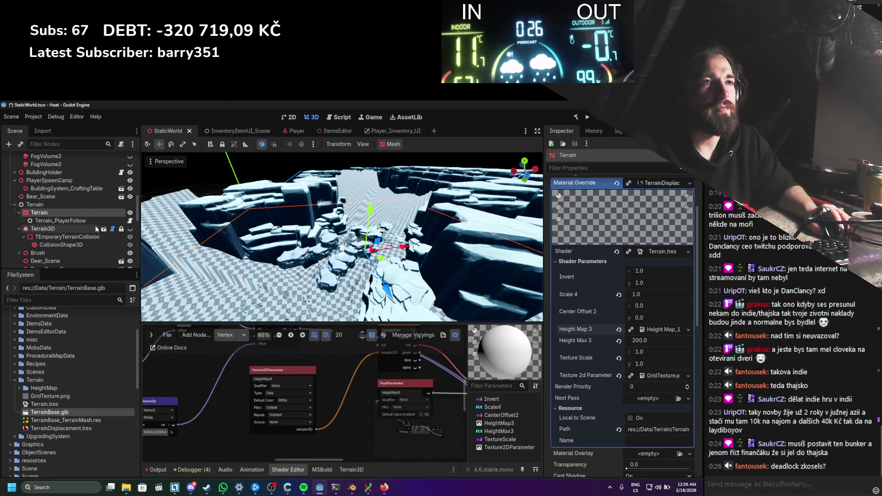
scroll(328, 263, up, 3)
scroll(328, 264, up, 5)
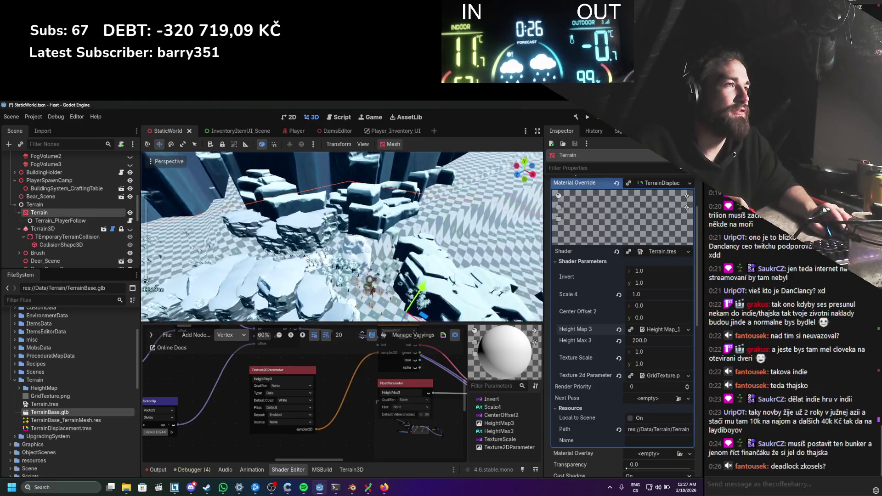
drag(307, 257, 234, 203)
key(f)
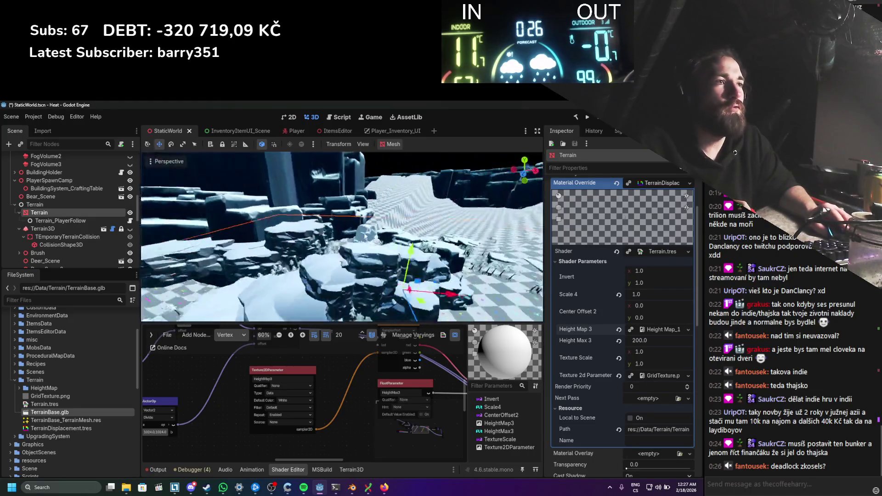
Step: Pan the shader graph to the Texture2D, Texture2DParameter and HeightMax3 nodes, dismissing the add-node dialog
scroll(352, 352, down, 4)
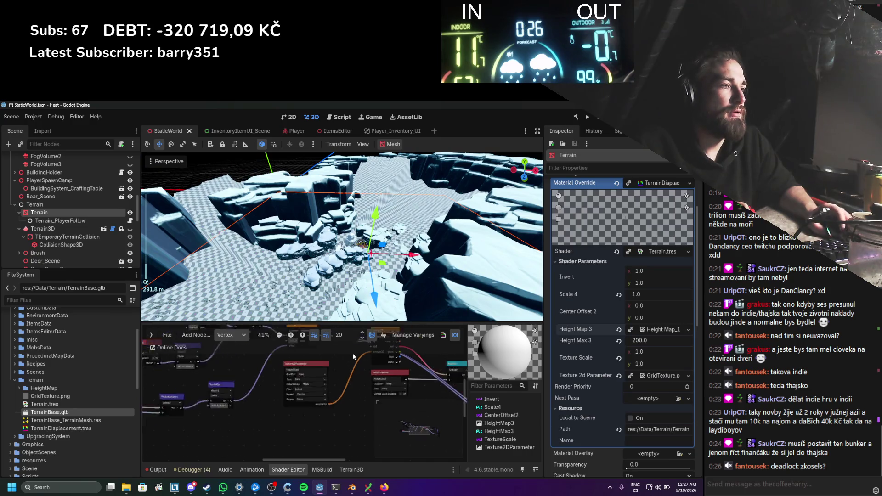
scroll(313, 382, up, 4)
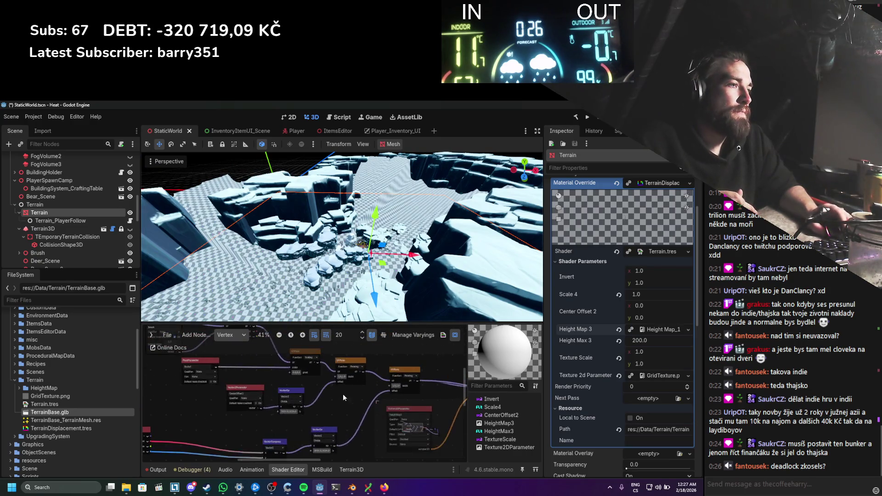
scroll(314, 398, down, 4)
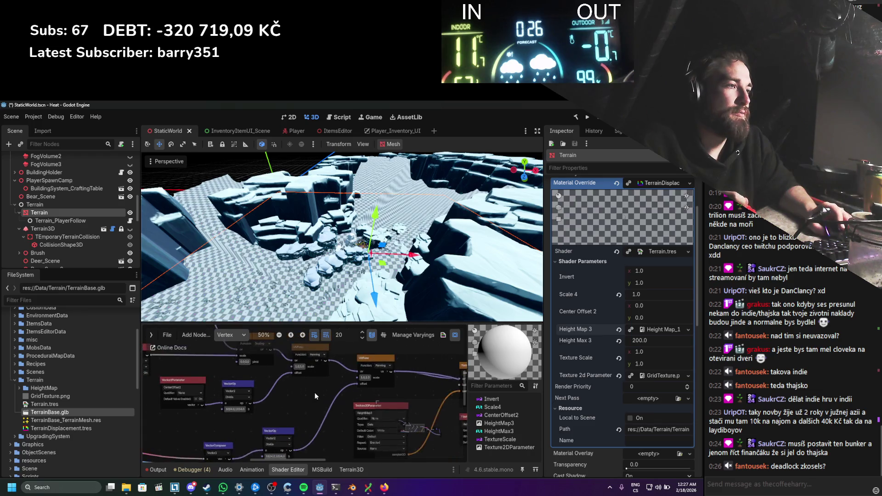
scroll(316, 408, up, 4)
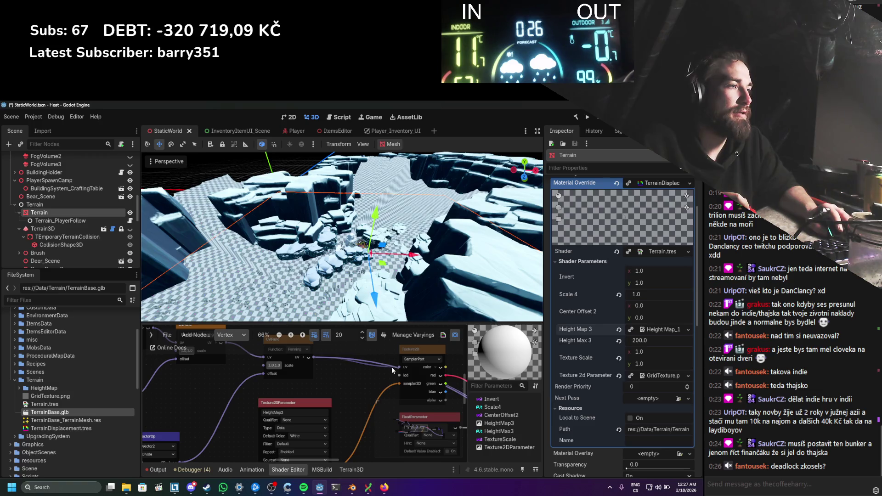
drag(393, 378, 303, 392)
click(386, 327)
Step: Disconnect the UV transform link into the Output node's UV2 port
scroll(349, 372, down, 2)
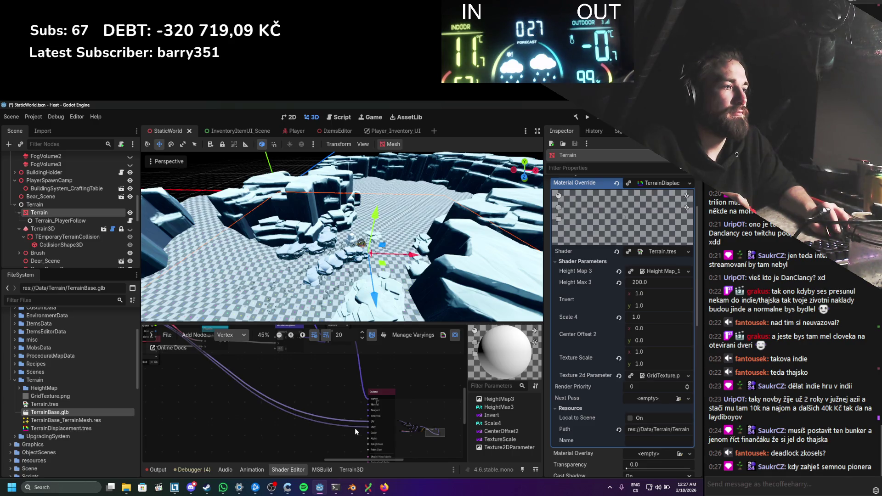
drag(368, 427, 324, 423)
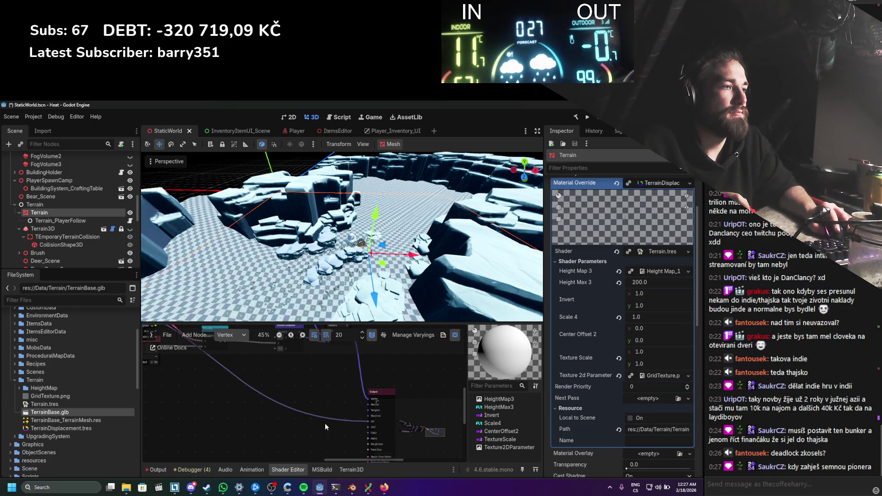
scroll(332, 247, down, 5)
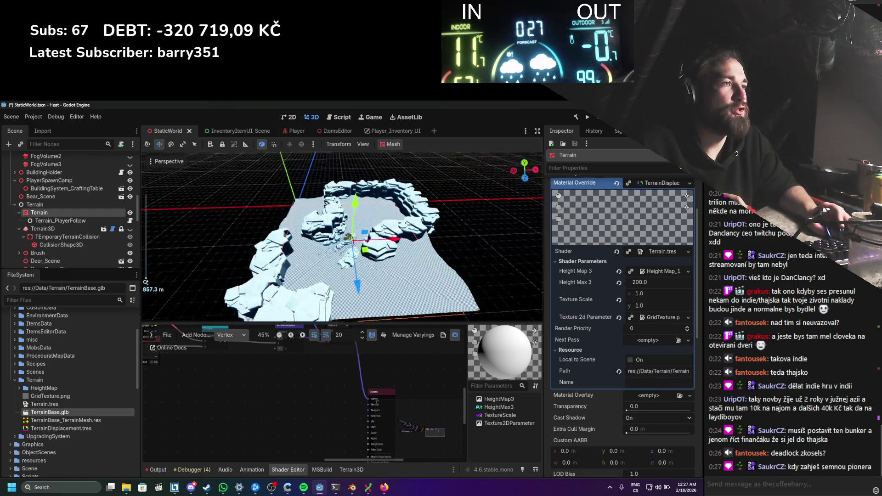
scroll(303, 376, down, 3)
scroll(345, 407, up, 4)
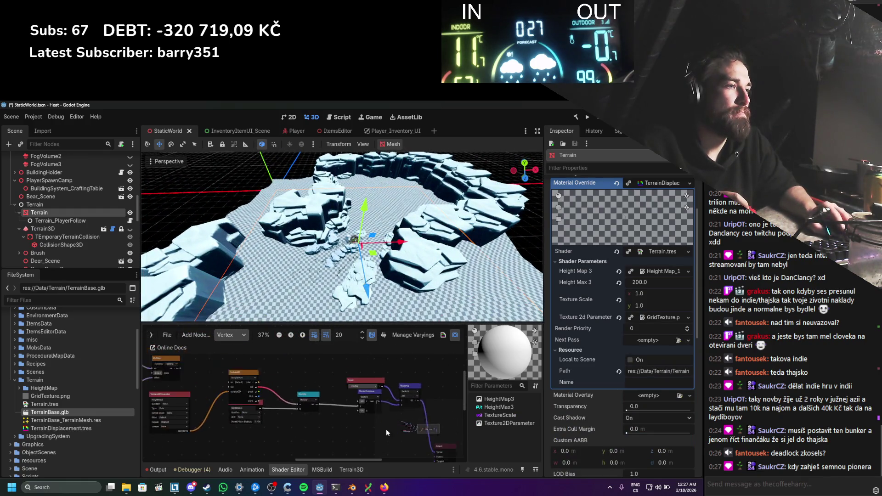
scroll(319, 417, left, 5)
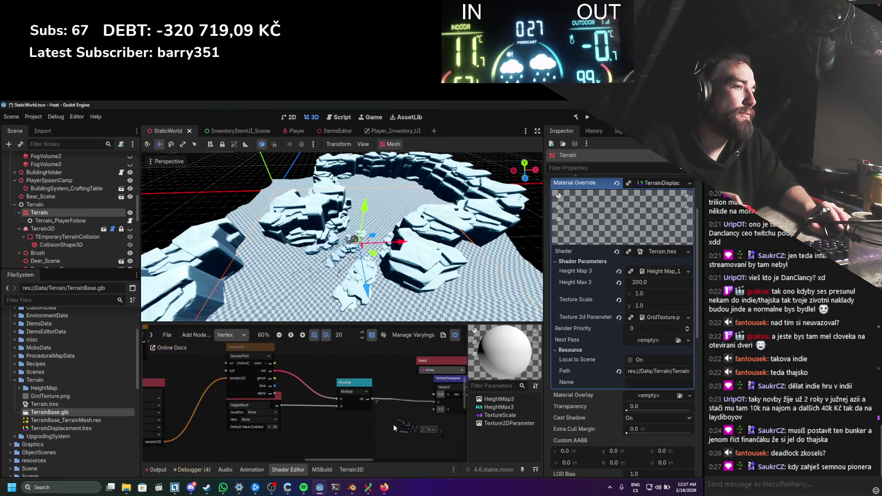
scroll(329, 438, left, 1)
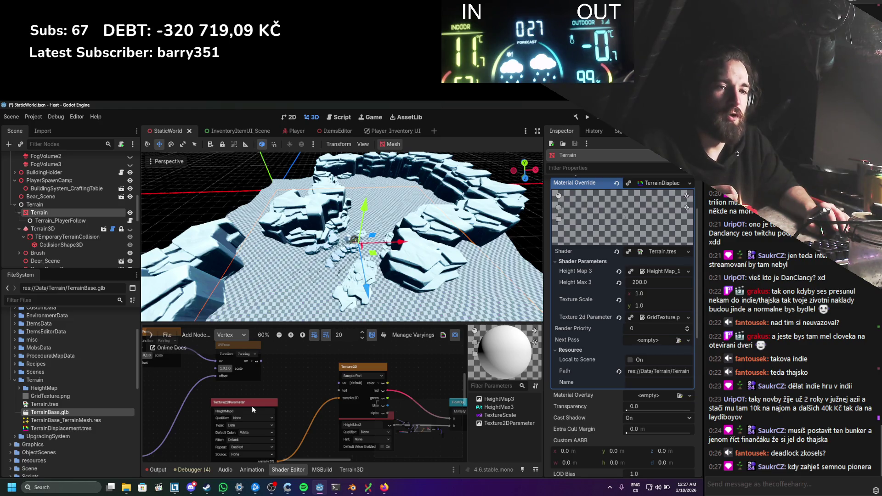
scroll(320, 392, down, 2)
Step: Pull back over the whole shader graph and duplicate the red Input node
mouse_move(292, 371)
mouse_down()
mouse_move(323, 396)
mouse_move(377, 391)
mouse_move(351, 392)
mouse_move(346, 379)
mouse_up()
scroll(346, 379, down, 2)
drag(352, 343, 355, 361)
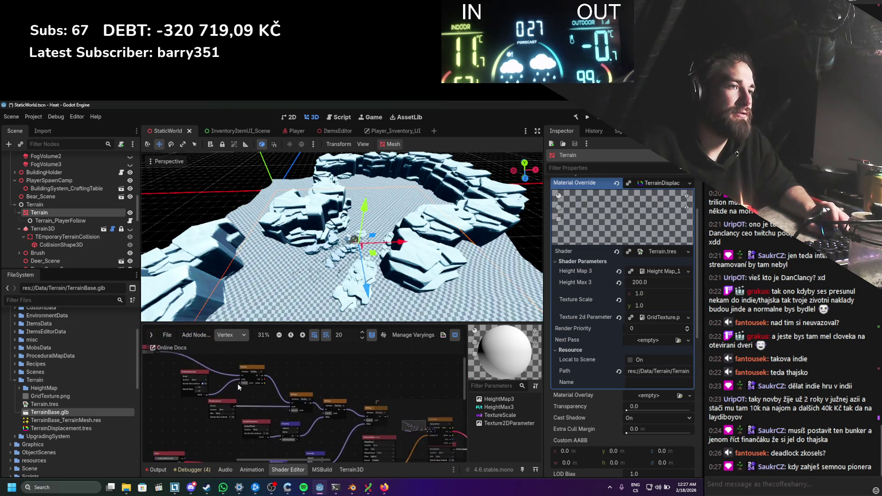
scroll(238, 384, up, 2)
scroll(240, 385, left, 3)
key(ctrl+v)
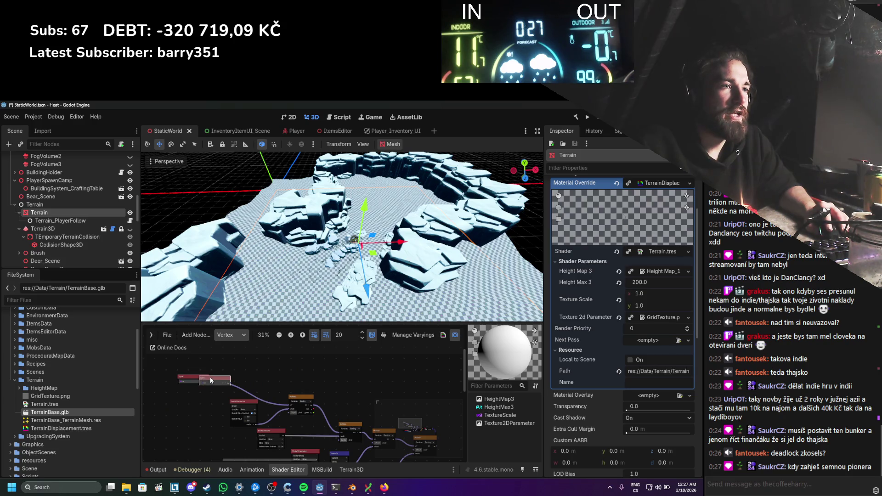
Step: Wire the new Input node's uv into Texture2D's uv port and save the scene
scroll(211, 380, up, 1)
drag(212, 380, 273, 384)
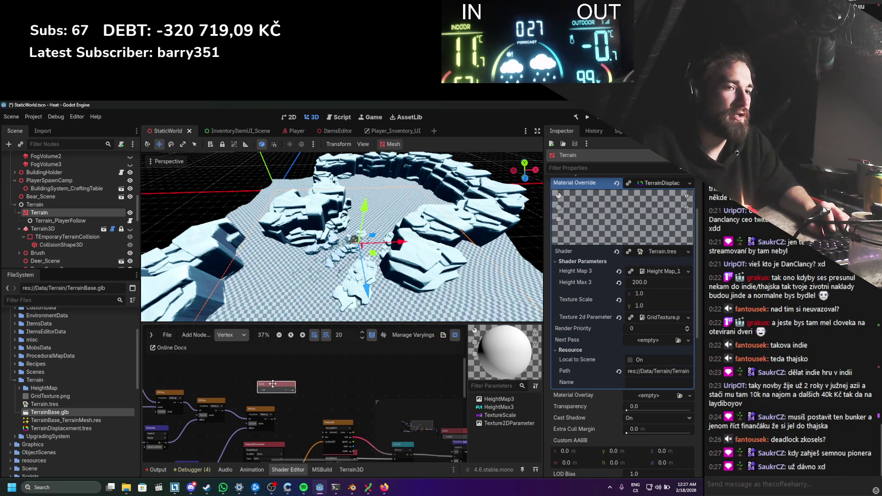
scroll(286, 368, up, 2)
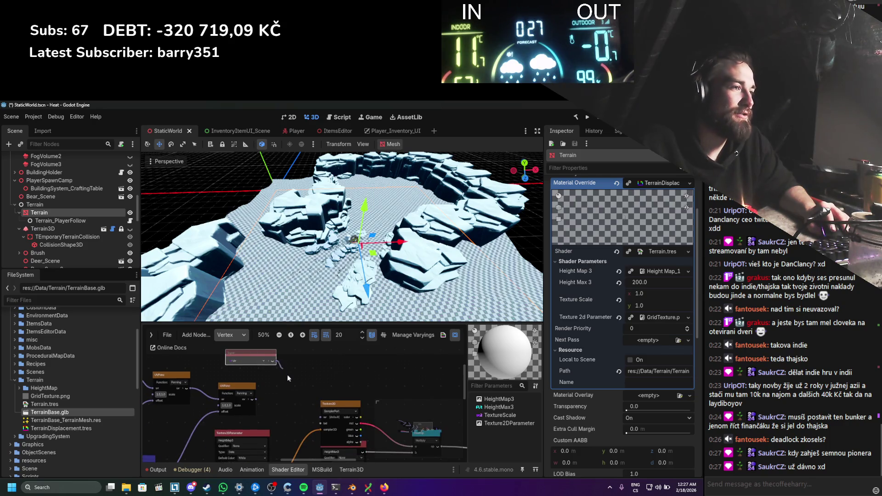
drag(321, 419, 321, 418)
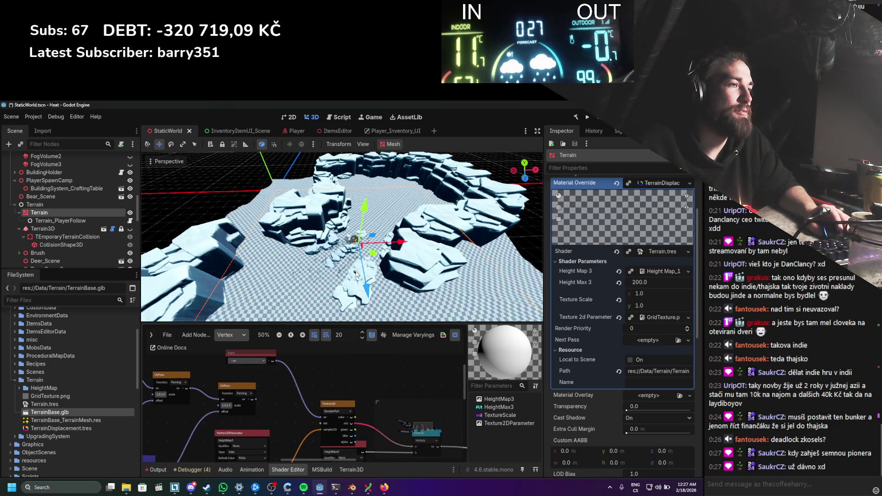
key(ctrl+s)
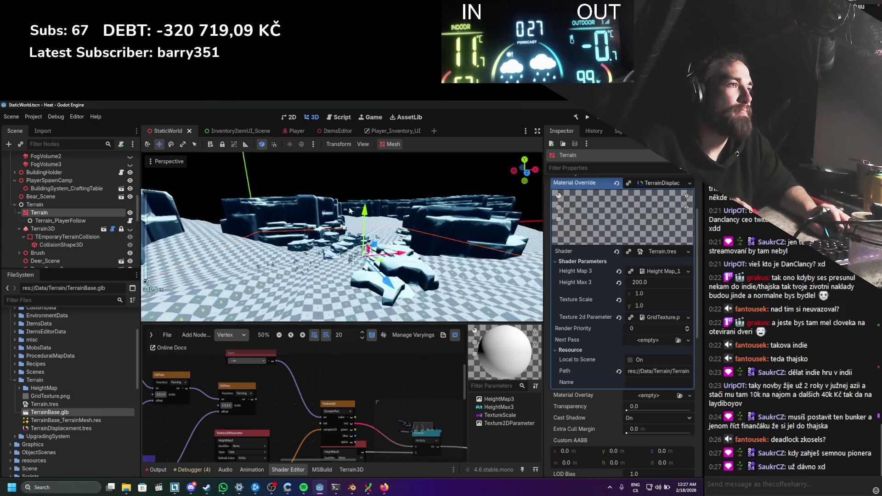
Step: Raise Height Max 3 to 255.54, then switch over to Blender
scroll(351, 387, down, 3)
scroll(385, 366, up, 2)
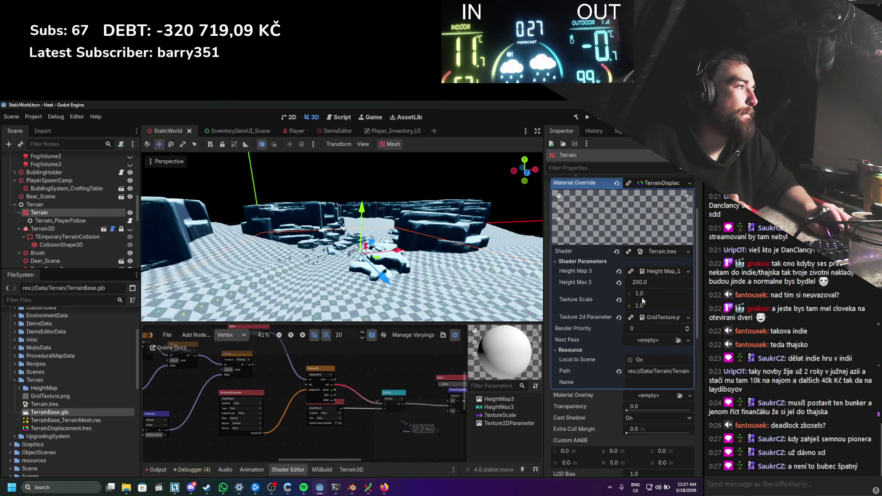
drag(640, 285, 678, 285)
scroll(376, 260, down, 5)
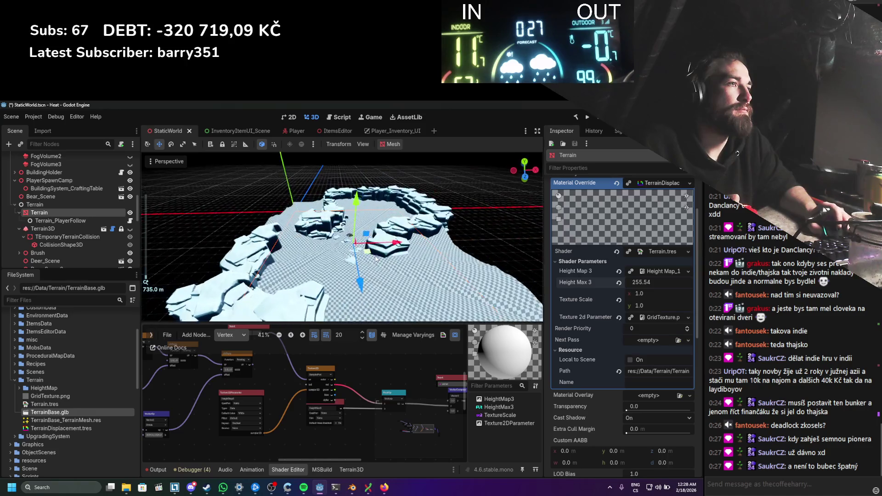
key(alt+Tab)
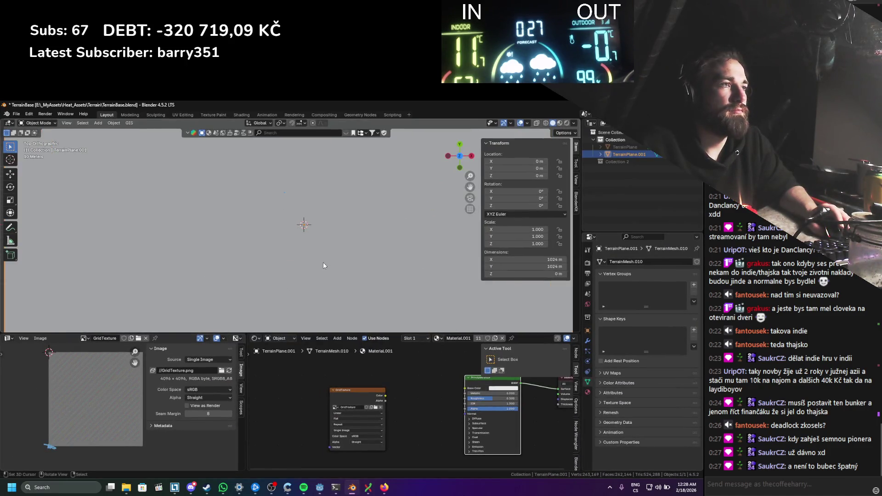
Step: Select the whole terrain plane in Edit Mode and inspect its UVs against the grid texture
key(a)
scroll(79, 412, up, 6)
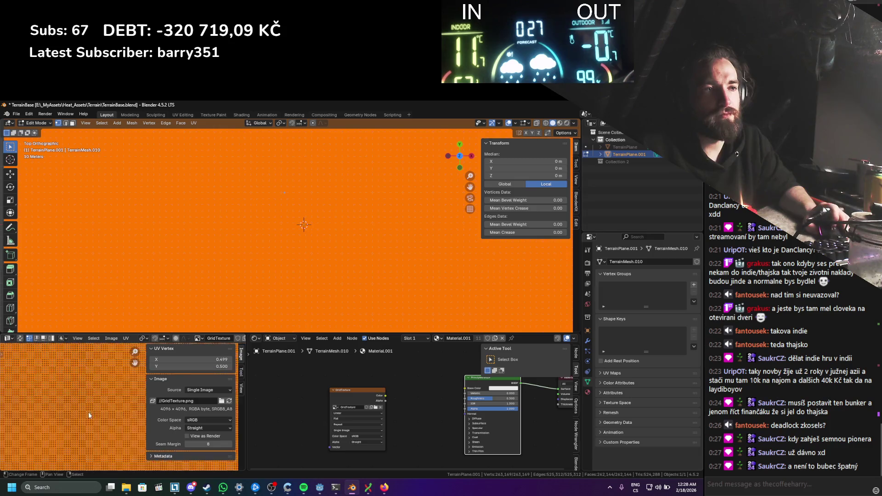
scroll(94, 405, down, 5)
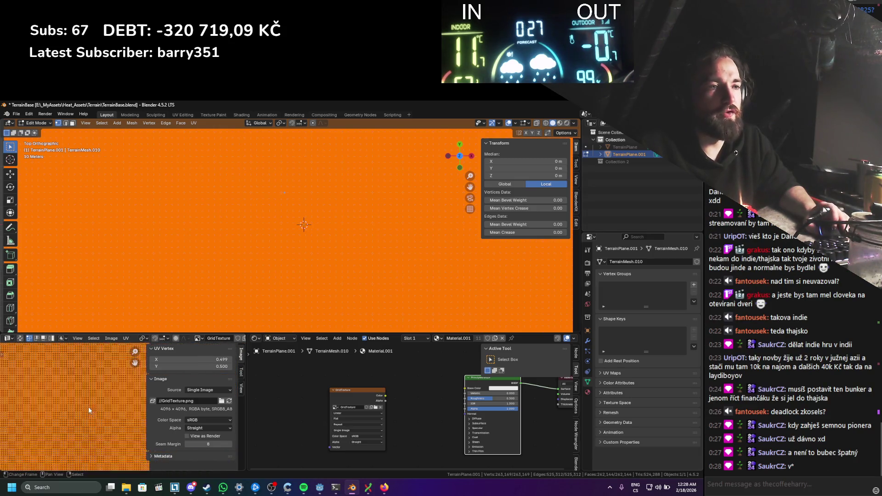
drag(42, 431, 124, 384)
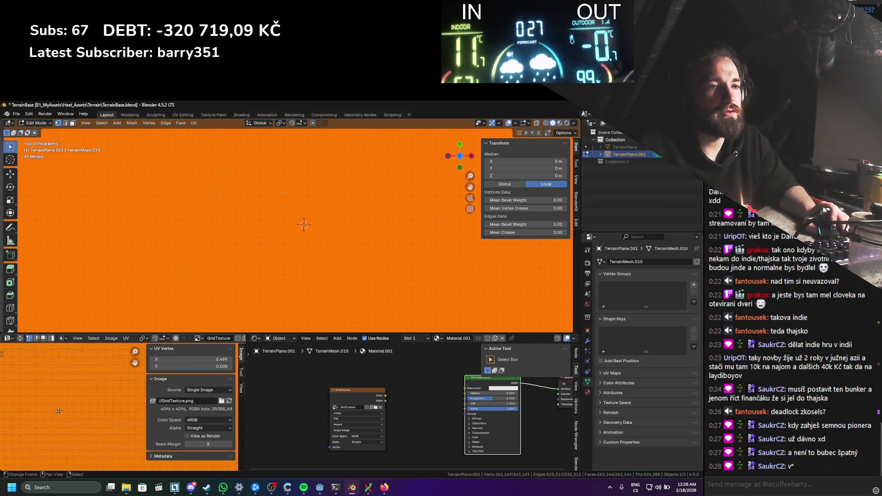
drag(58, 411, 107, 370)
mouse_move(76, 438)
mouse_down()
mouse_move(22, 439)
mouse_move(50, 429)
mouse_up()
key(Escape)
scroll(109, 399, up, 3)
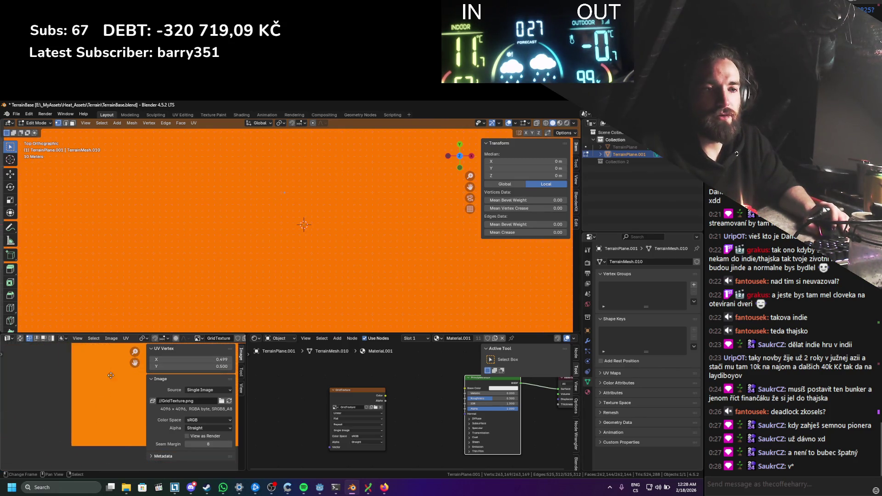
key(alt+a)
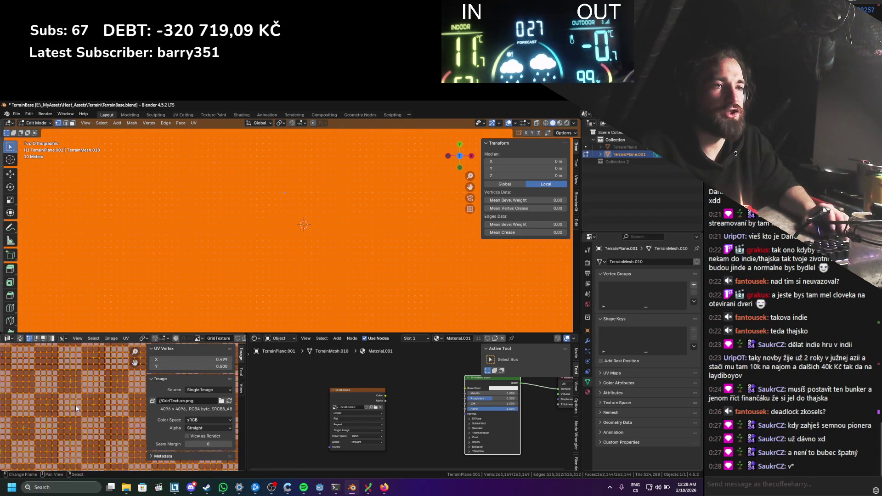
Step: Return the plane to Object Mode, save TerrainBase.blend and switch back to Godot
key(Tab)
key(ctrl+s)
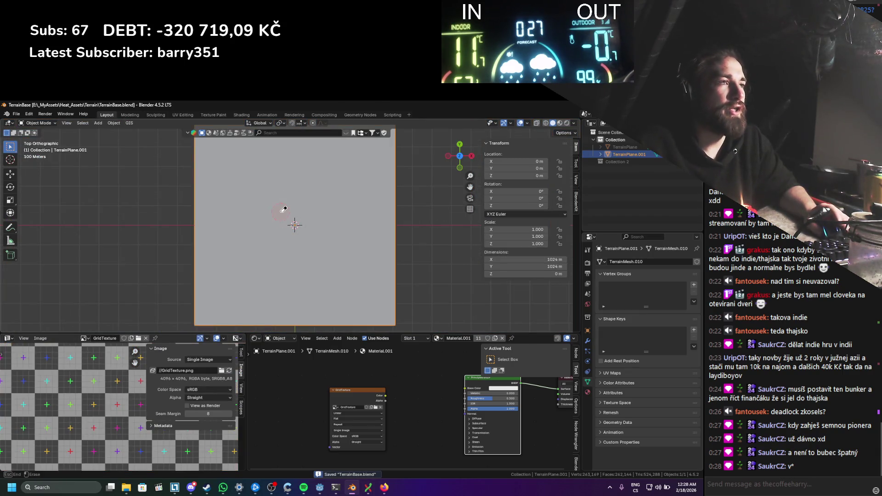
key(Tab)
scroll(298, 237, up, 2)
key(Tab)
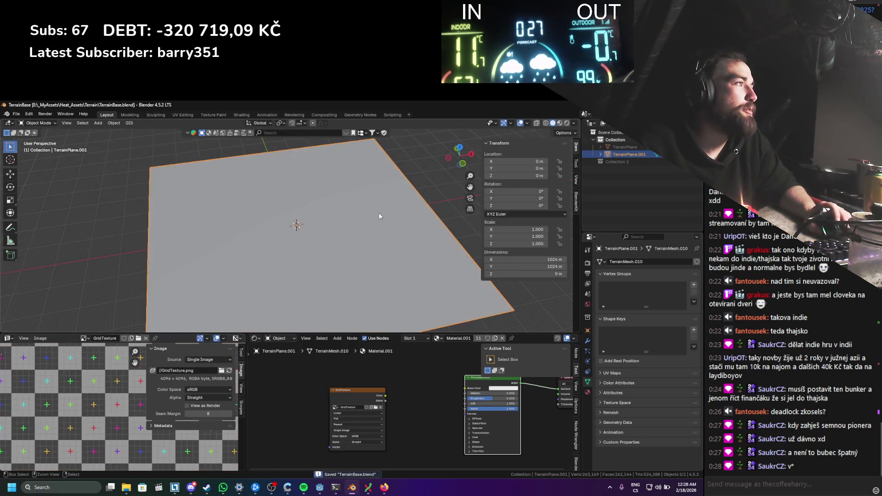
key(alt+Tab)
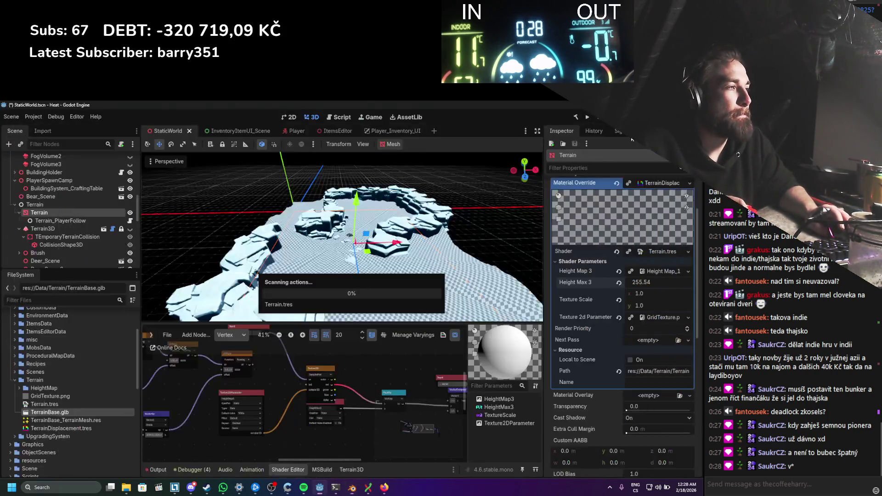
Step: Orbit and zoom around the displaced terrain, then select Height Map_1024x1024.png in the HeightMap folder
scroll(390, 266, up, 5)
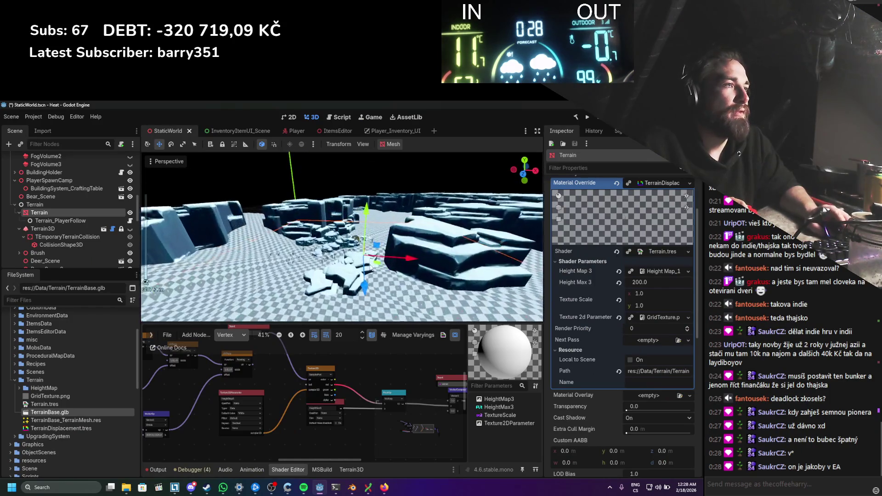
scroll(379, 269, down, 5)
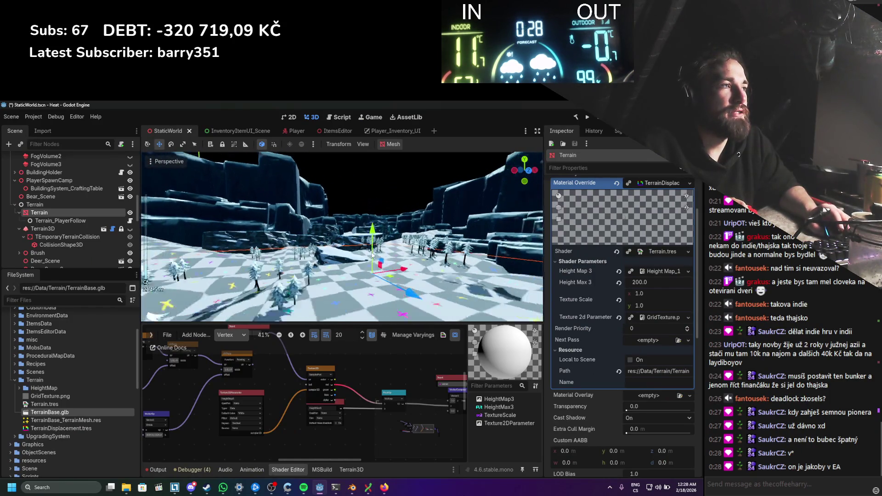
mouse_move(373, 284)
mouse_down()
mouse_move(269, 268)
mouse_move(323, 257)
mouse_move(343, 241)
mouse_up()
scroll(313, 265, up, 3)
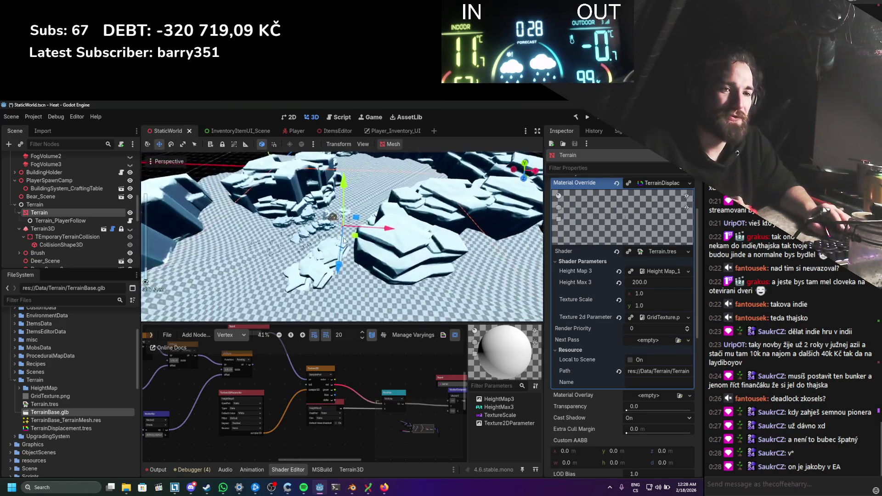
scroll(347, 241, up, 2)
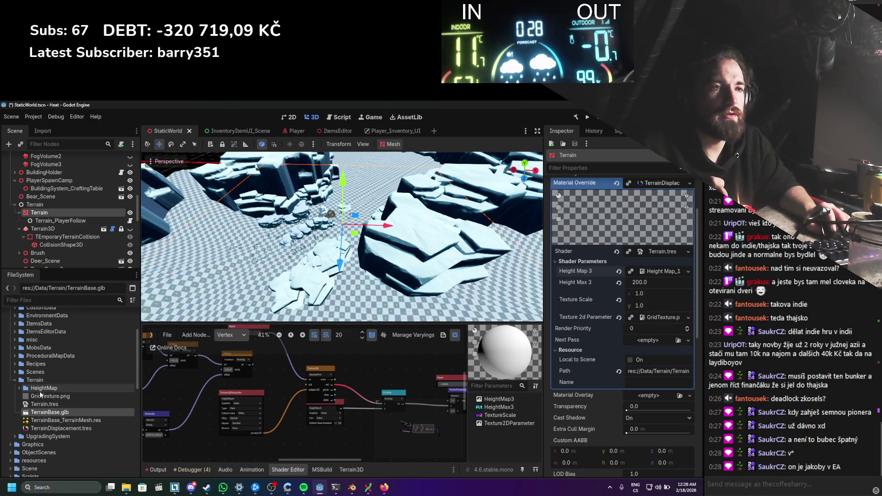
click(19, 390)
click(60, 396)
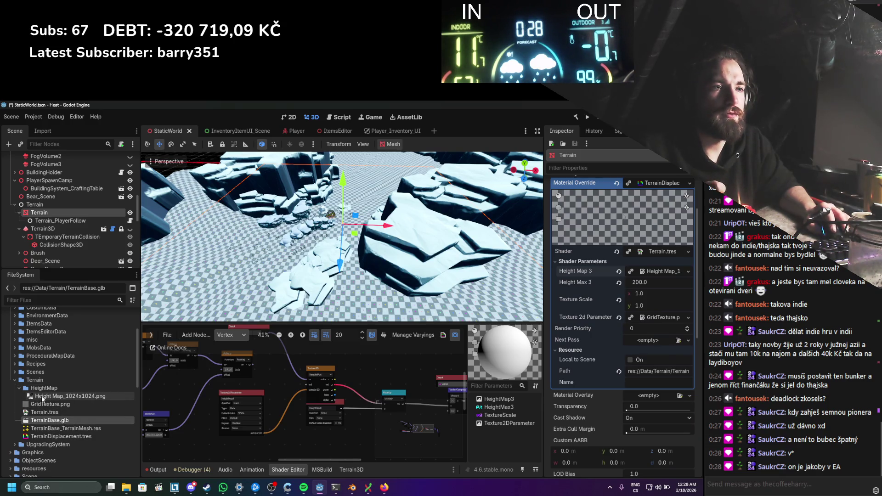
Step: Try Basis Universal and Lossy compression on the height map, settling on Lossless
click(46, 131)
click(105, 193)
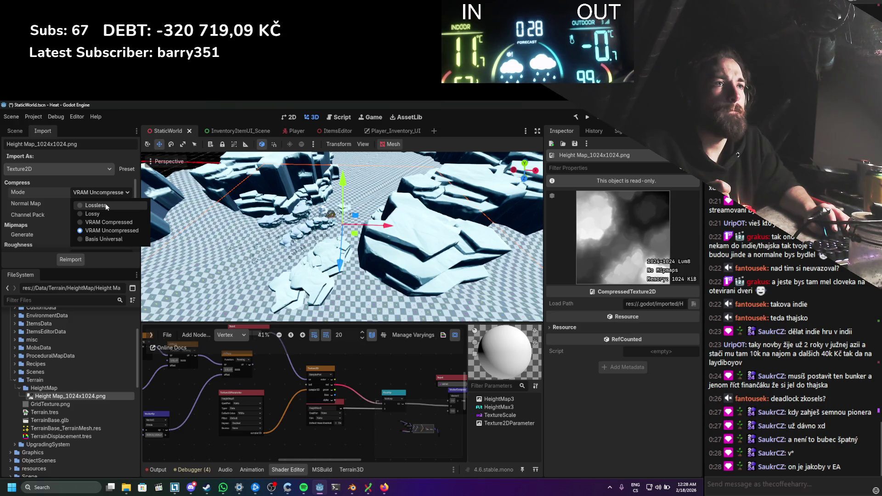
click(100, 240)
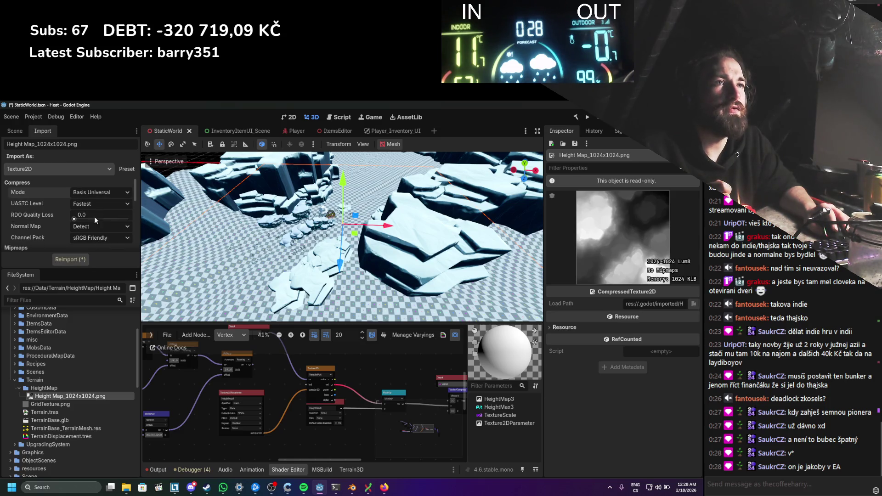
click(76, 260)
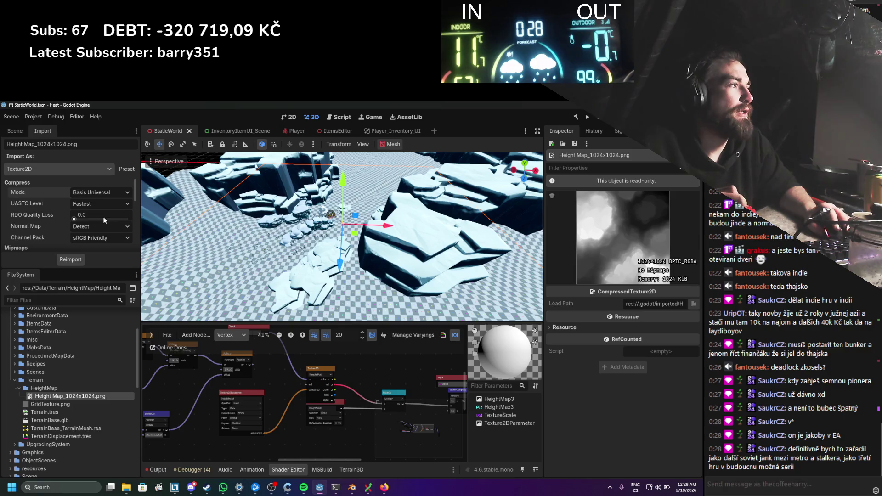
click(89, 192)
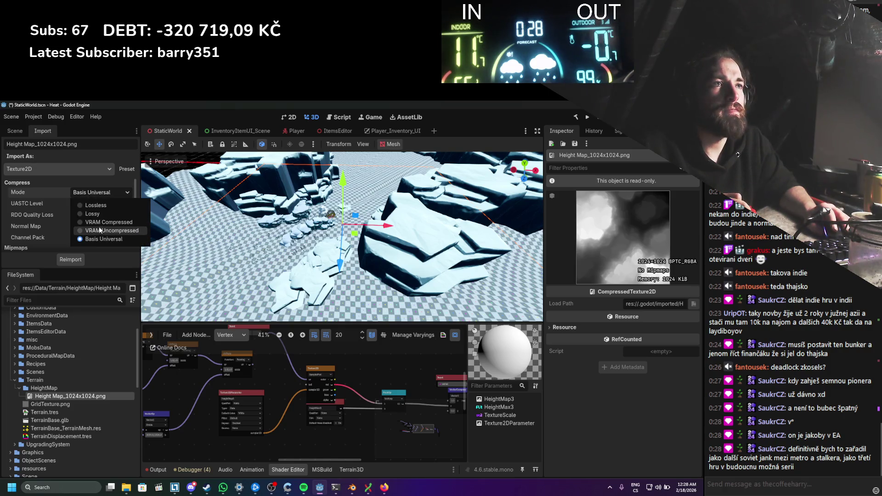
click(98, 214)
click(71, 259)
click(97, 193)
click(95, 205)
Step: Try Optimized channel packing, then reimport the height map with sRGB Friendly packing
click(70, 259)
click(99, 204)
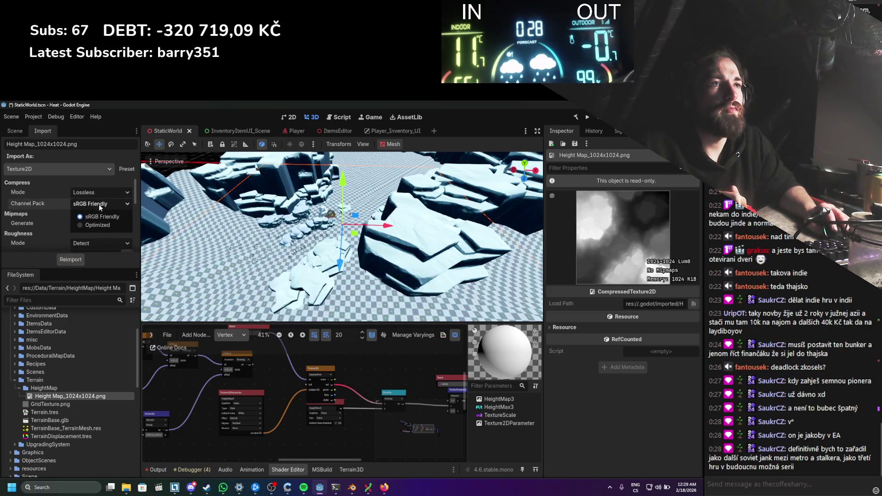
click(97, 224)
click(71, 260)
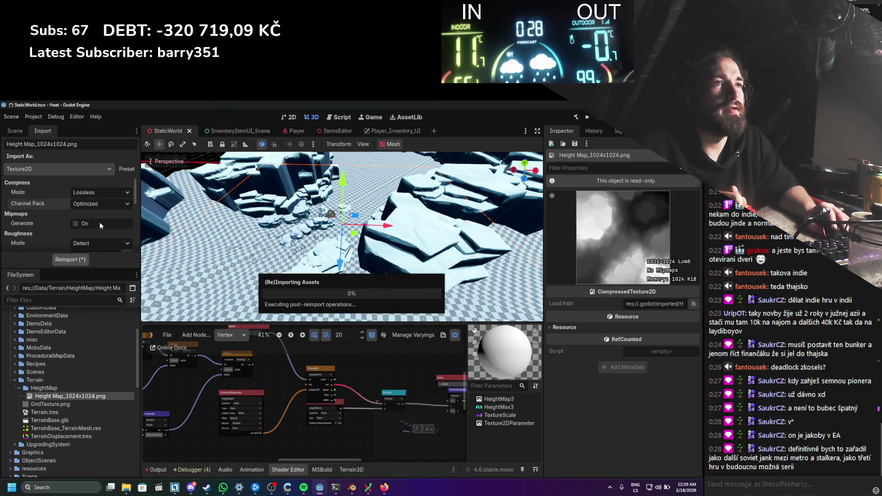
click(107, 204)
click(97, 214)
click(70, 259)
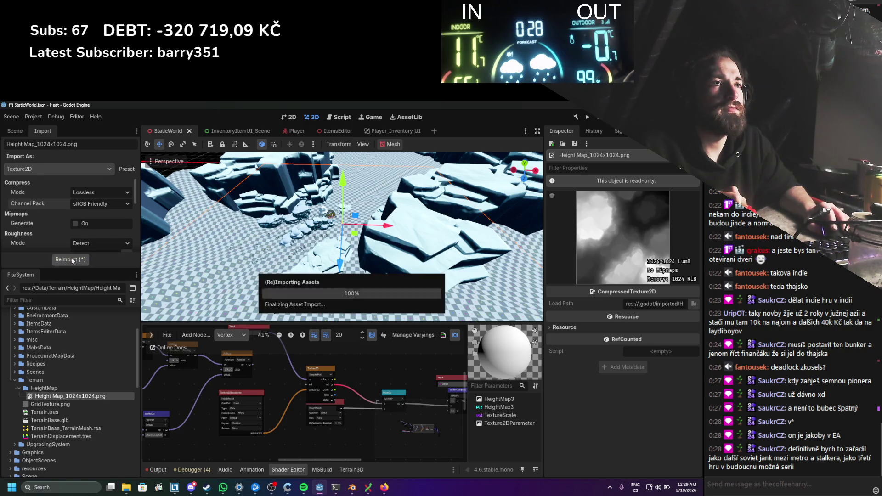
Step: Check the channel remap options, leaving them at Red, Green, Blue, Alpha
scroll(63, 225, down, 1)
scroll(68, 219, down, 3)
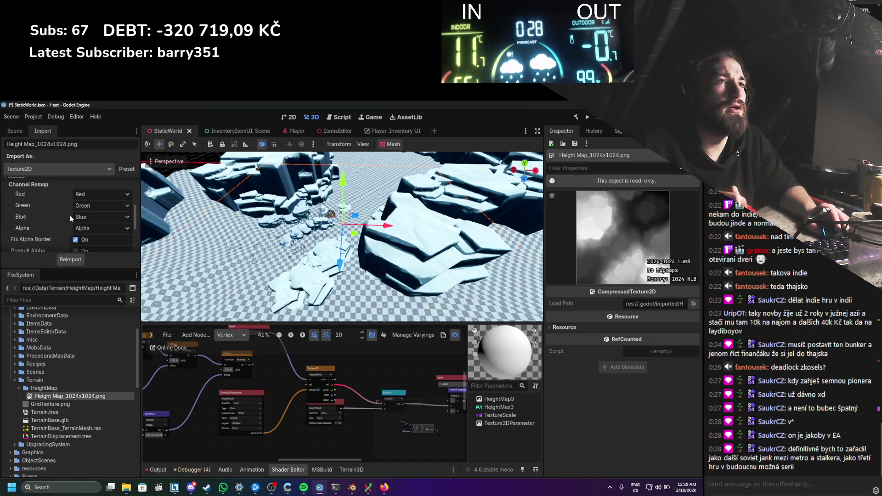
click(82, 194)
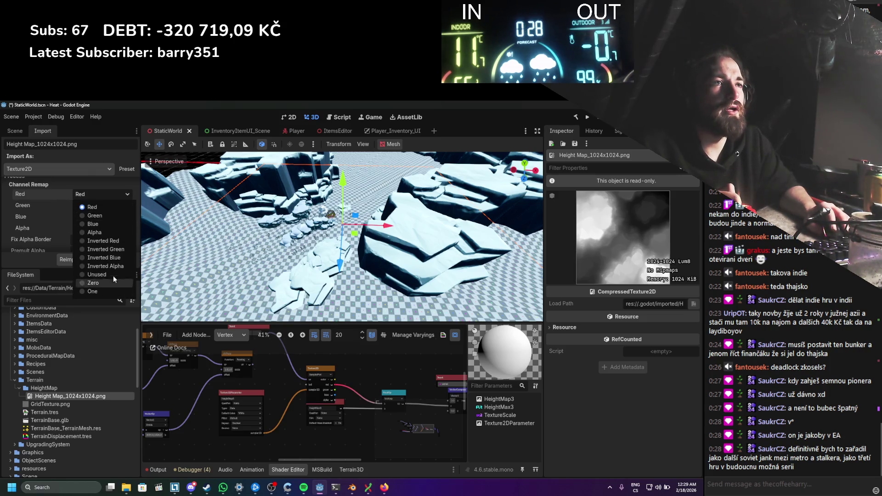
scroll(54, 221, down, 2)
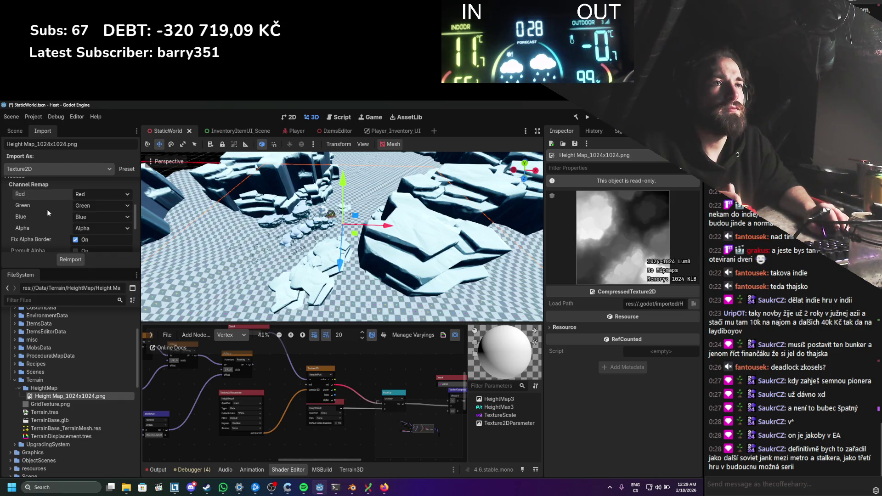
scroll(262, 368, up, 2)
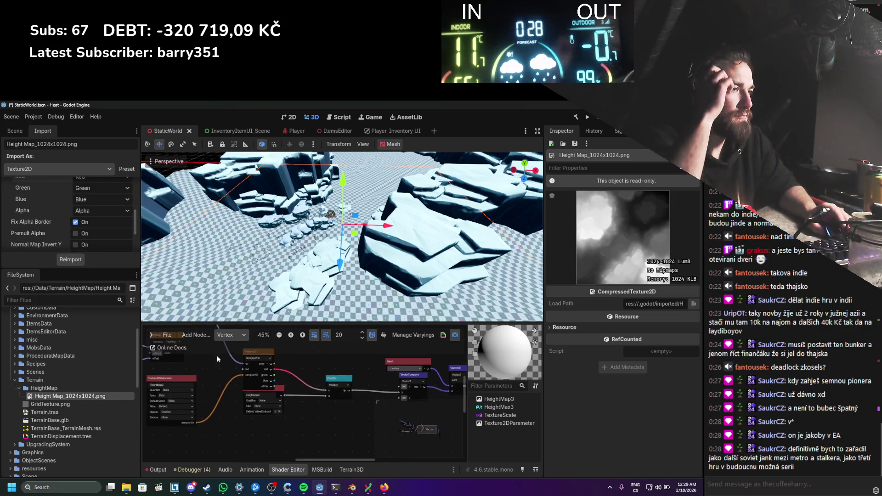
Step: Drag from the height texture's color output and lower the viewport to ground level over the terrain
drag(286, 366, 346, 396)
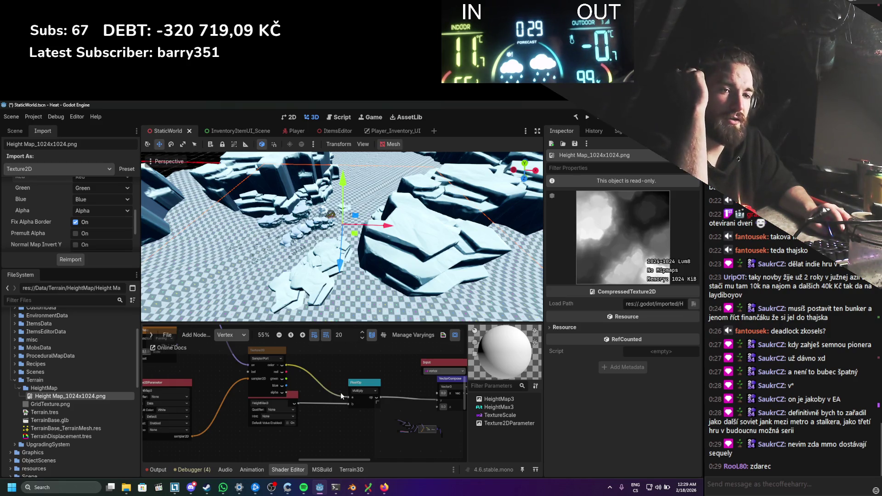
scroll(351, 372, up, 1)
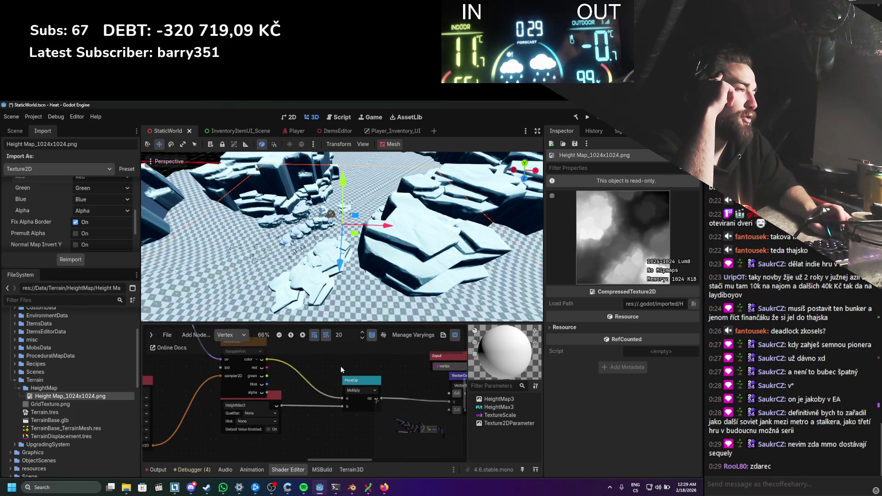
scroll(296, 370, down, 3)
scroll(274, 375, right, 2)
scroll(314, 384, up, 2)
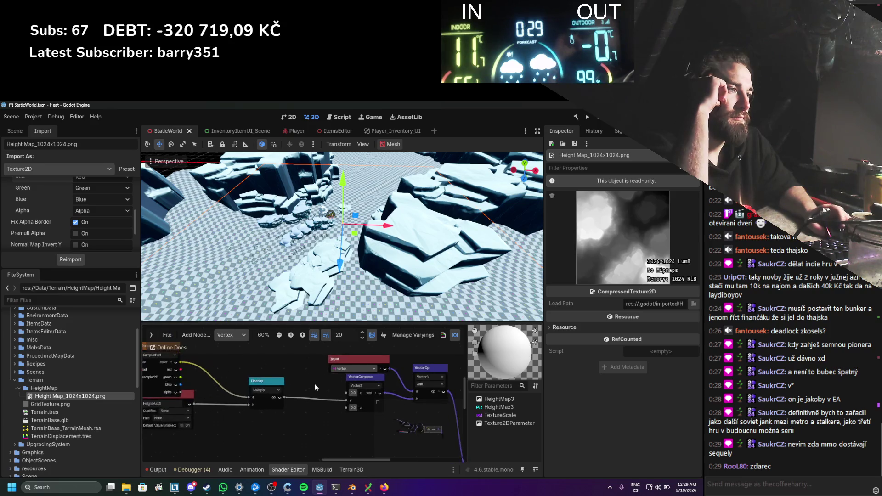
scroll(311, 268, down, 2)
mouse_move(312, 269)
mouse_down()
mouse_move(370, 214)
mouse_move(356, 294)
mouse_up()
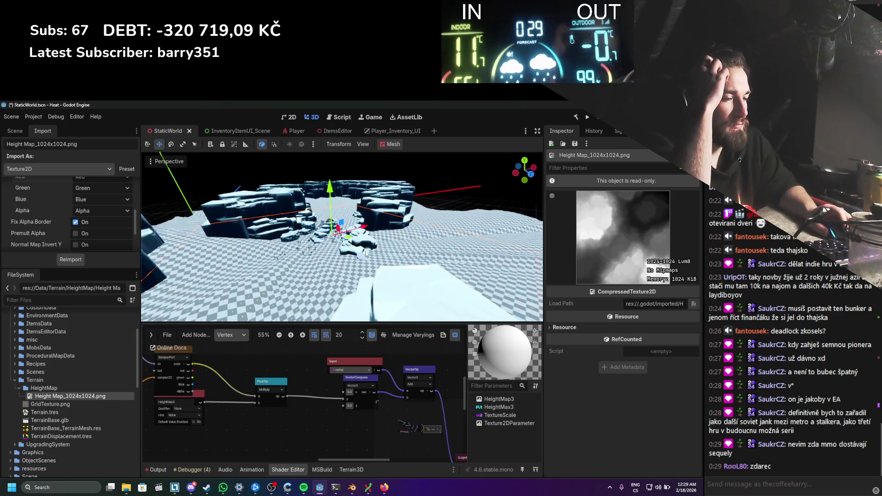
scroll(340, 382, down, 3)
scroll(337, 406, down, 3)
Step: Move the vertex graph's Output node up beside the VectorOp node
drag(332, 404, 279, 377)
drag(362, 398, 367, 362)
scroll(359, 392, up, 3)
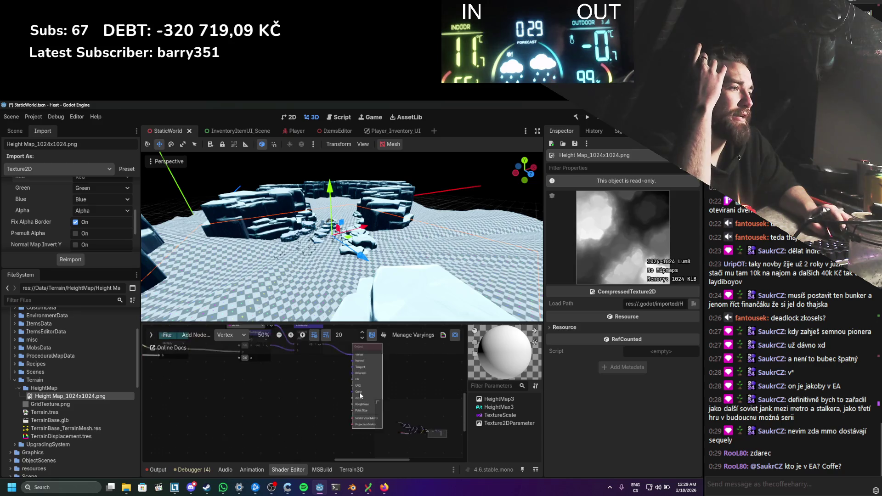
scroll(273, 407, down, 1)
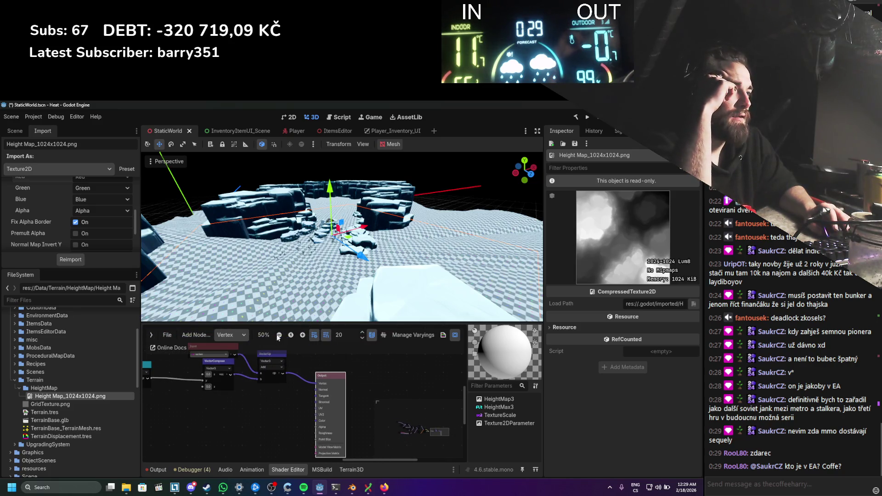
Step: Toggle the shader editor between Vertex and Fragment stages, ending on Fragment, then bring Blender forward
click(244, 338)
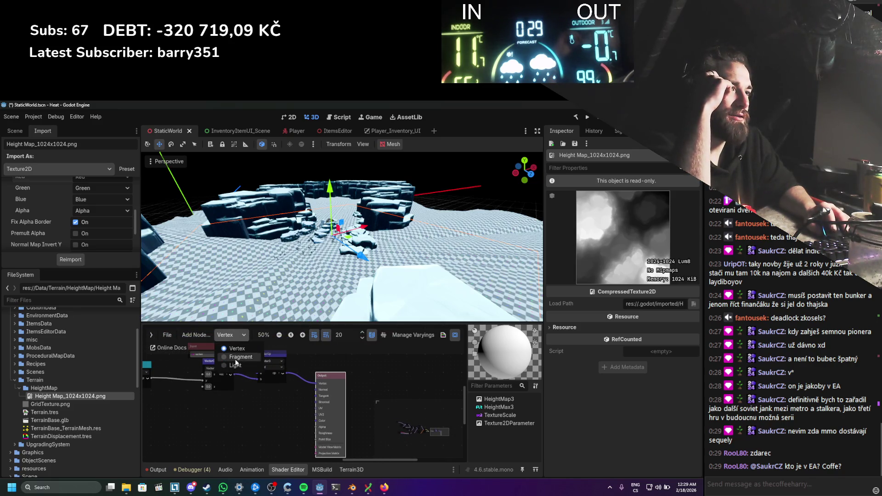
click(236, 357)
click(233, 335)
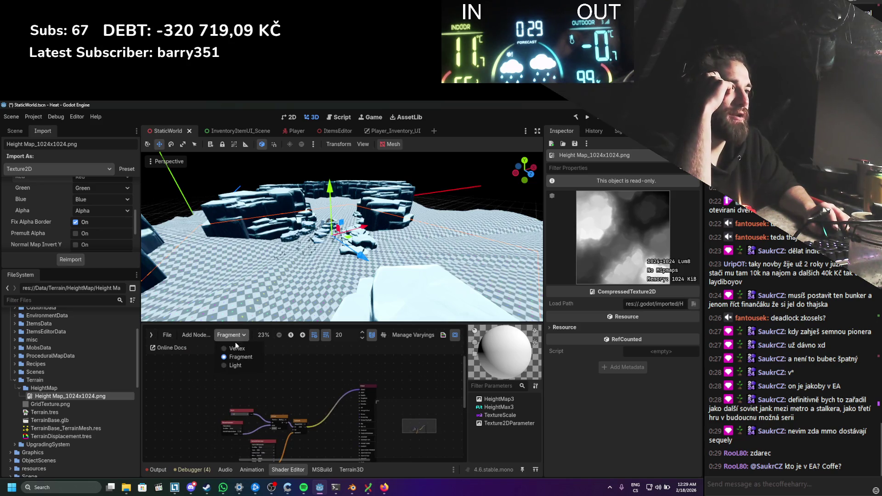
click(232, 347)
click(238, 333)
click(235, 358)
scroll(280, 389, up, 5)
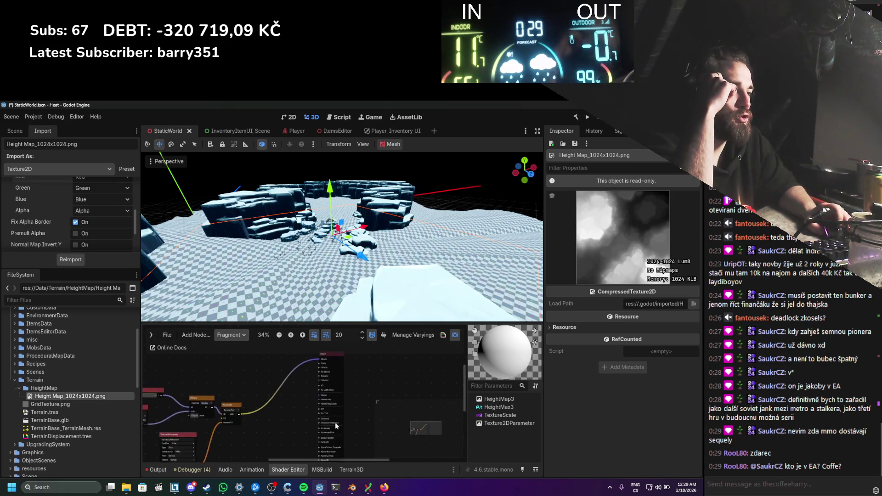
scroll(291, 374, down, 2)
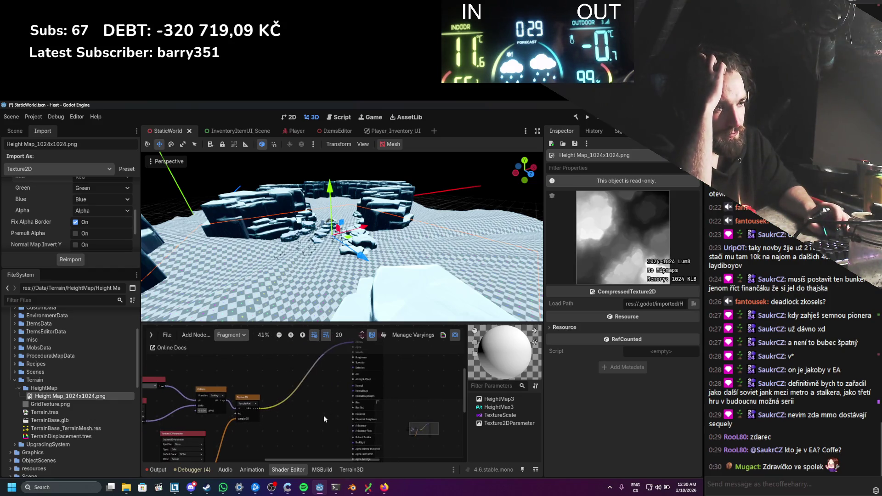
click(353, 488)
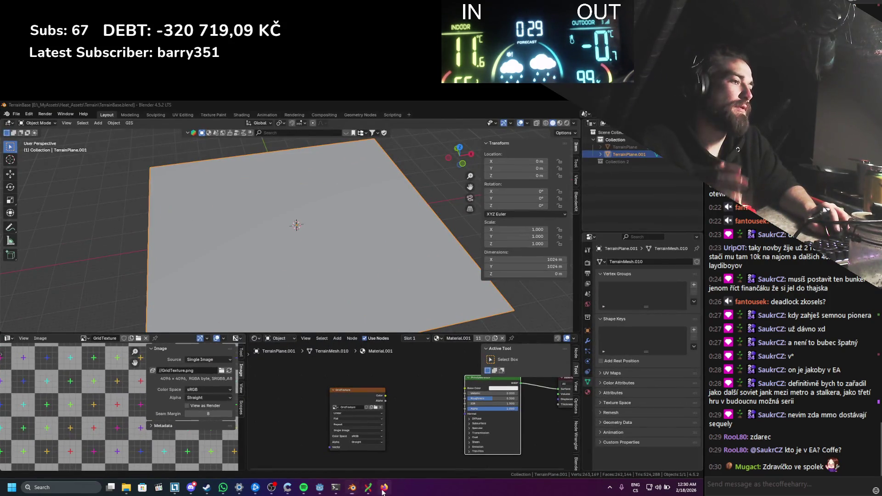
Step: Search Google for 'godot visual shader vertex node into fragment' and open the Reddit result in a new tab
click(384, 488)
click(77, 141)
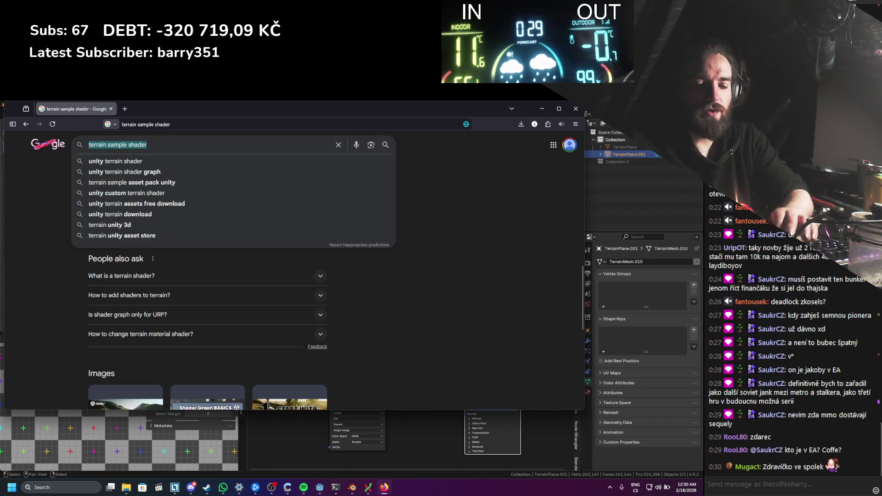
text(godot ver)
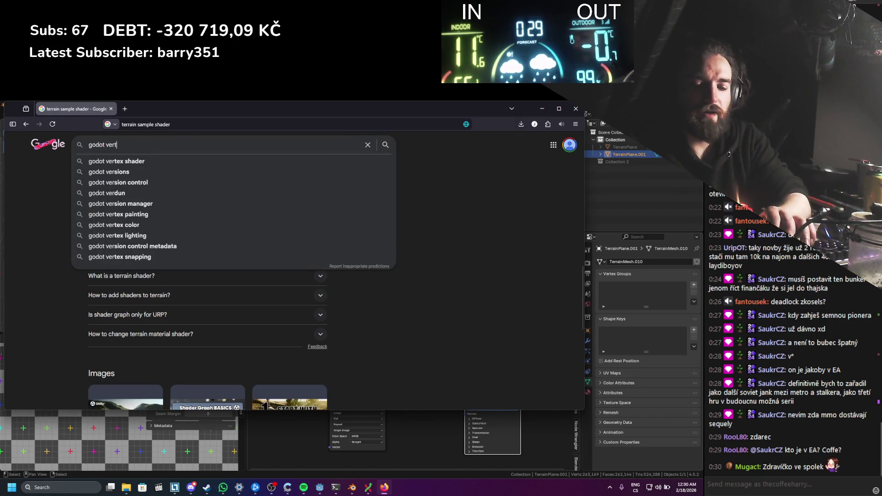
key(BackSpace)
text(isual)
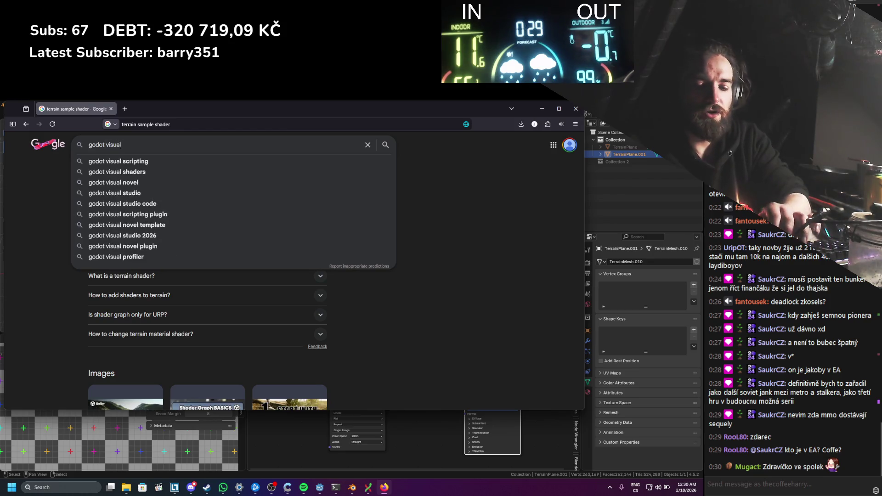
text( shader vertex )
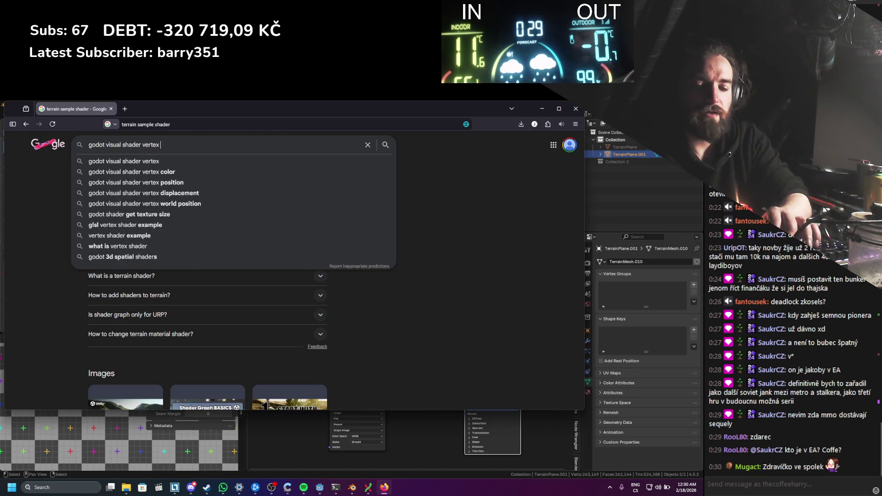
text(node into fr)
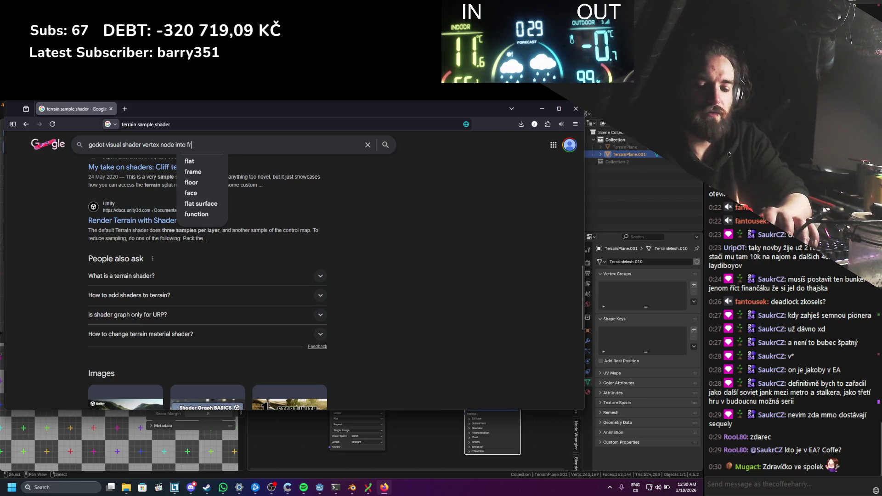
text(agment)
key(Return)
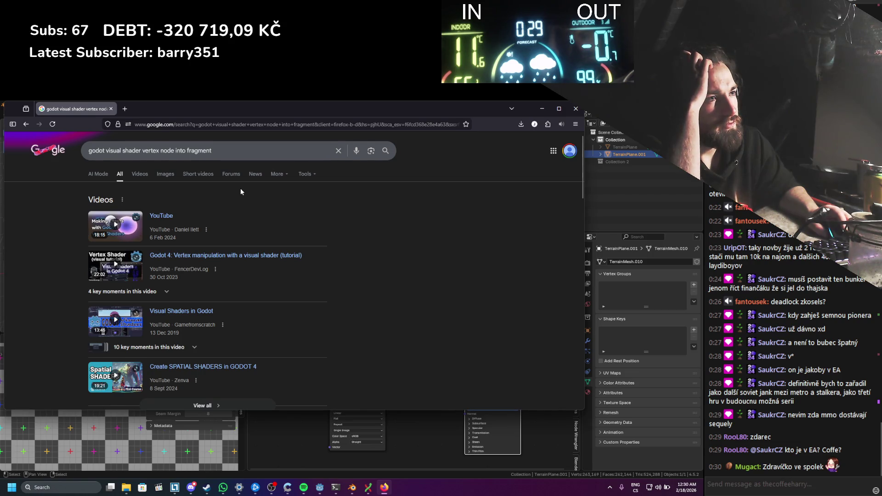
scroll(241, 189, down, 2)
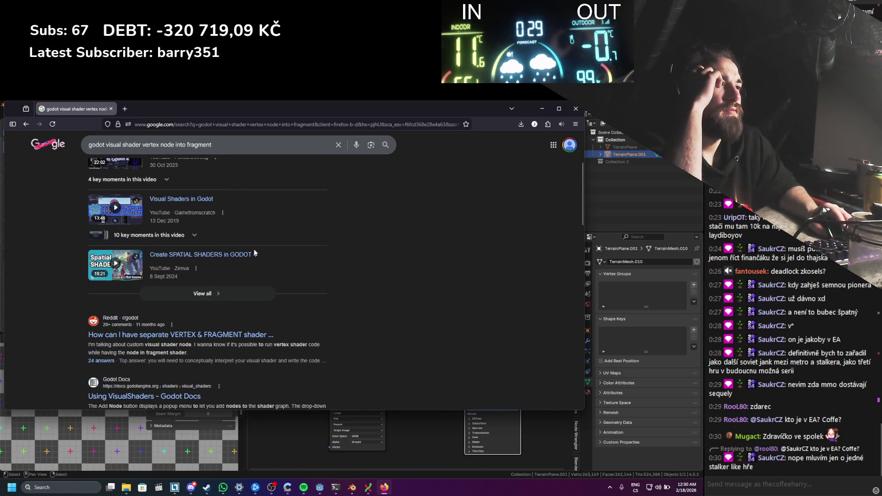
middle_click(203, 339)
Step: Read the Reddit thread on separate vertex and fragment shaders, expanding its full shader code
click(164, 109)
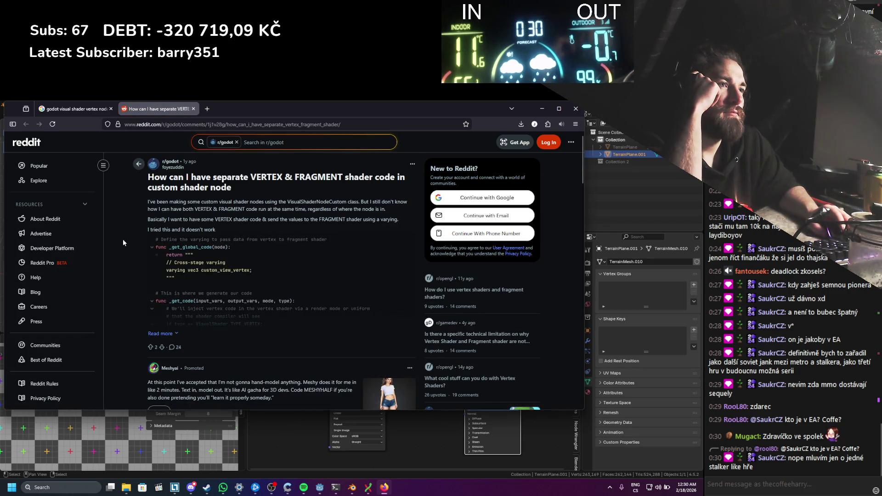
scroll(123, 241, down, 3)
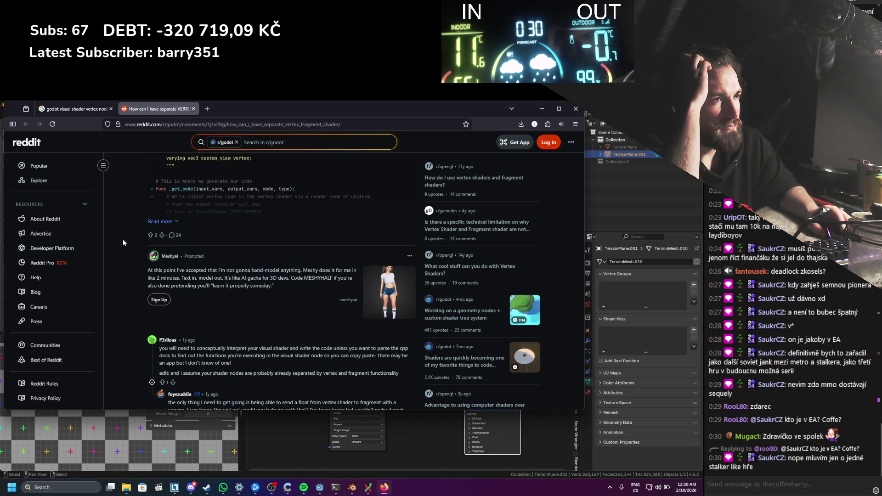
scroll(192, 230, up, 1)
click(173, 259)
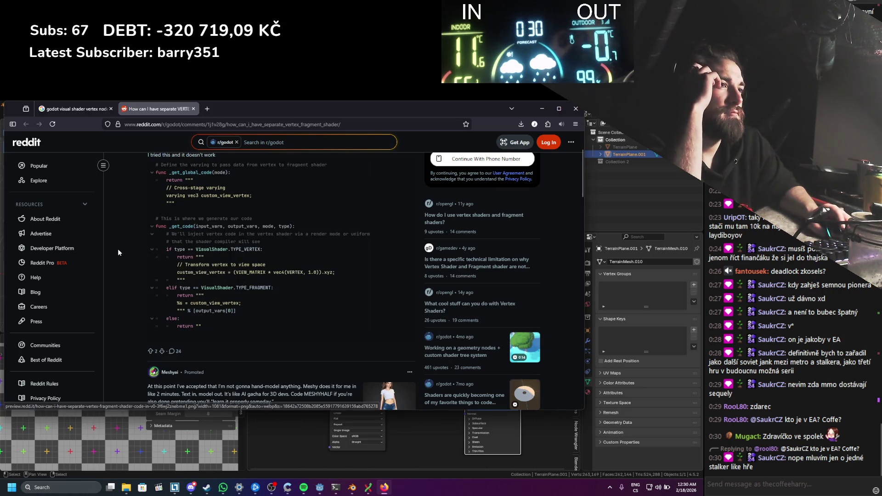
scroll(119, 253, up, 1)
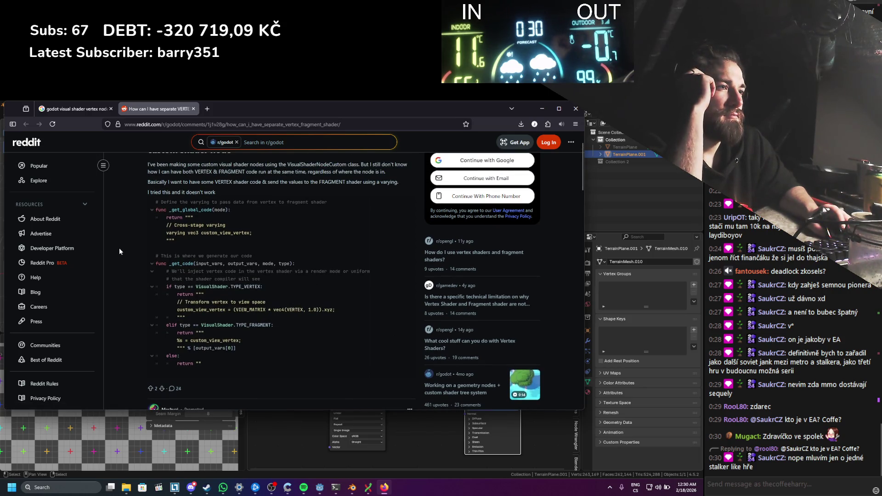
Step: Read the Stack Overflow answer on copying fragment code to vertex, then minimize the browser
click(73, 111)
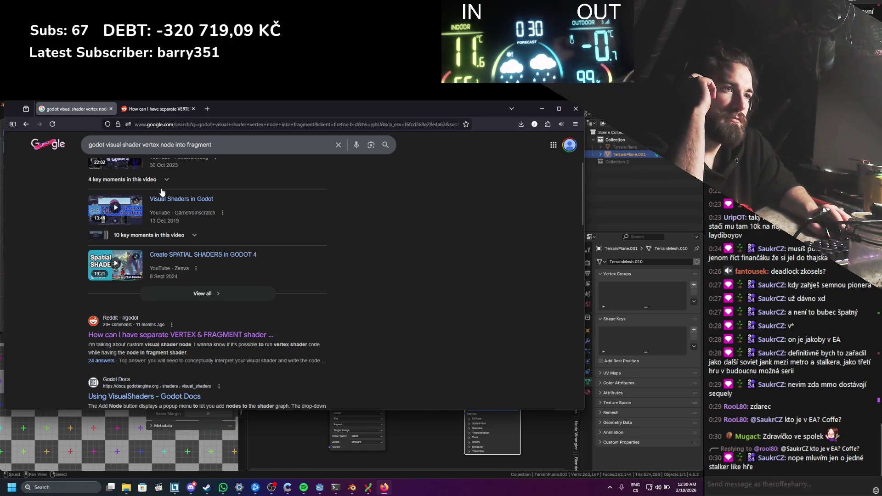
scroll(162, 192, down, 3)
scroll(162, 192, down, 2)
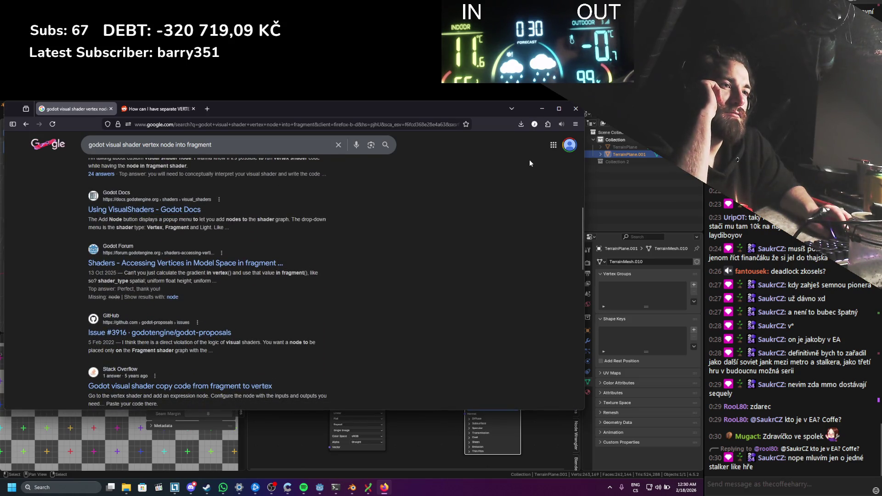
scroll(346, 255, down, 1)
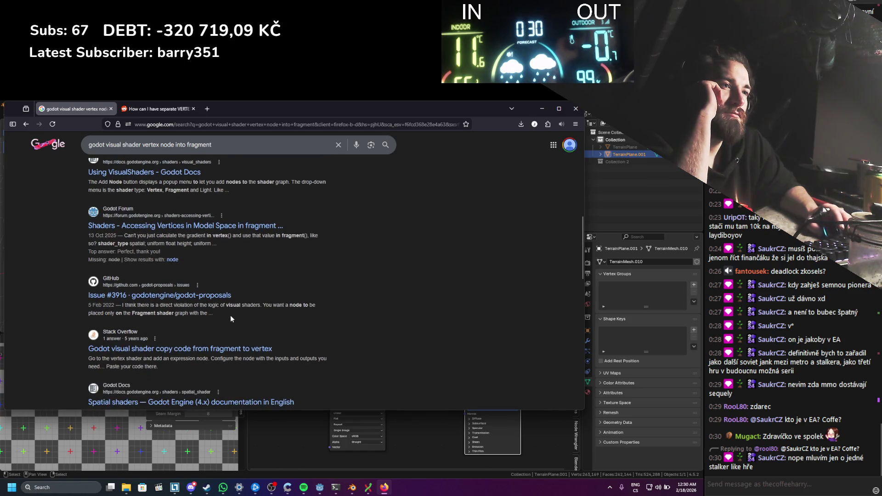
click(209, 354)
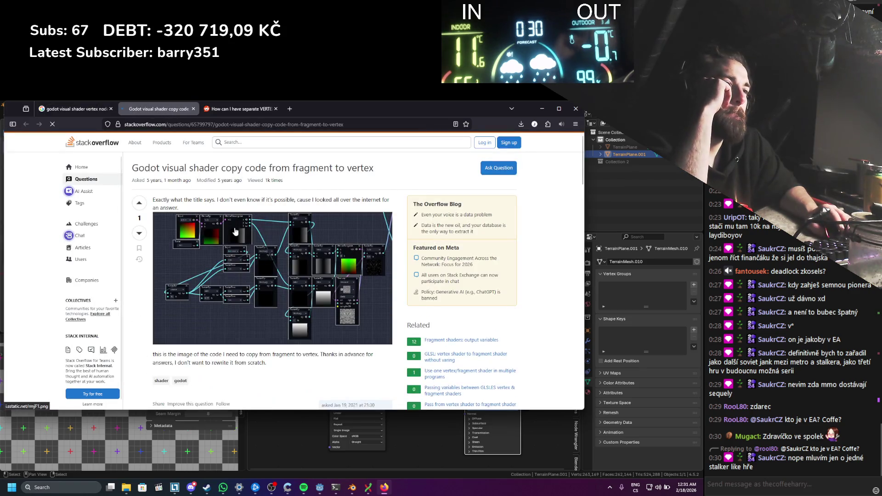
scroll(236, 231, down, 3)
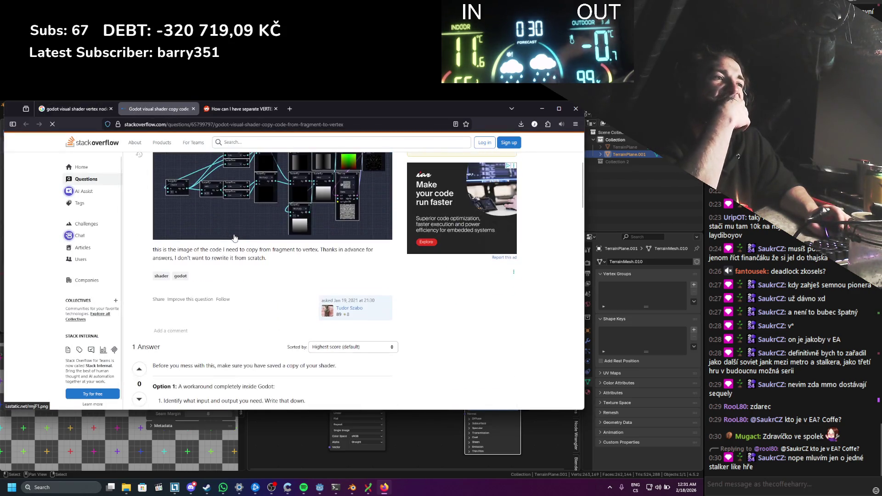
scroll(234, 238, down, 3)
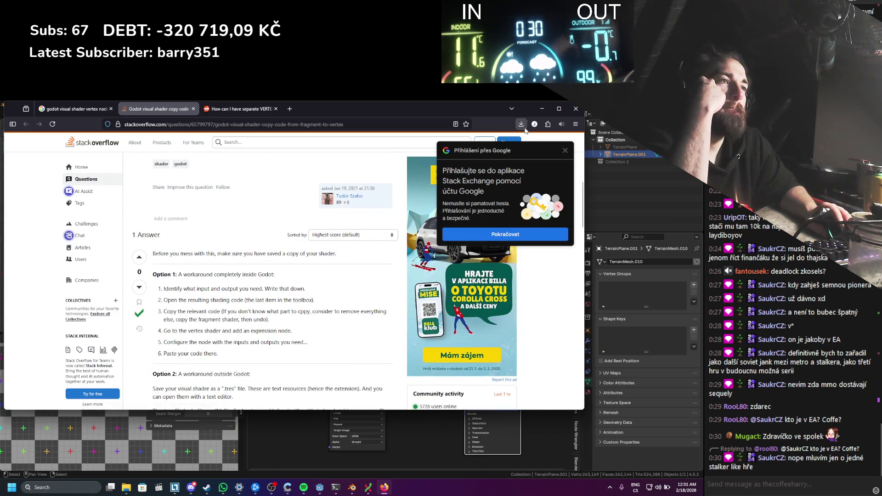
click(542, 110)
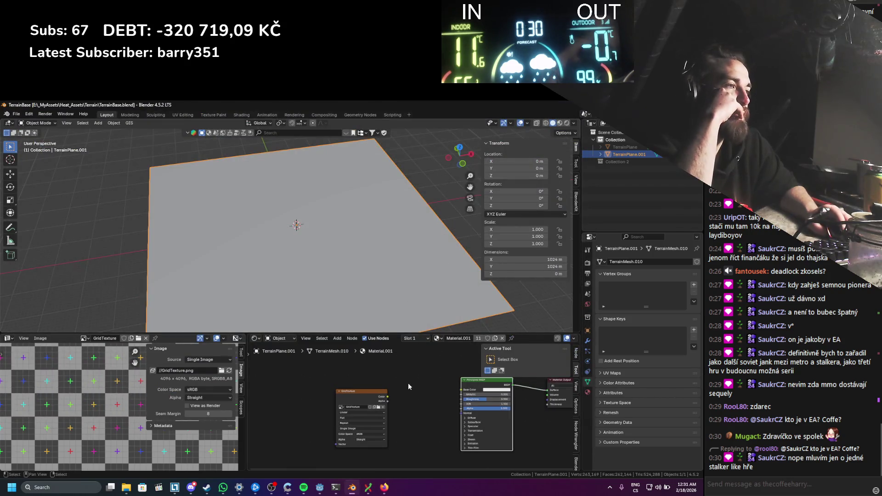
Step: Return to Godot and flip the shader editor to Vertex and back to Fragment
click(320, 488)
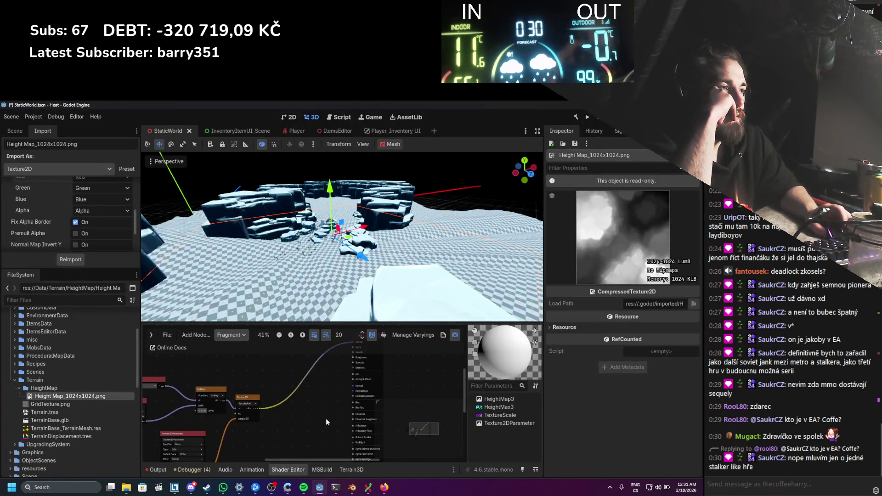
scroll(326, 418, up, 3)
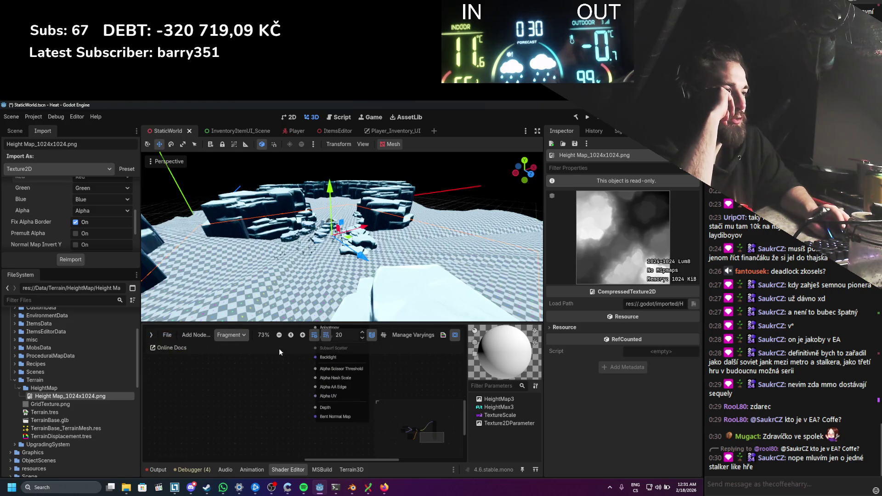
scroll(271, 363, down, 3)
click(231, 335)
click(230, 350)
scroll(294, 401, up, 2)
click(244, 338)
click(241, 358)
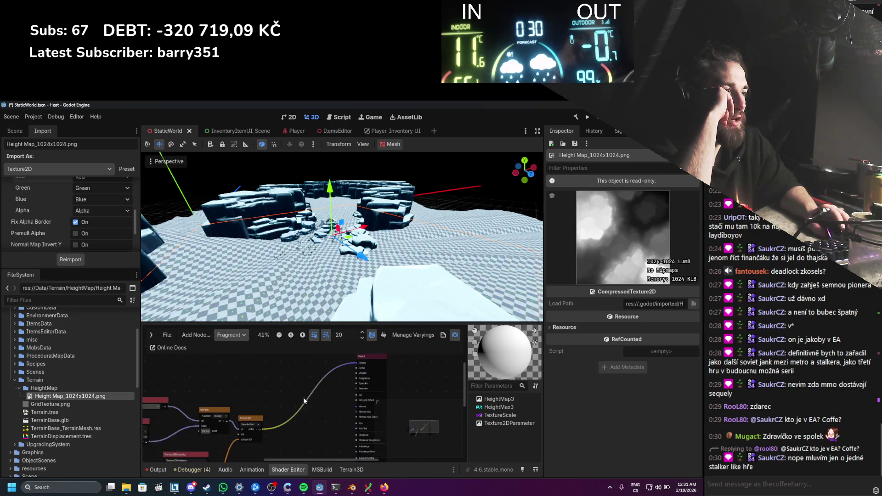
scroll(303, 397, down, 2)
Step: Add a vertex Input node to the fragment graph and wire it into the Output's Albedo
right_click(279, 378)
click(291, 381)
text(verte)
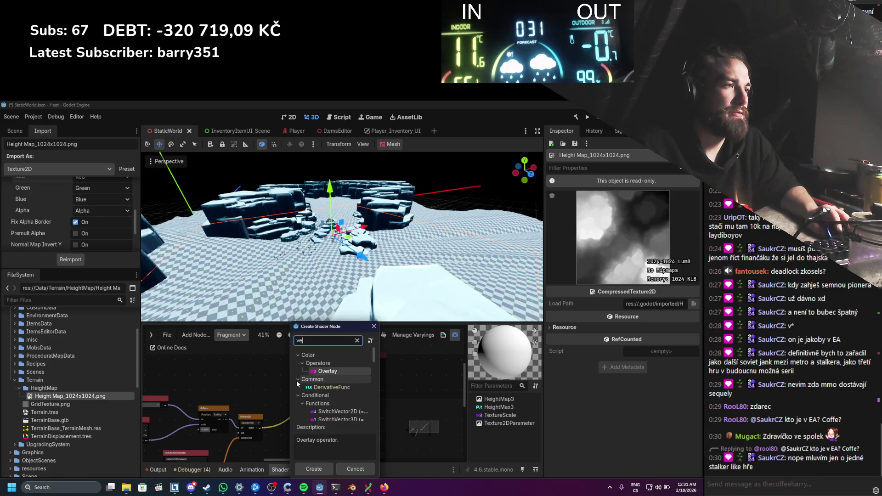
key(Return)
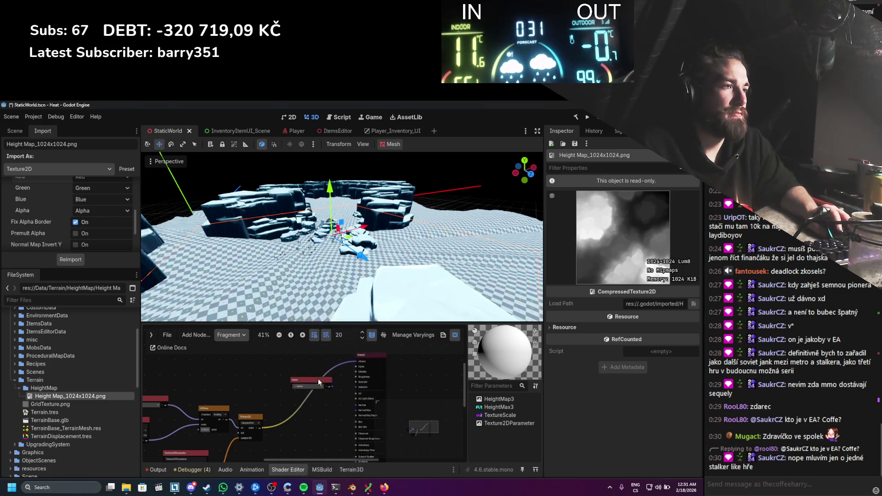
drag(290, 366, 355, 363)
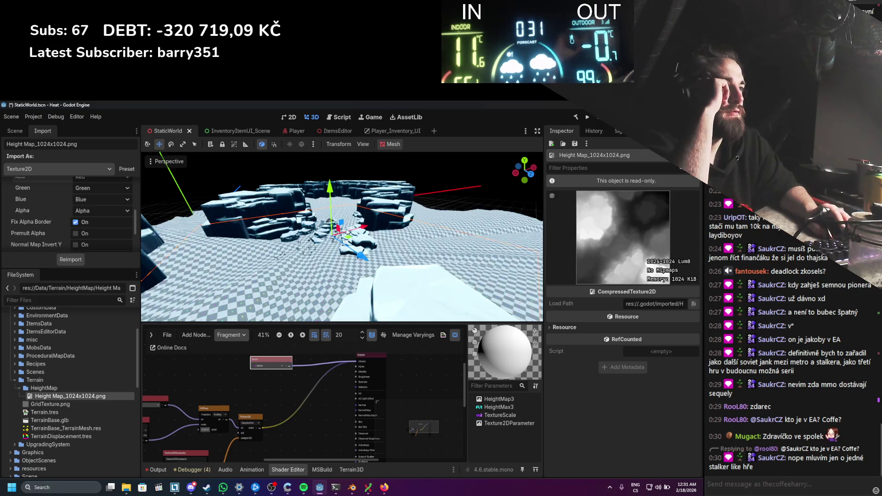
scroll(270, 284, down, 5)
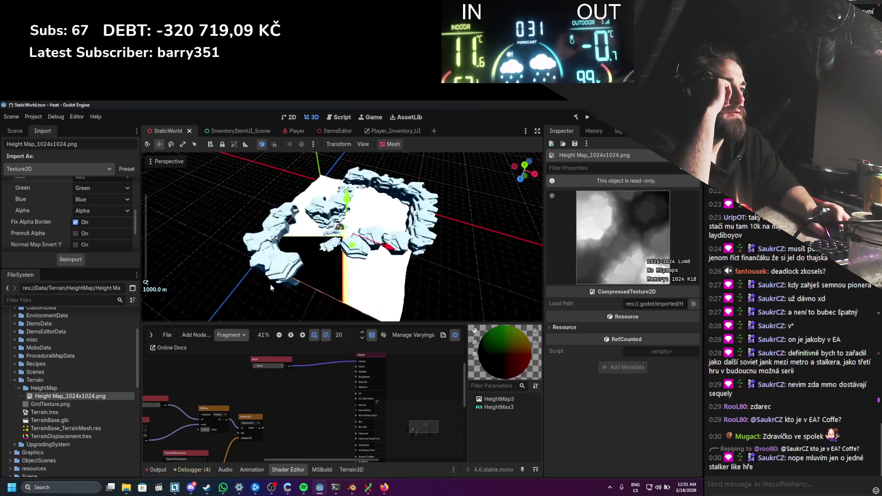
scroll(270, 284, up, 5)
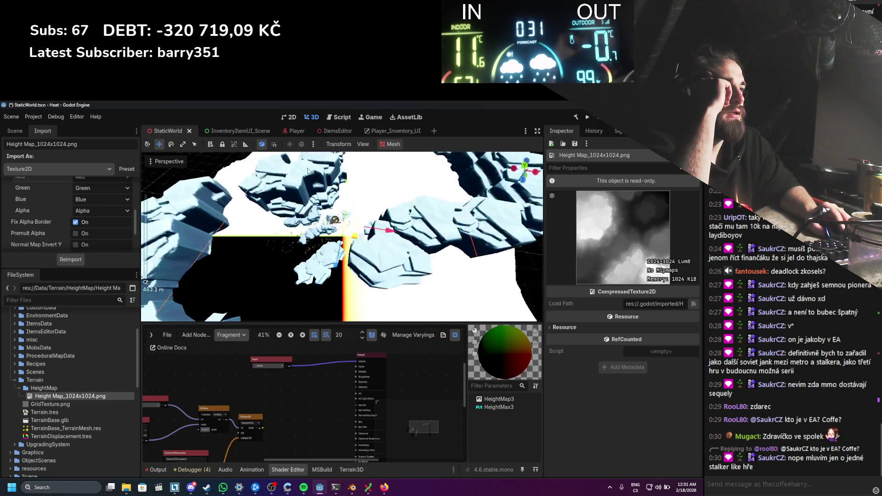
scroll(308, 170, down, 2)
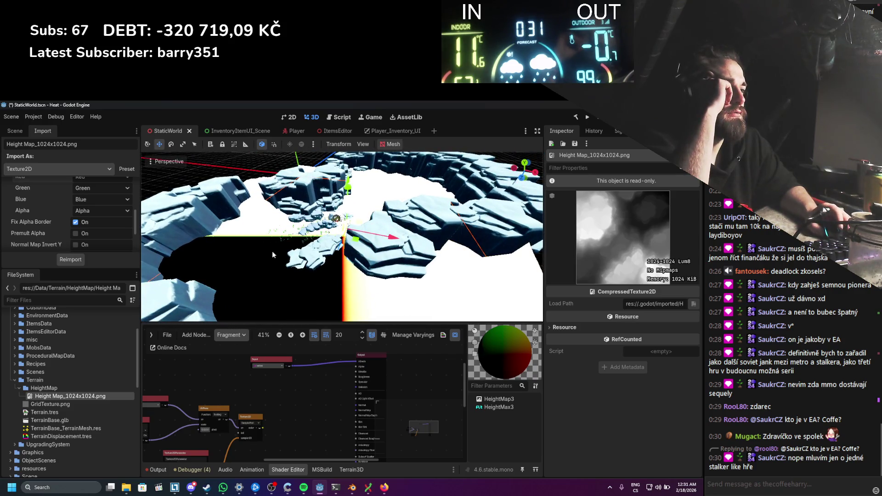
scroll(274, 364, up, 2)
click(279, 366)
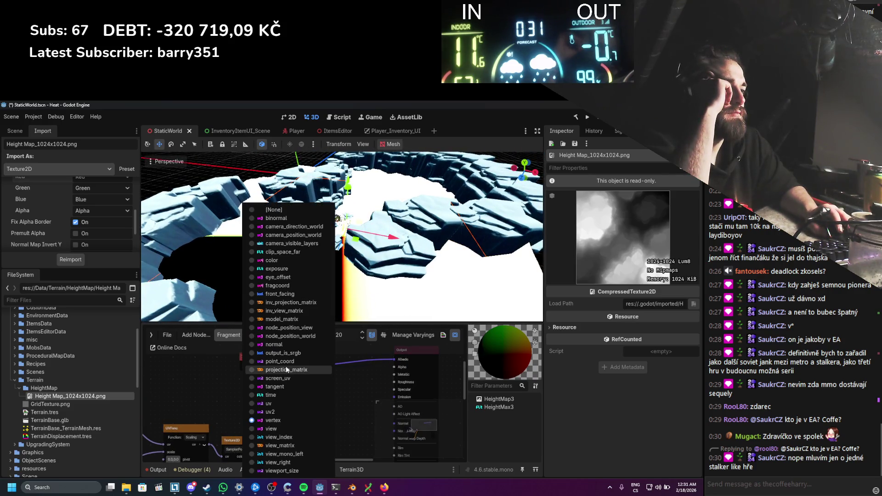
Step: In the Vertex stage, wire the FloatOp result into the Output's Color, then return to Fragment
click(221, 406)
click(236, 337)
click(236, 348)
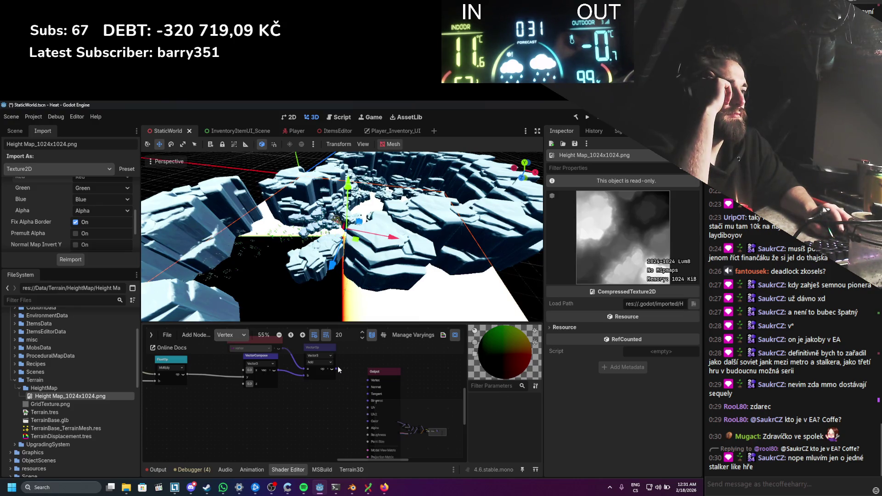
scroll(285, 398, down, 2)
scroll(277, 402, left, 2)
scroll(270, 391, down, 2)
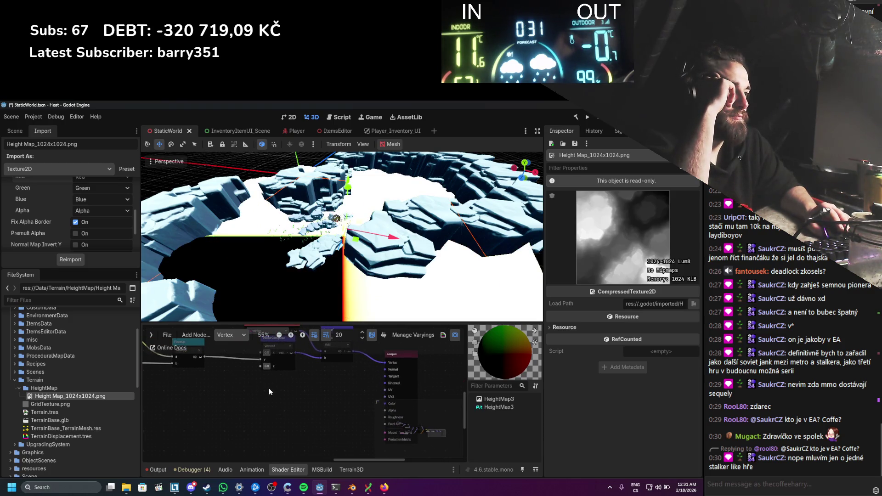
scroll(258, 383, right, 2)
scroll(244, 379, up, 3)
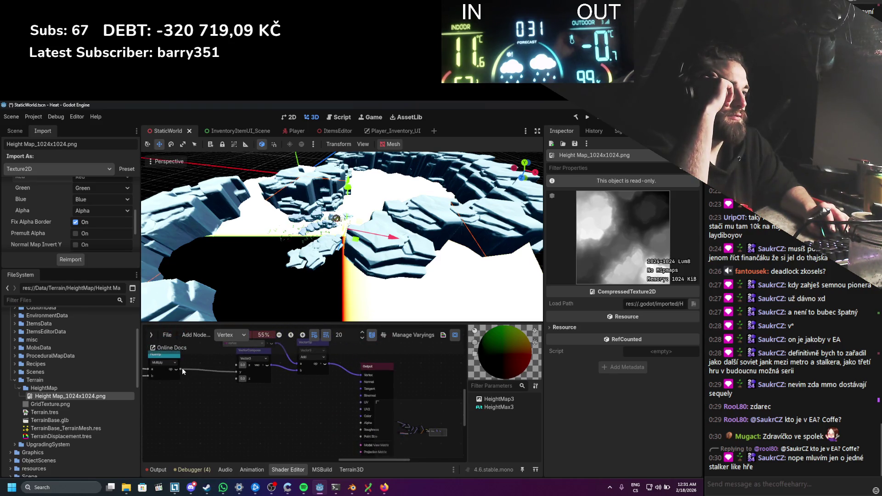
drag(182, 368, 364, 418)
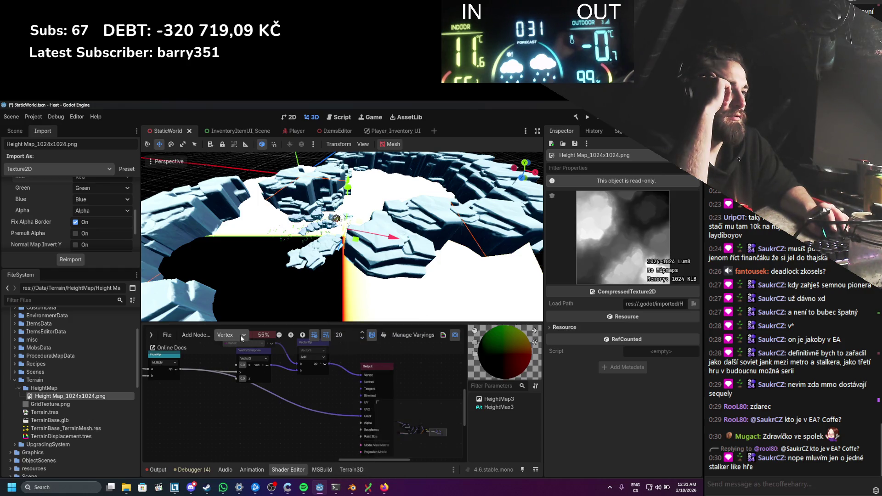
click(235, 357)
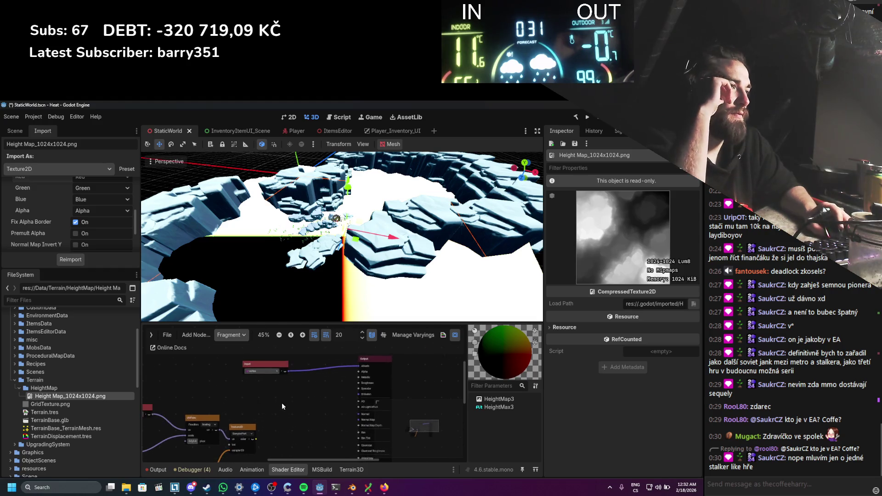
Step: Add a Fragment Color Input node beside the vertex input, then select the Terrain node in the scene tree
right_click(302, 391)
click(313, 395)
text(color)
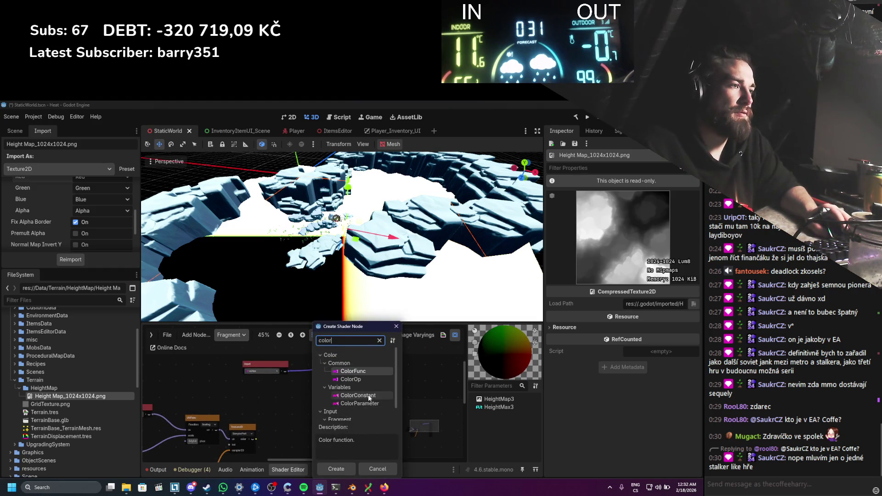
scroll(368, 394, down, 2)
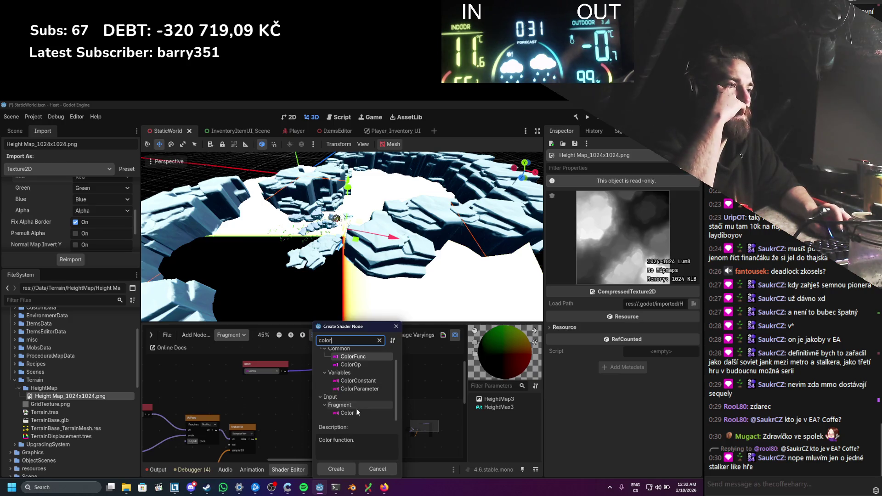
double_click(357, 409)
drag(350, 402, 286, 385)
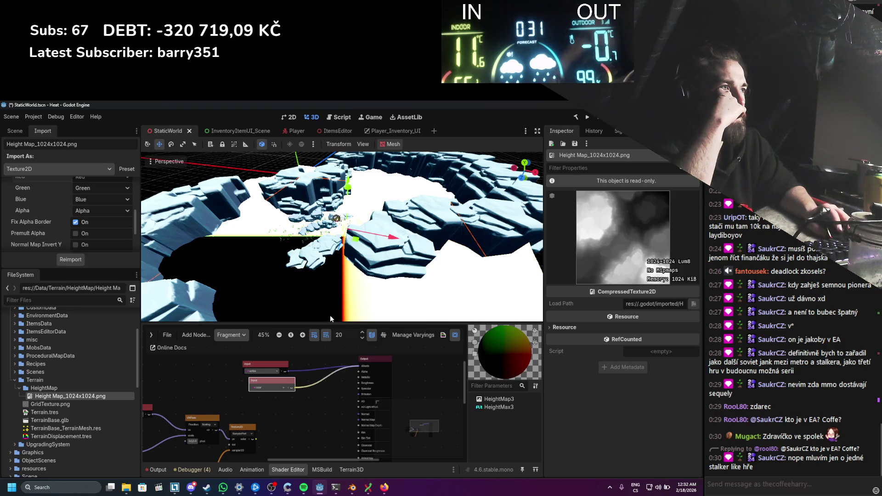
scroll(468, 284, up, 5)
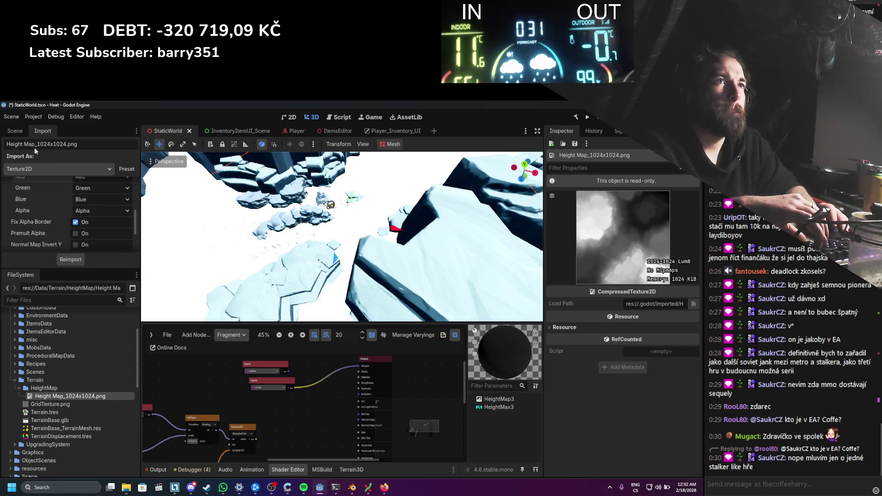
click(15, 131)
click(35, 204)
click(39, 212)
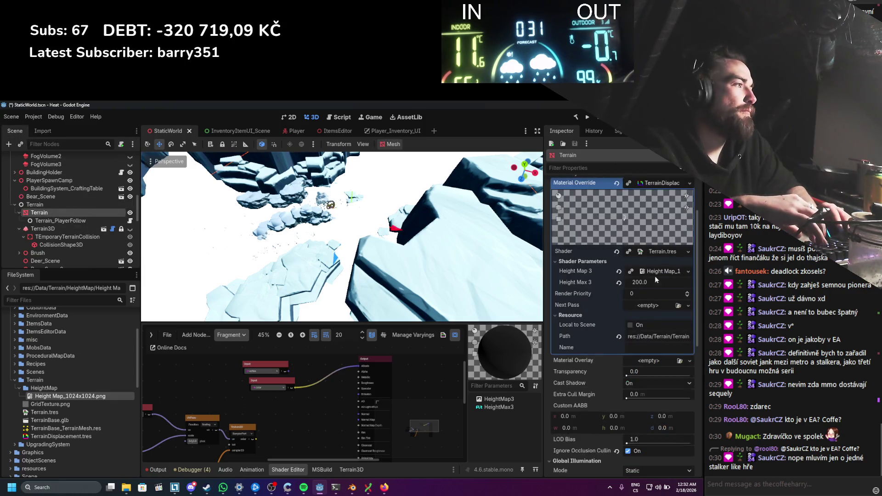
click(643, 283)
text(1)
key(Return)
mouse_move(444, 280)
mouse_down()
mouse_move(398, 201)
mouse_move(378, 301)
mouse_move(393, 256)
mouse_up()
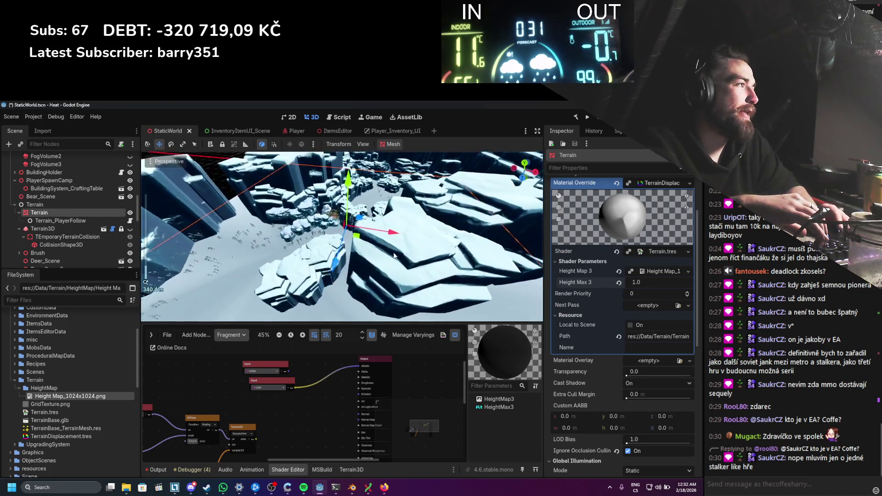
scroll(337, 385, down, 1)
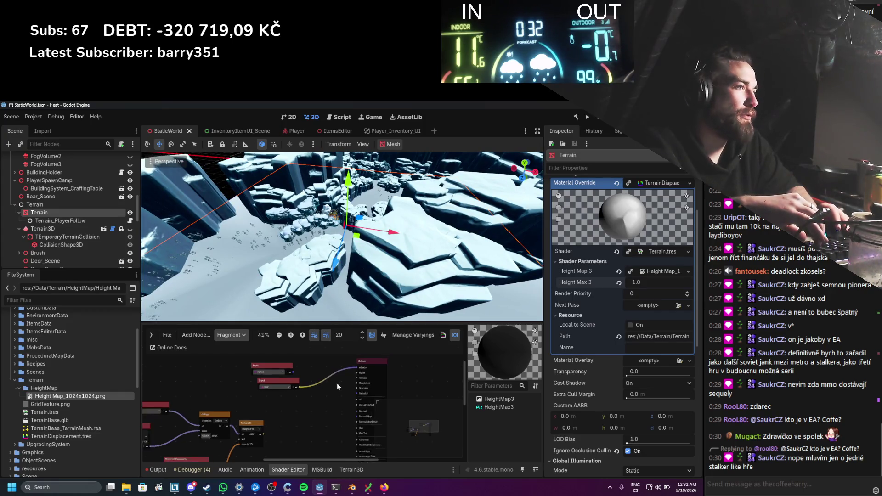
scroll(335, 382, up, 1)
click(235, 336)
click(232, 349)
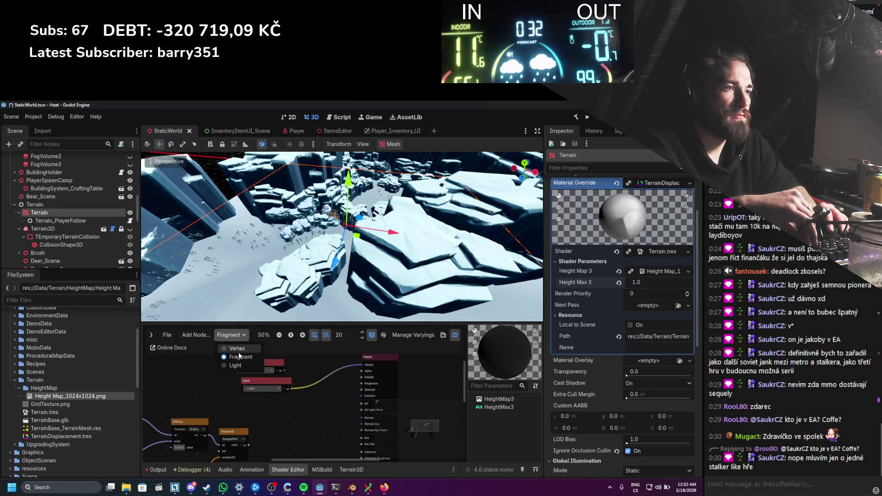
scroll(331, 406, up, 4)
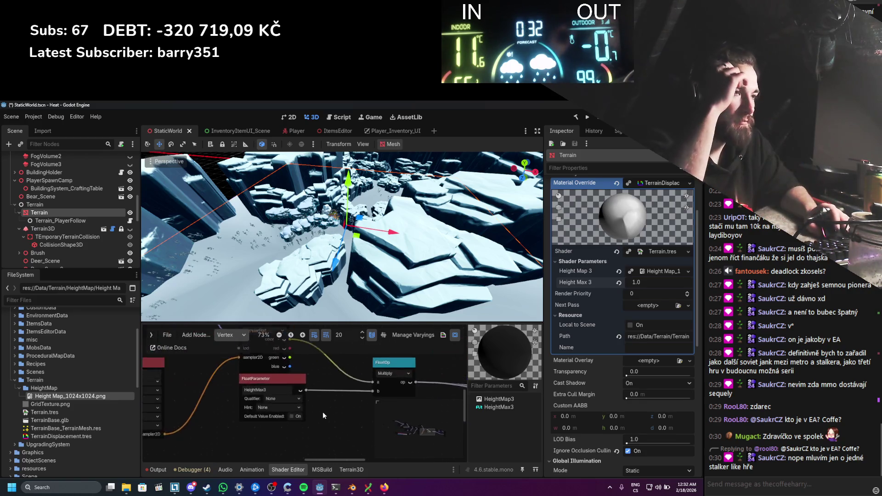
scroll(273, 424, down, 2)
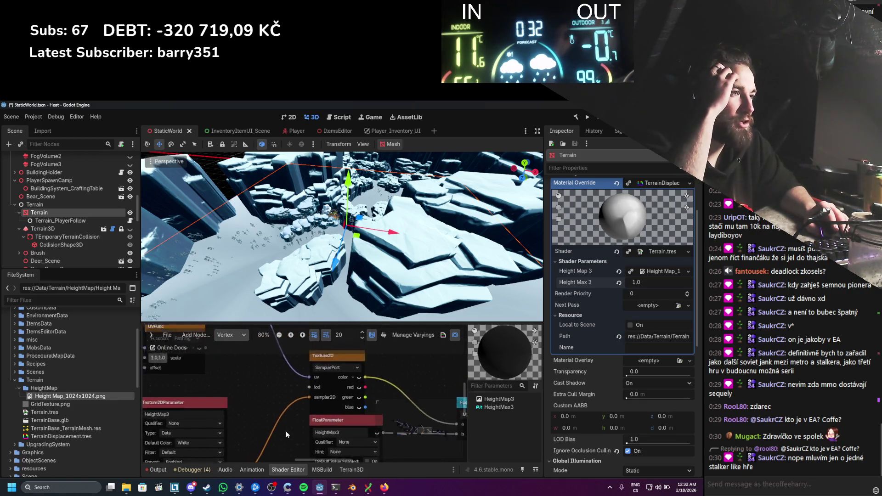
scroll(272, 381, up, 1)
drag(290, 398, 275, 373)
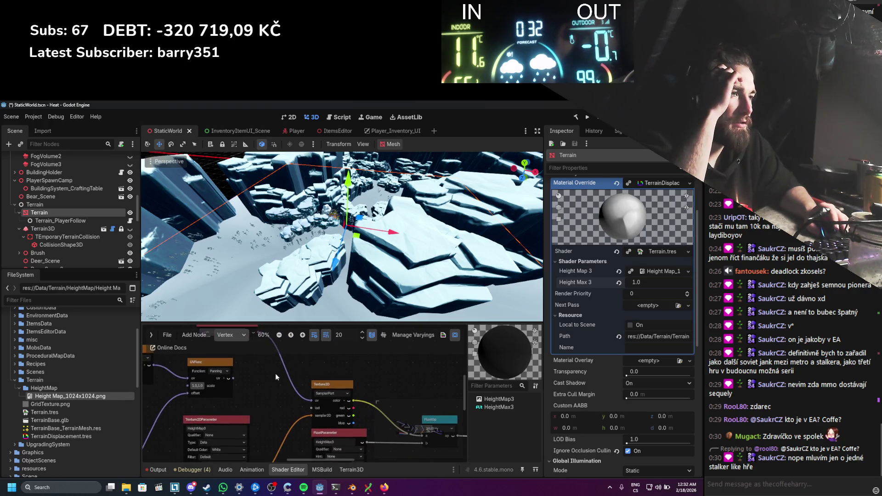
mouse_move(353, 488)
click(352, 453)
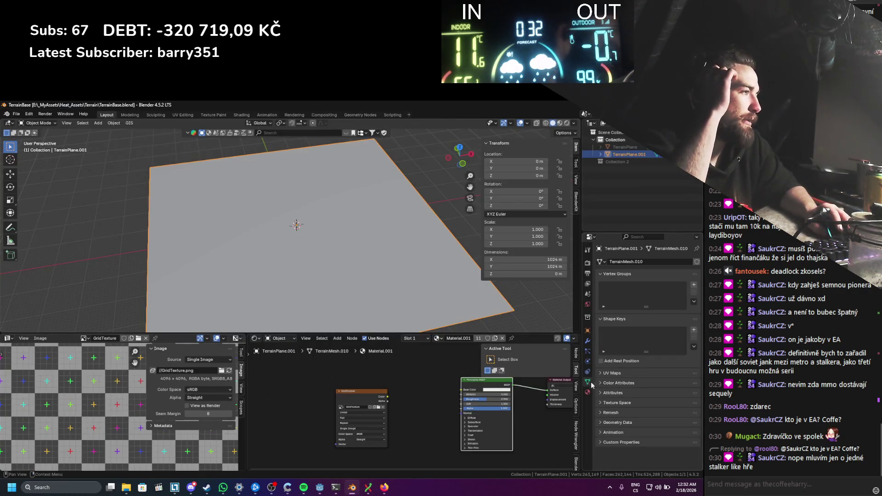
click(602, 373)
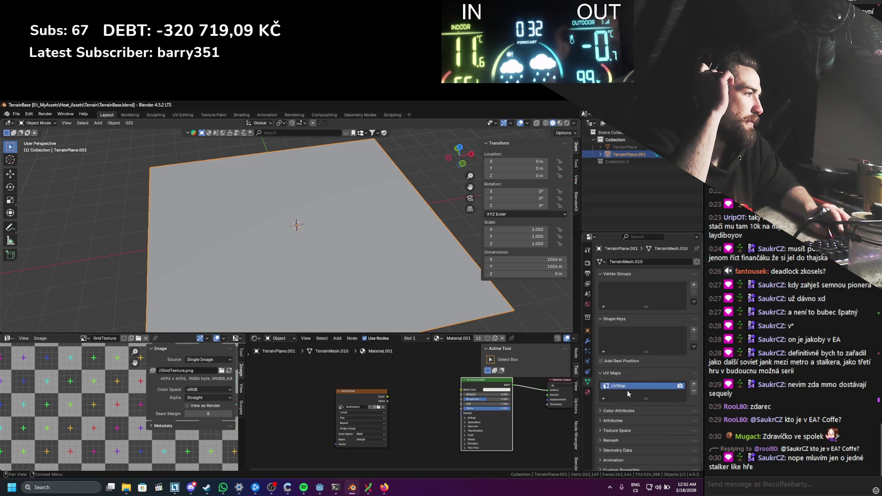
click(320, 487)
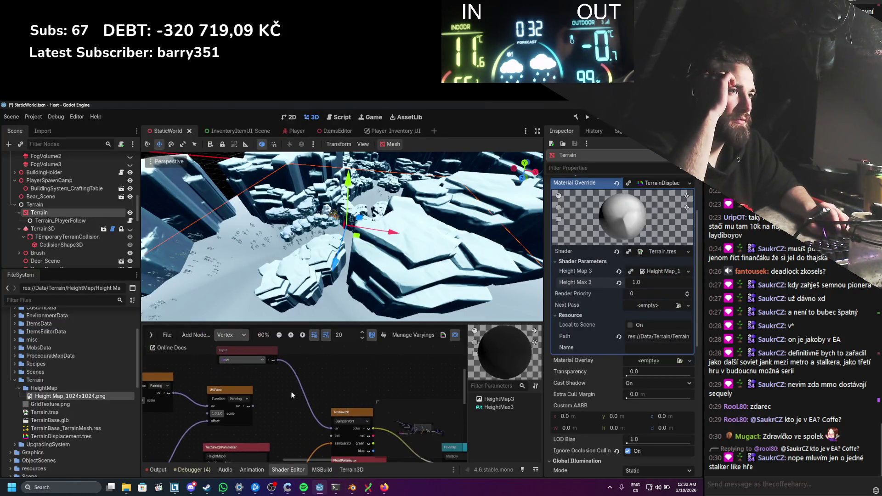
Step: Set the Input node's built-in back to uv
click(242, 360)
click(257, 393)
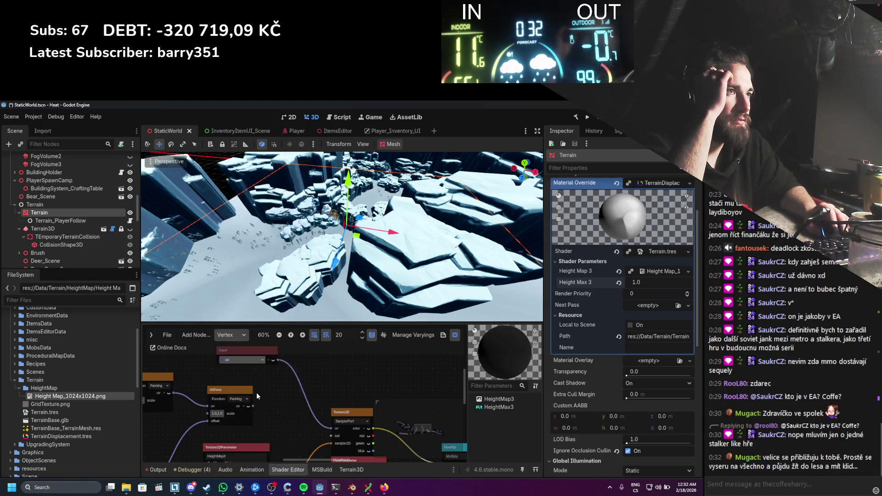
click(252, 363)
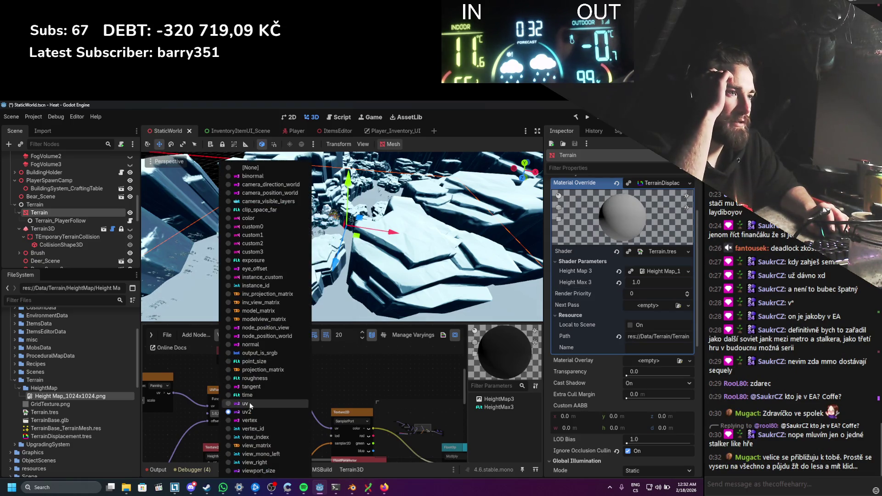
click(291, 382)
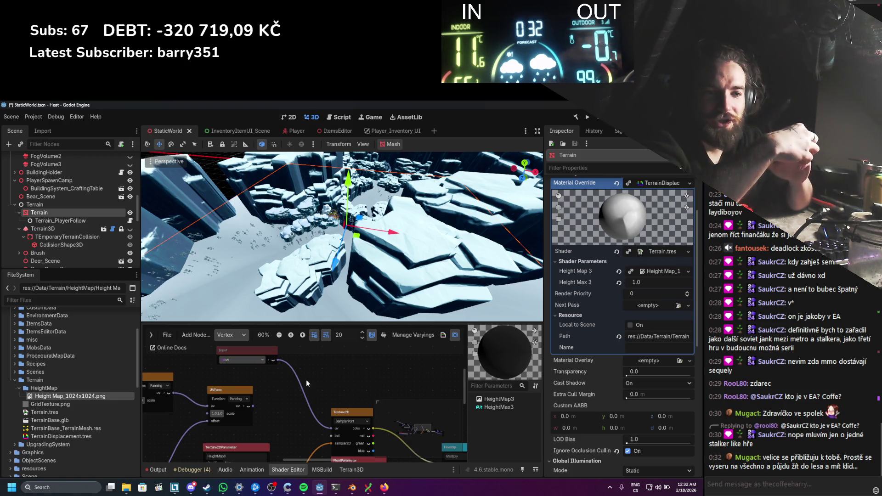
Step: Switch the texture parameter's type to Color and then back to Data
scroll(284, 422, up, 2)
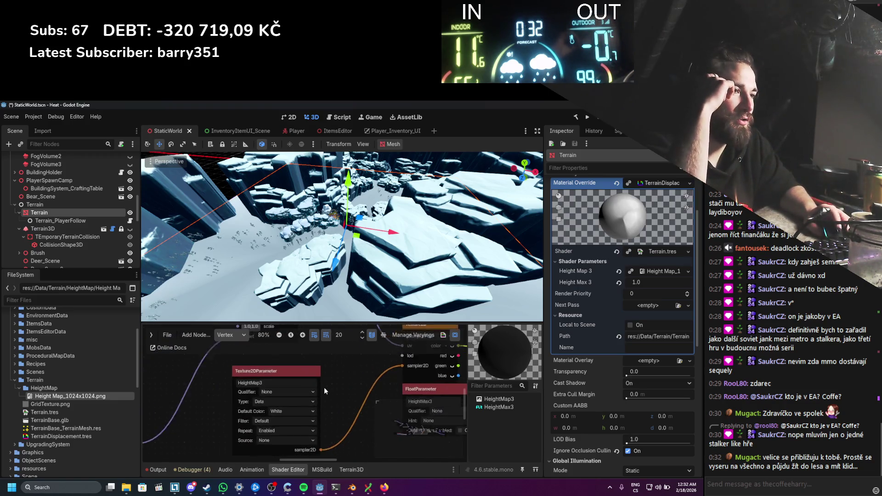
click(278, 425)
click(341, 393)
click(272, 402)
click(275, 422)
click(277, 401)
click(277, 413)
click(277, 401)
click(276, 410)
Step: Wire a node's output into the shader Output node
scroll(309, 394, right, 2)
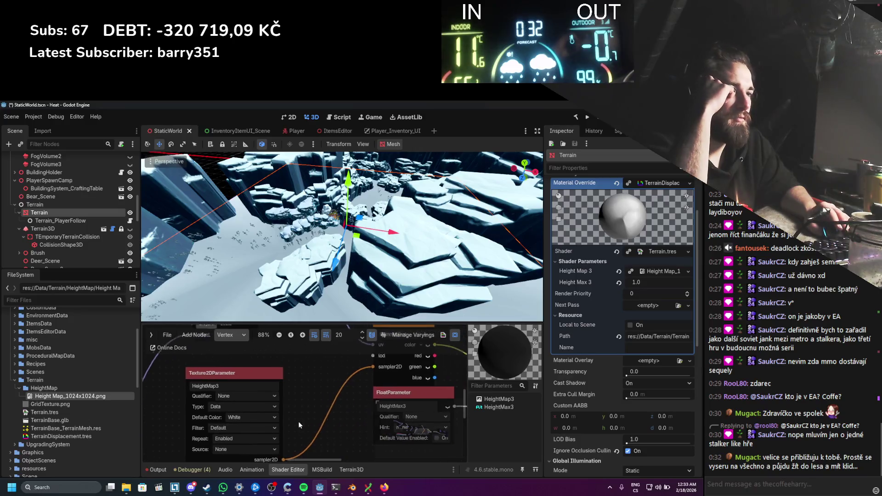
mouse_move(69, 396)
mouse_down()
mouse_move(630, 288)
mouse_move(617, 277)
mouse_up()
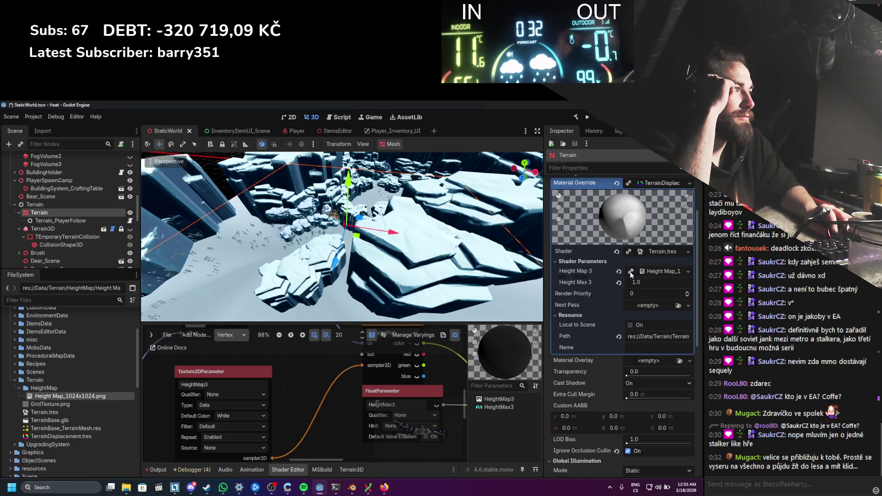
scroll(326, 355, down, 2)
right_click(322, 357)
click(288, 353)
scroll(274, 385, up, 1)
scroll(281, 395, up, 1)
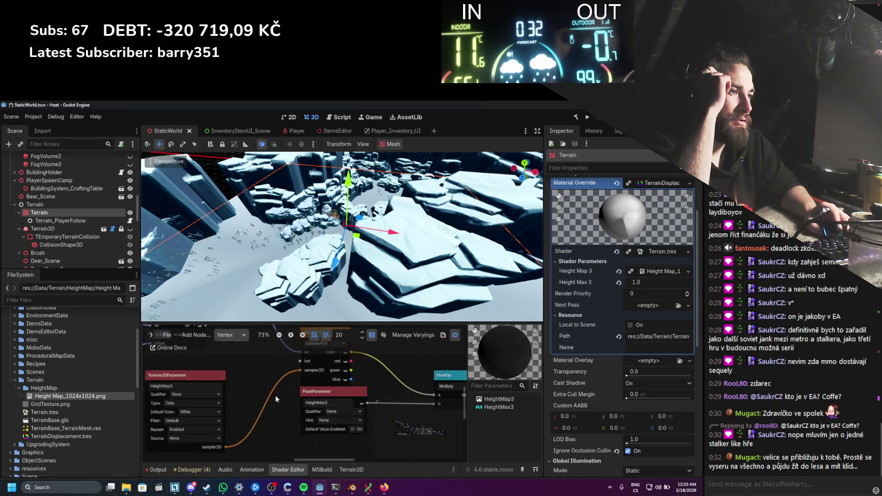
scroll(274, 395, down, 4)
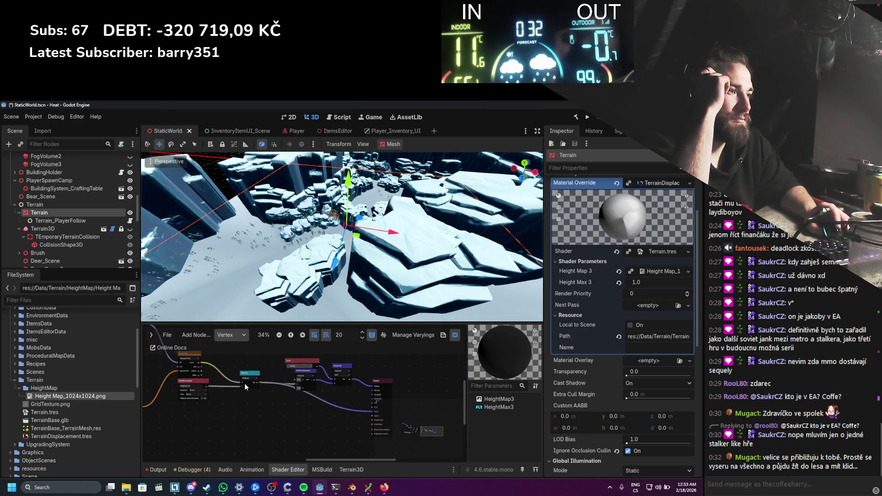
scroll(212, 375, right, 2)
drag(167, 366, 332, 414)
Step: Disconnect the wire feeding the Texture2D uv input and save the scene
scroll(343, 386, down, 1)
scroll(322, 399, left, 5)
scroll(299, 410, up, 5)
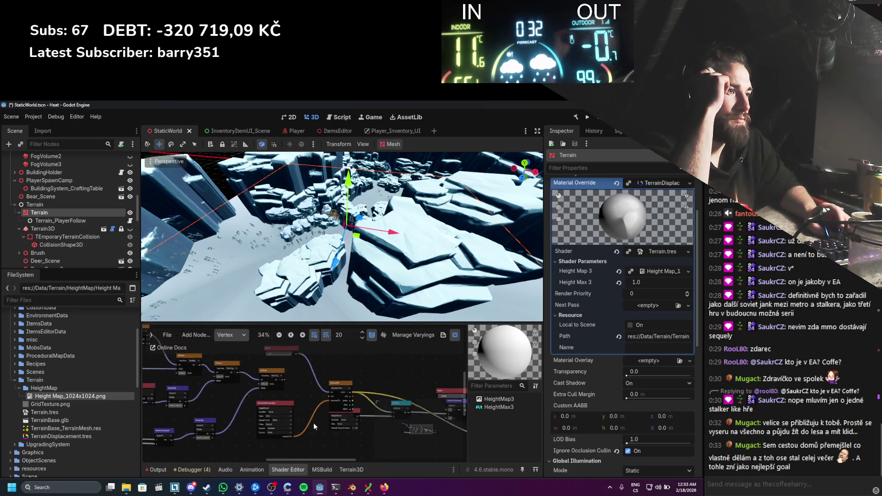
drag(334, 371, 317, 373)
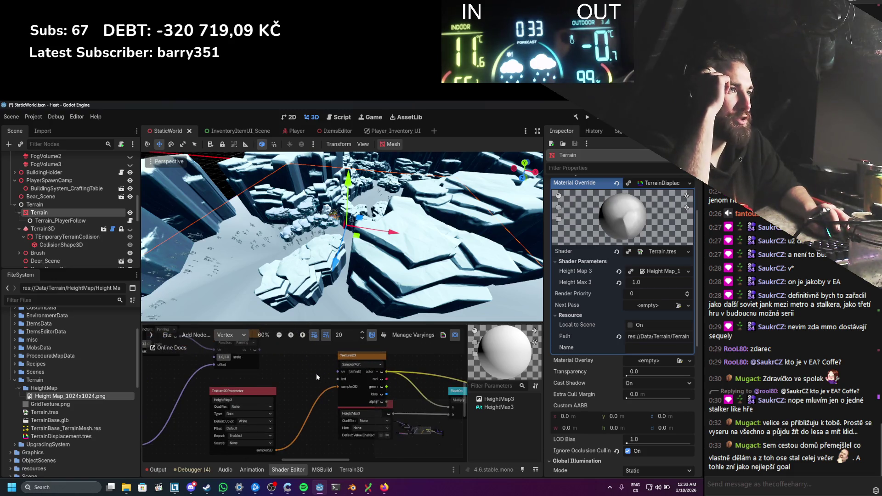
key(ctrl+s)
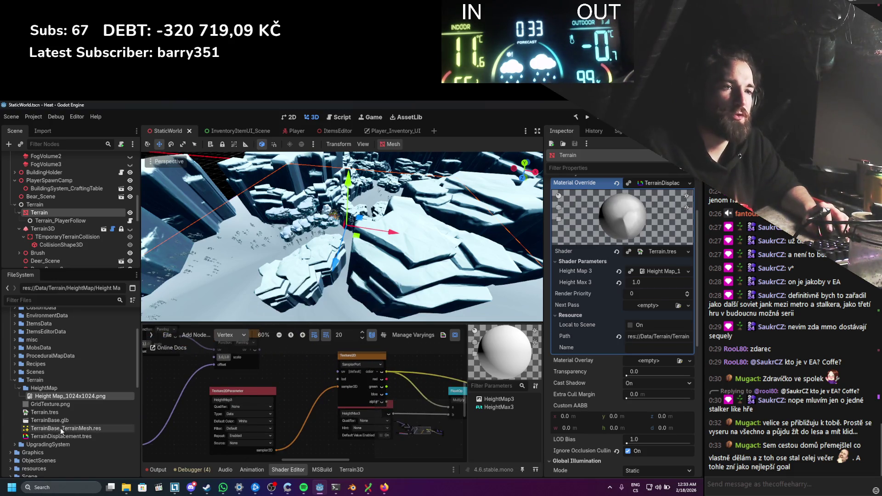
Step: Delete the old TerrainBase_TerrainMesh.res file from the project
click(60, 428)
key(Delete)
key(Return)
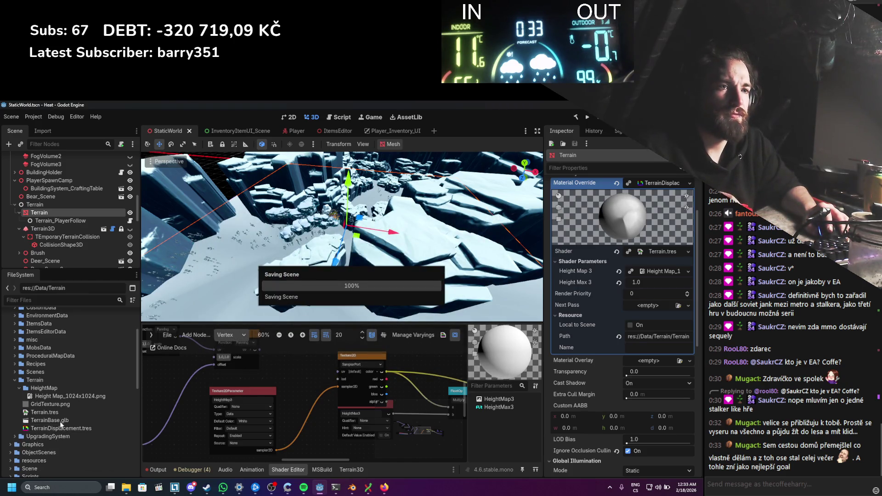
Step: Open the Advanced Import Settings for TerrainBase.glb
click(61, 420)
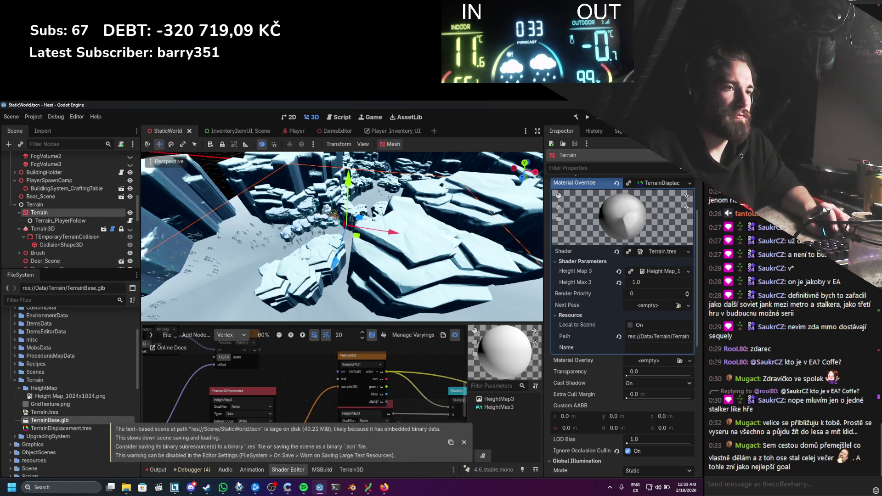
click(127, 488)
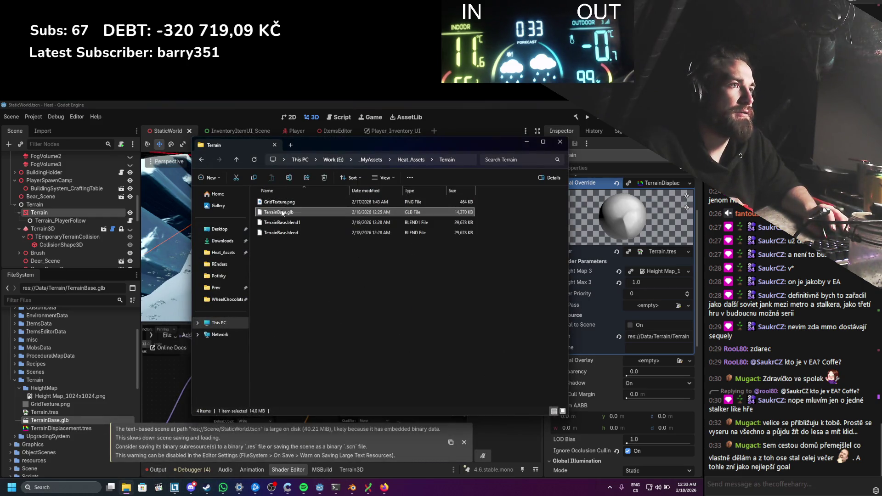
click(58, 422)
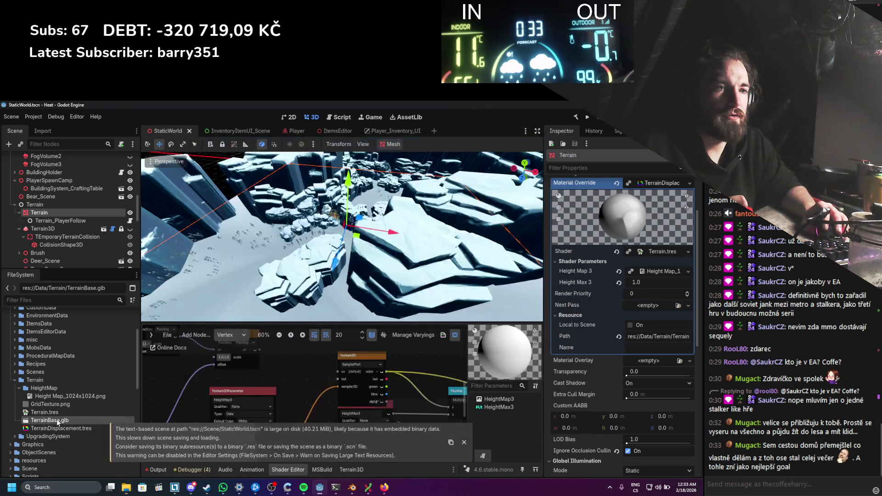
double_click(58, 422)
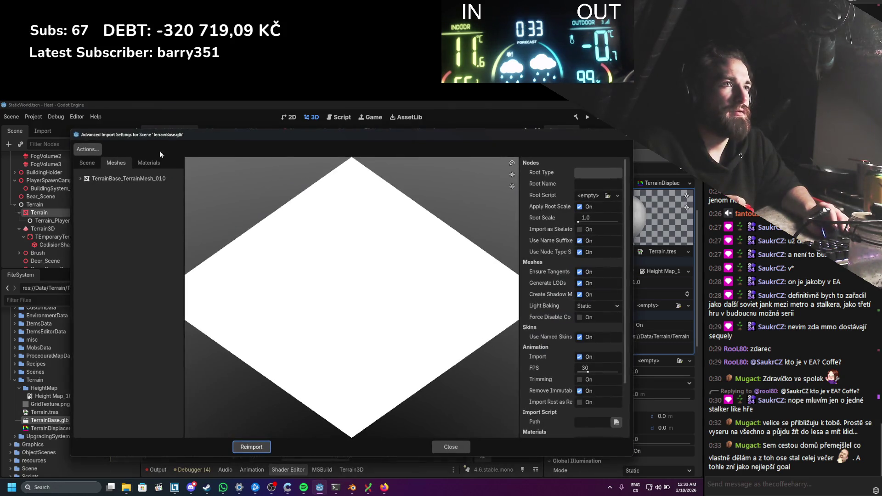
Step: Set the terrain mesh to save to res://Data/Terrain/Terrain_Mesh.res
click(129, 178)
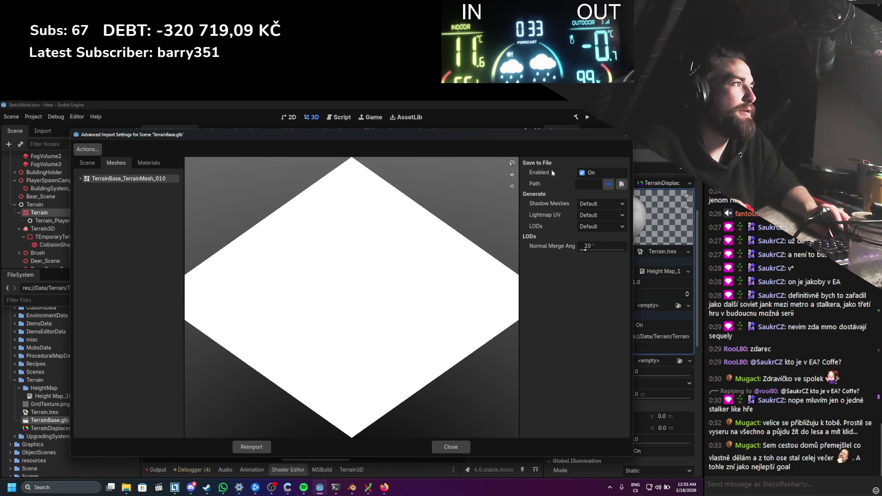
click(621, 184)
key(Escape)
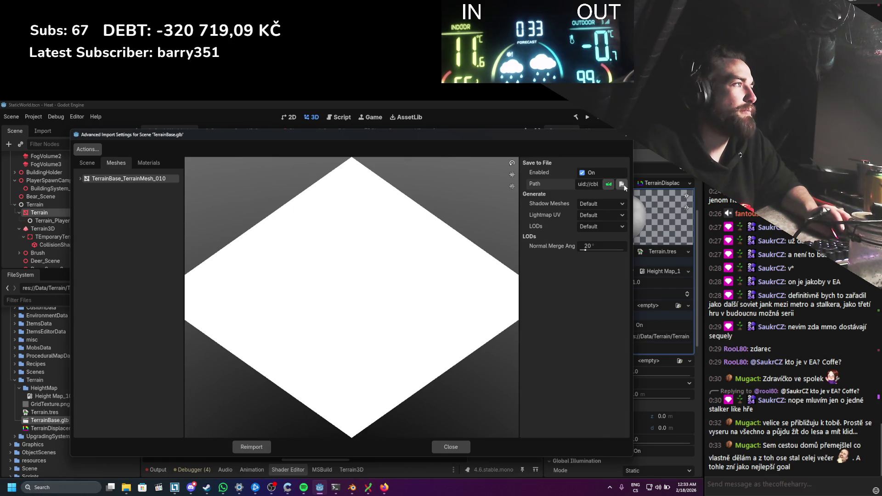
click(621, 185)
click(195, 315)
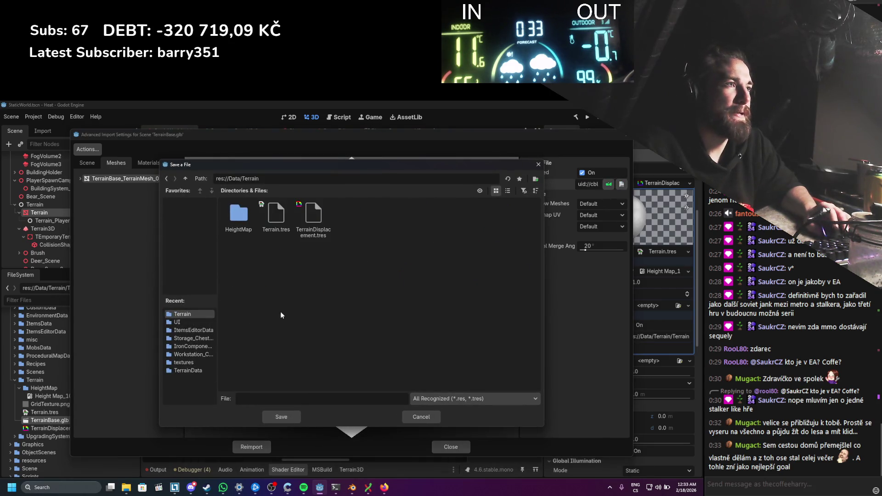
text(T)
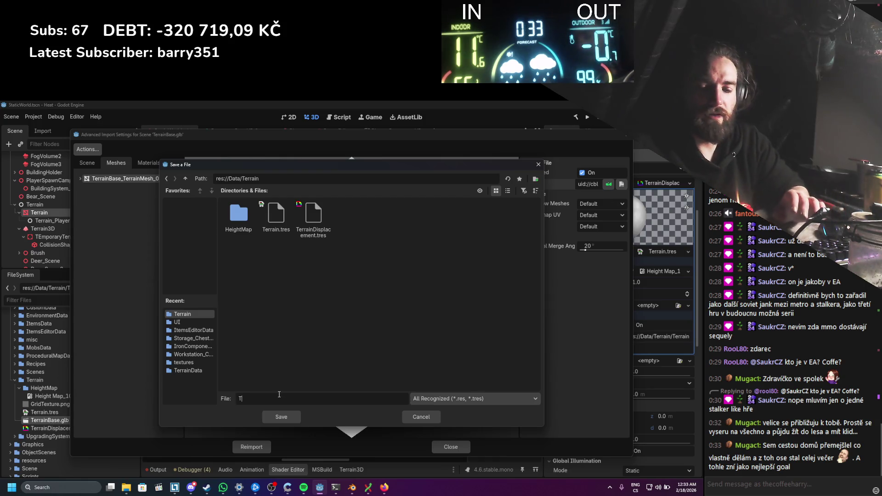
text(errain_Mesh)
key(Return)
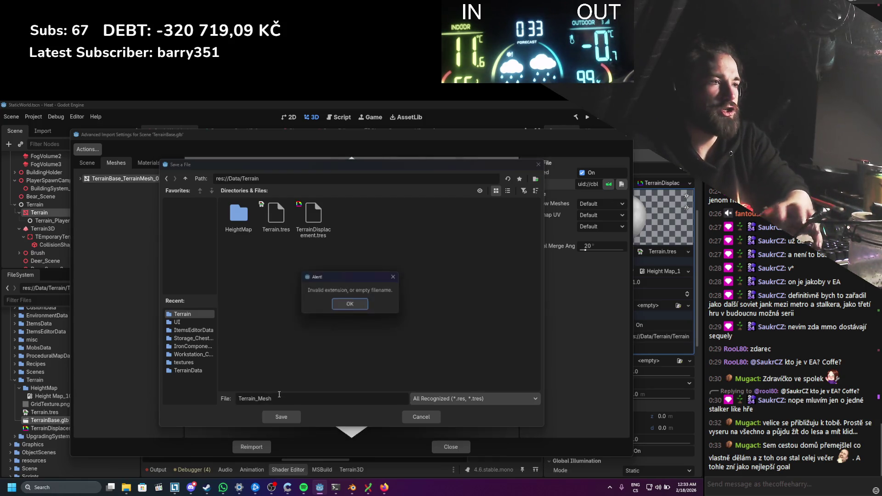
click(349, 309)
click(289, 418)
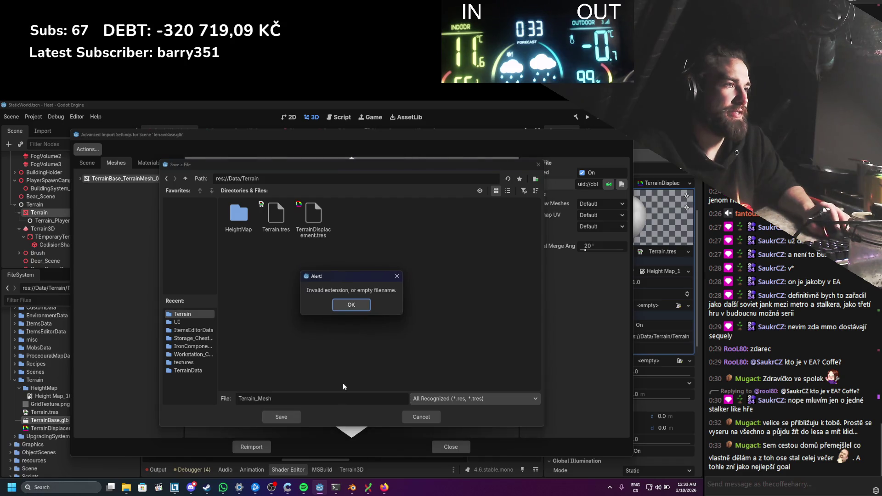
click(365, 306)
text(.res)
key(Return)
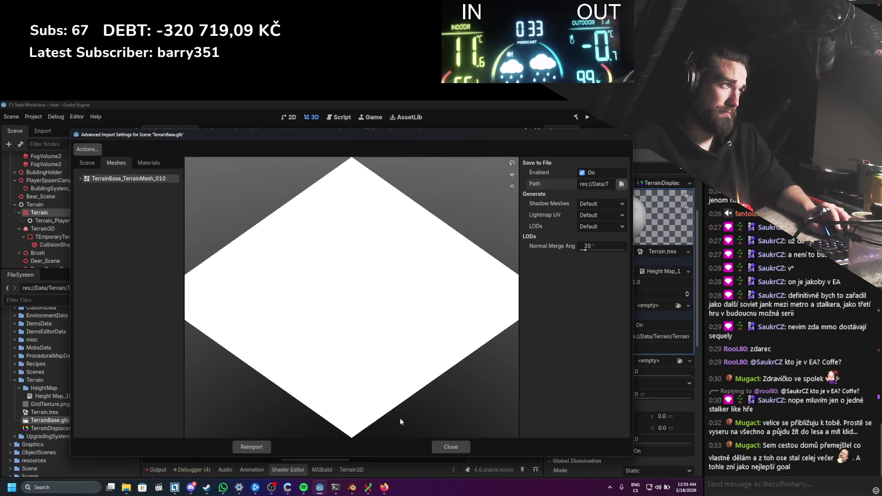
Step: Disable Shadow Meshes, Lightmap UV and LODs, then reimport TerrainBase.glb
click(610, 205)
click(599, 233)
click(599, 216)
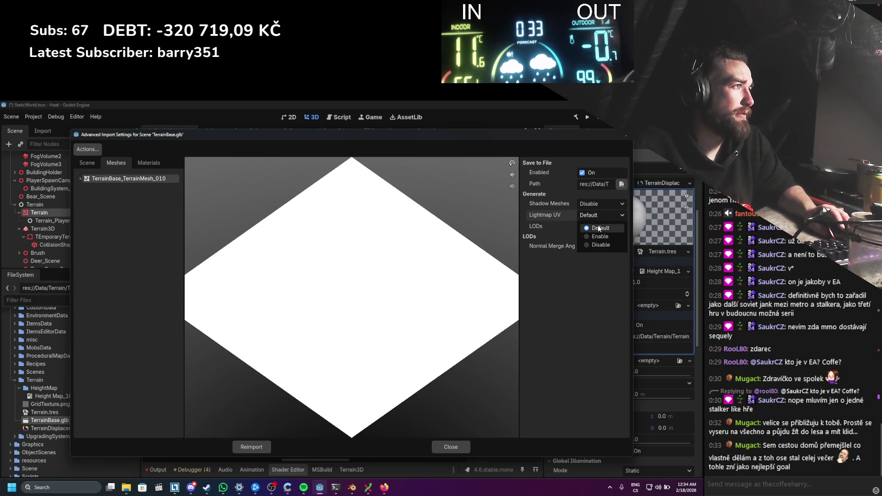
click(599, 224)
click(595, 254)
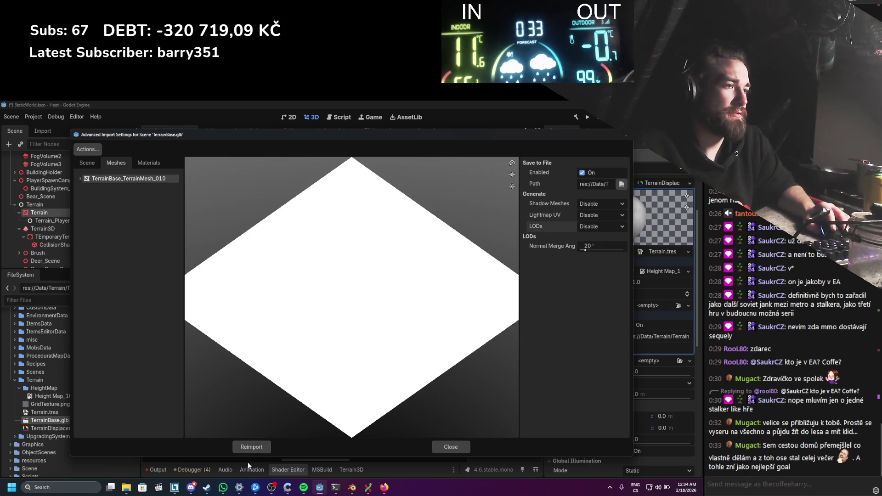
click(245, 447)
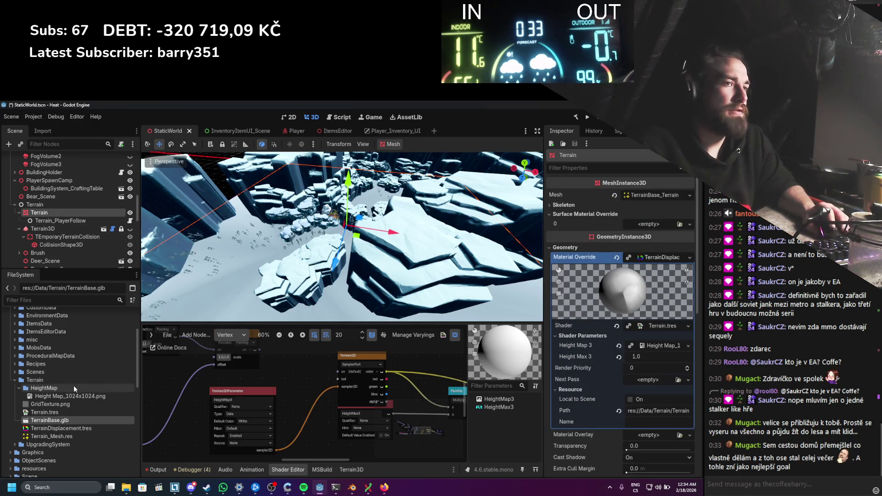
Step: Assign Terrain_Mesh.res as the terrain's mesh and save the scene
drag(52, 436, 551, 342)
drag(670, 199, 650, 198)
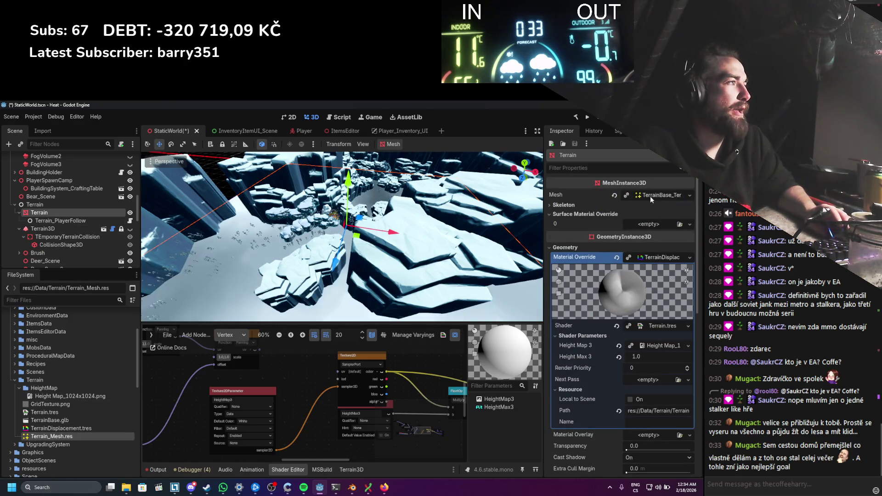
scroll(386, 239, down, 3)
key(ctrl+s)
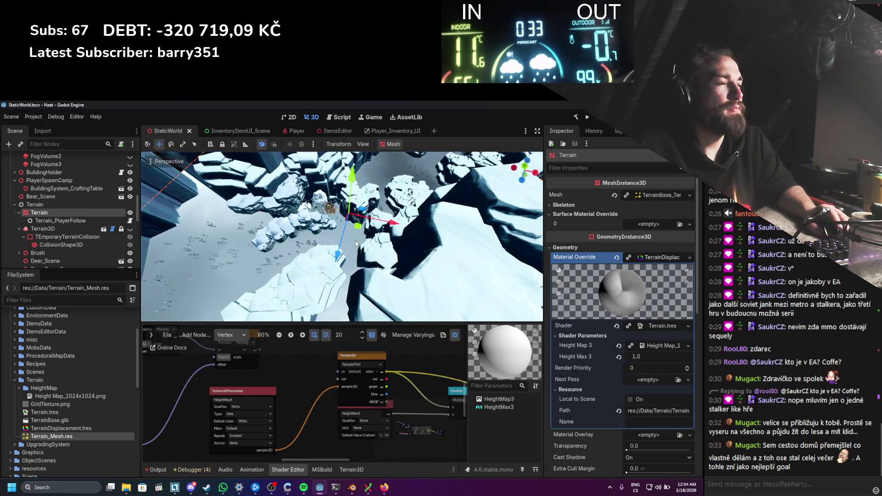
Step: Orbit the view around the terrain down to a low angle and save
scroll(349, 252, down, 10)
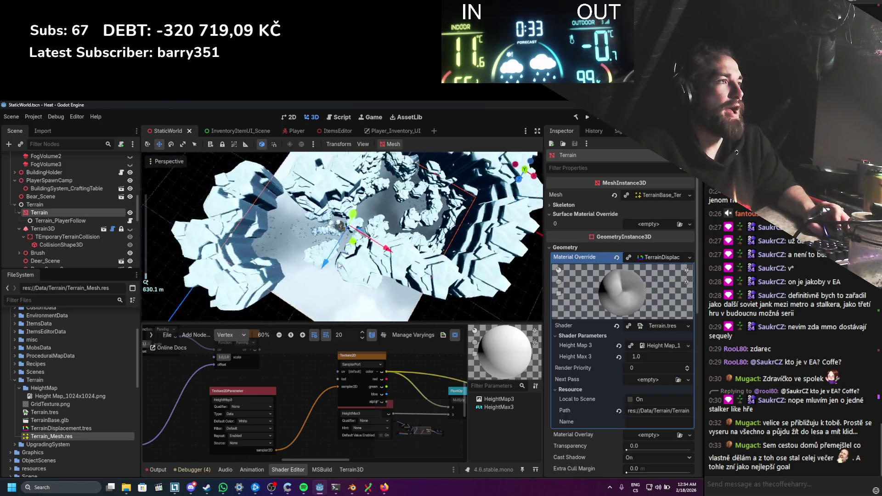
scroll(339, 265, up, 5)
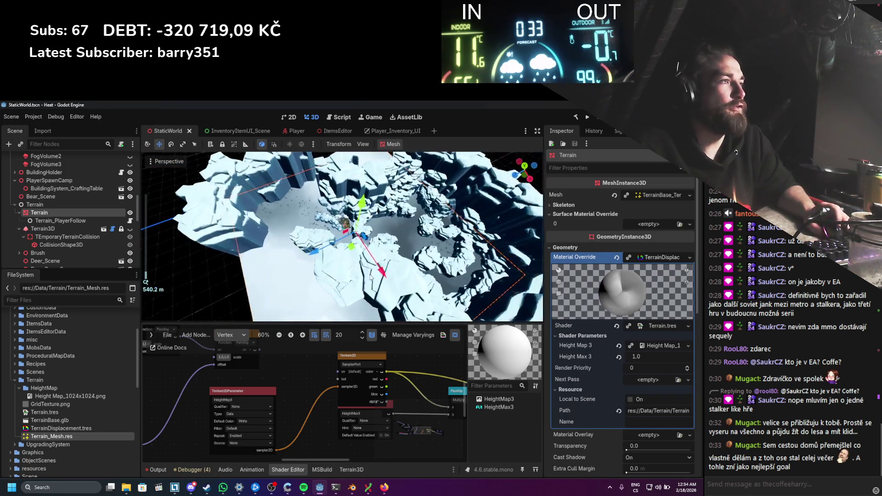
scroll(340, 262, down, 6)
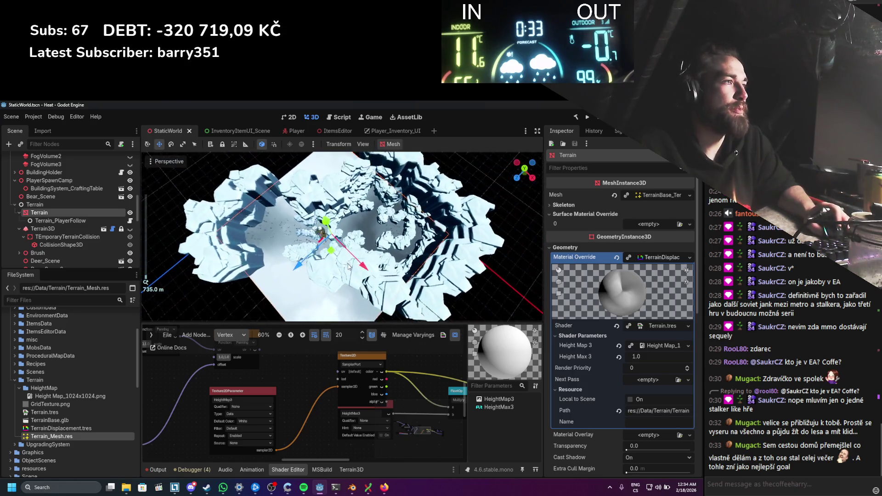
scroll(349, 267, up, 3)
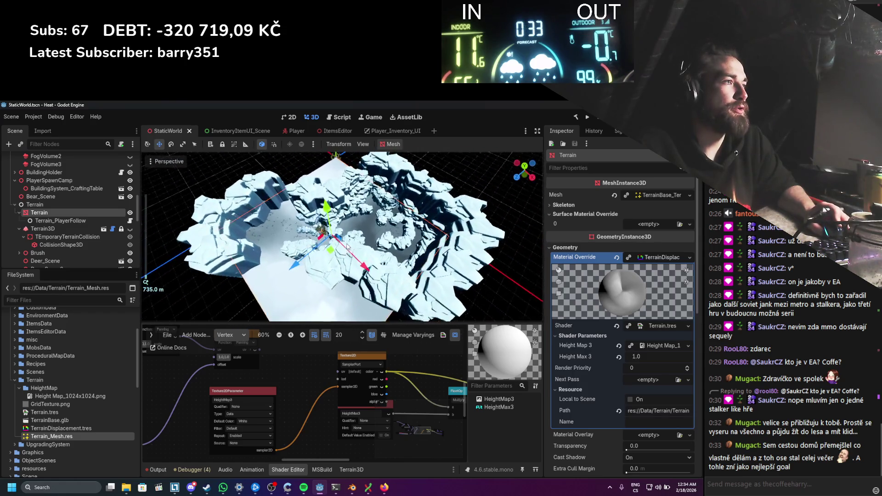
mouse_move(351, 265)
mouse_down()
mouse_move(376, 179)
mouse_move(352, 255)
mouse_up()
scroll(348, 260, up, 3)
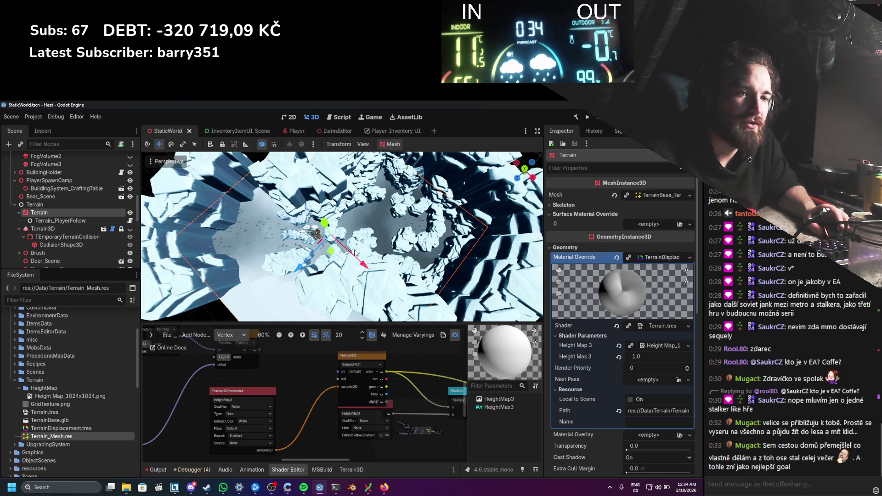
drag(330, 261, 367, 205)
key(ctrl+s)
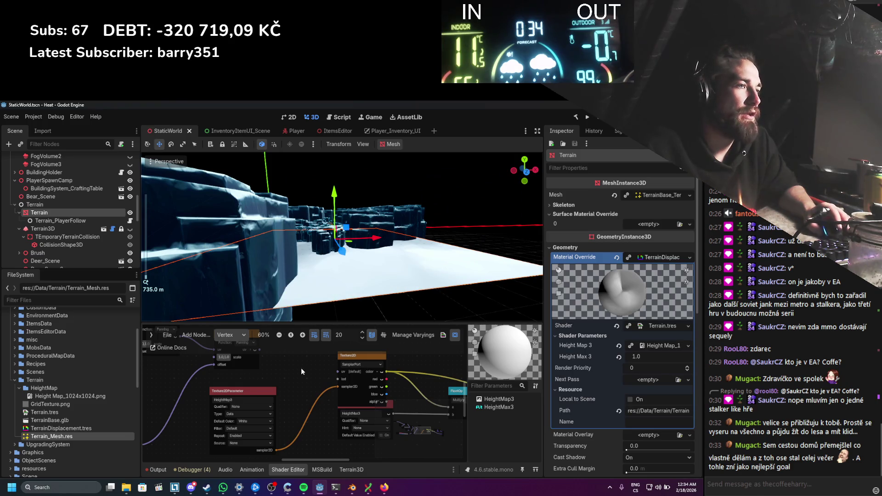
Step: Switch the shader graph to the Fragment stage
click(231, 335)
click(231, 357)
scroll(332, 403, down, 1)
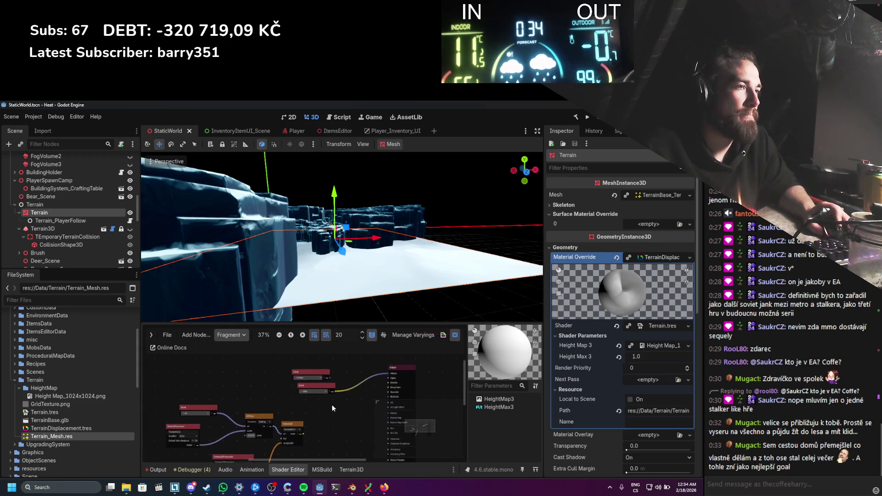
Step: Switch the shader graph back to the Vertex stage and save the scene
click(226, 336)
click(249, 352)
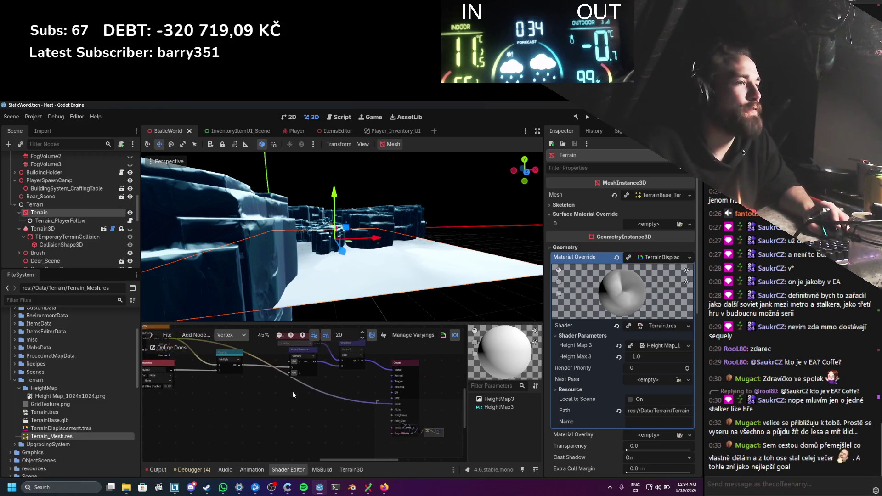
mouse_move(240, 382)
mouse_down()
mouse_move(266, 390)
mouse_move(253, 376)
mouse_move(299, 390)
mouse_up()
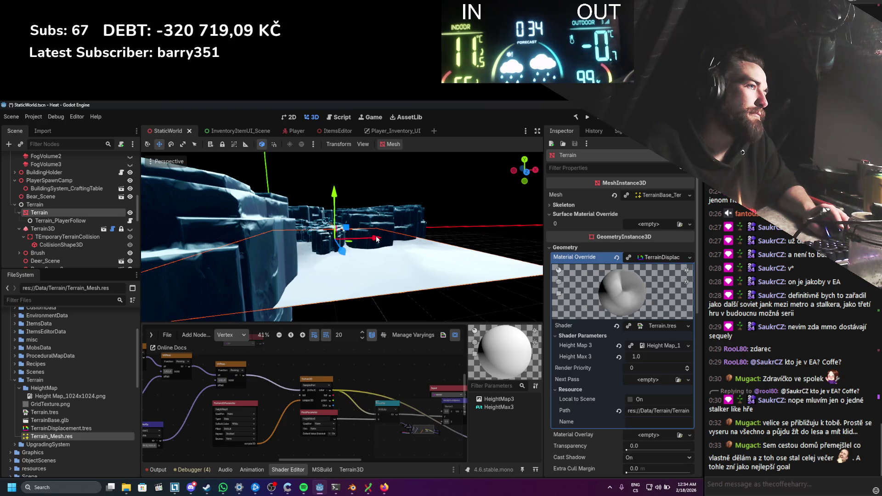
scroll(376, 239, down, 5)
key(ctrl+s)
Step: Disconnect the UV input wire from the Texture2D node
scroll(331, 273, up, 2)
drag(331, 272, 326, 324)
drag(336, 373, 290, 362)
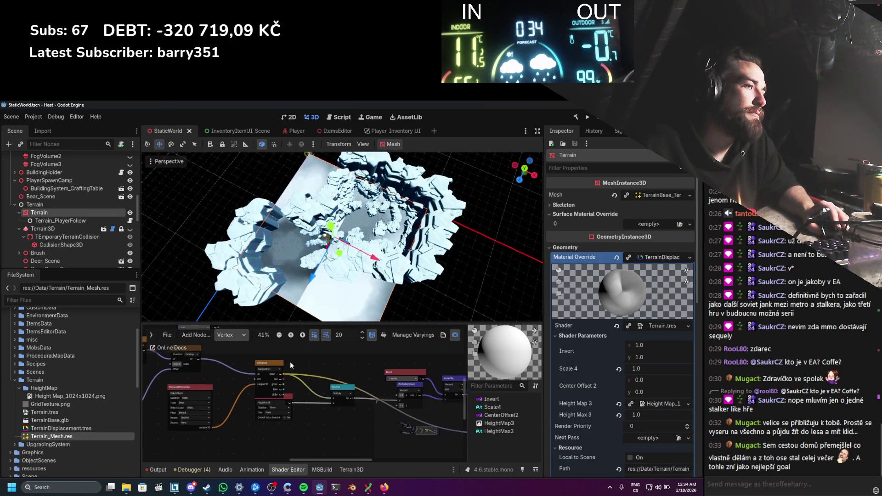
scroll(293, 365, down, 1)
drag(236, 370, 219, 369)
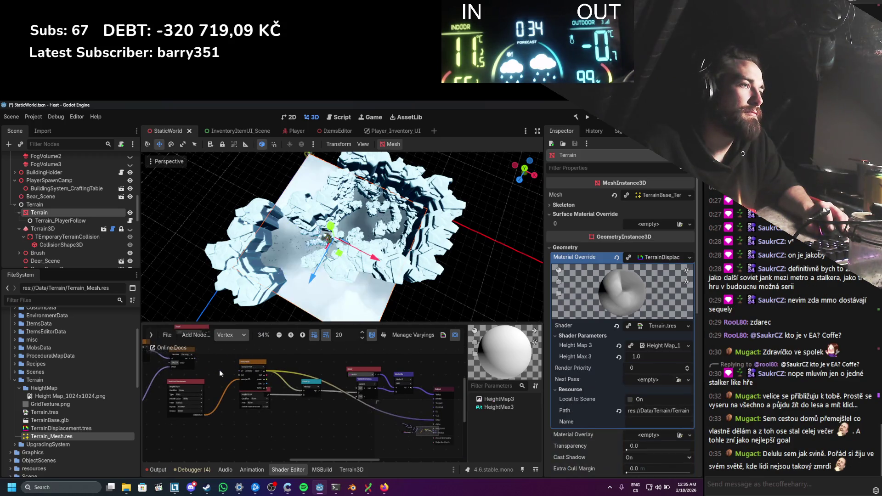
drag(305, 359, 288, 346)
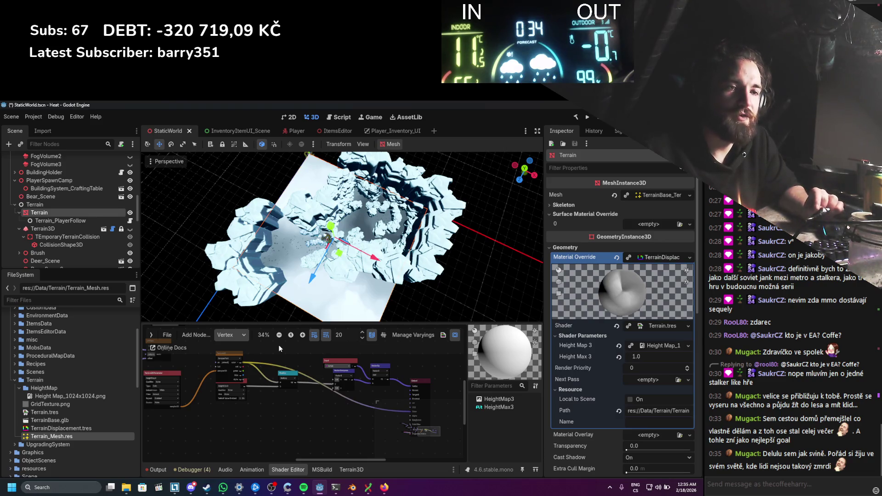
Step: Drag Height Max 3 up from 1.0 to about 10.965
scroll(321, 386, up, 2)
mouse_move(355, 399)
mouse_down()
mouse_move(330, 387)
mouse_move(290, 392)
mouse_move(341, 409)
mouse_up()
scroll(341, 409, up, 1)
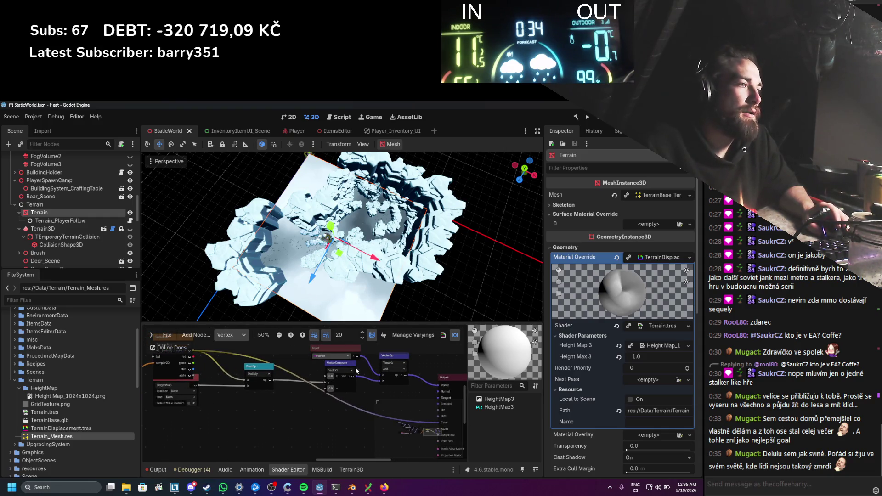
drag(649, 357, 690, 357)
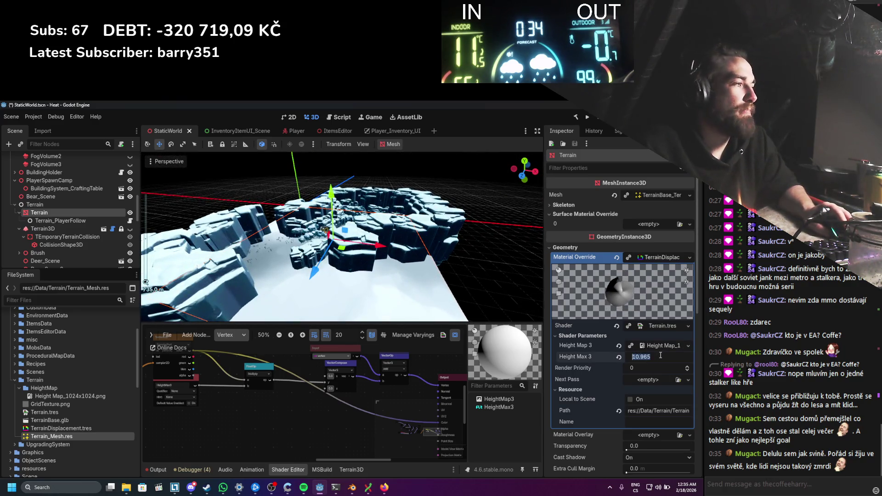
Step: Set Height Max 3 to 200.0, save, and orbit to inspect the raised terrain
text(200)
key(Return)
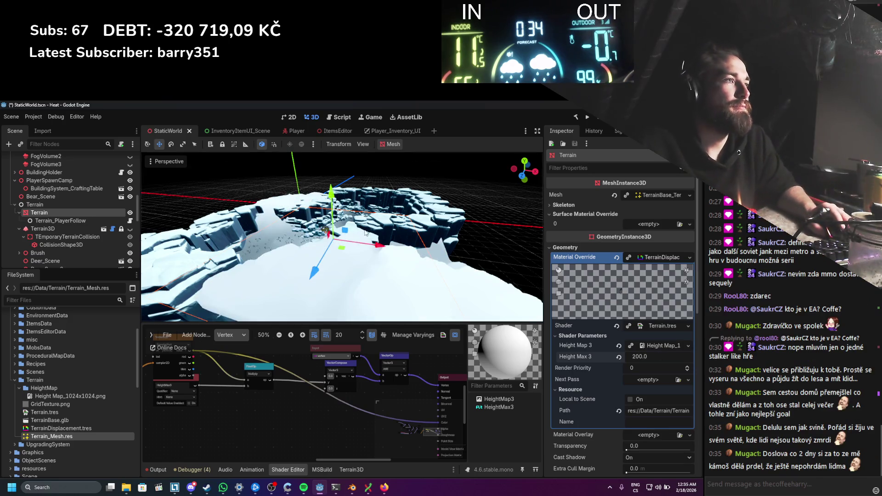
key(ctrl+s)
scroll(385, 249, up, 5)
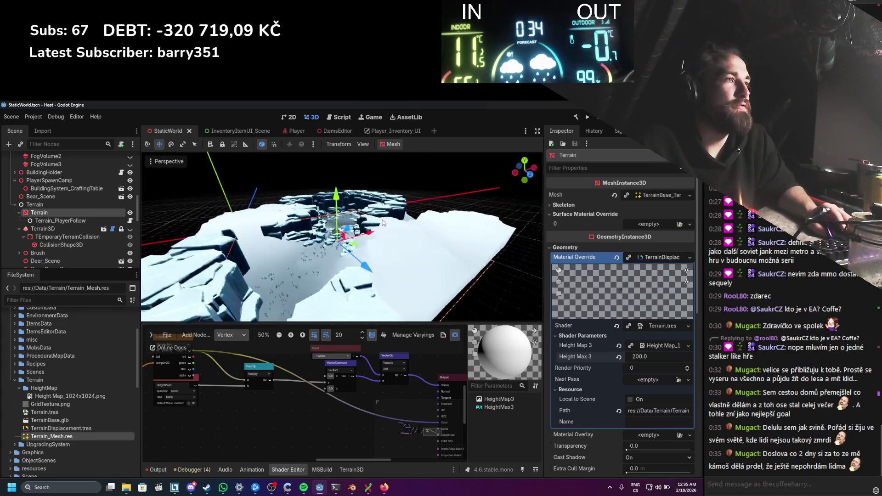
scroll(382, 220, down, 4)
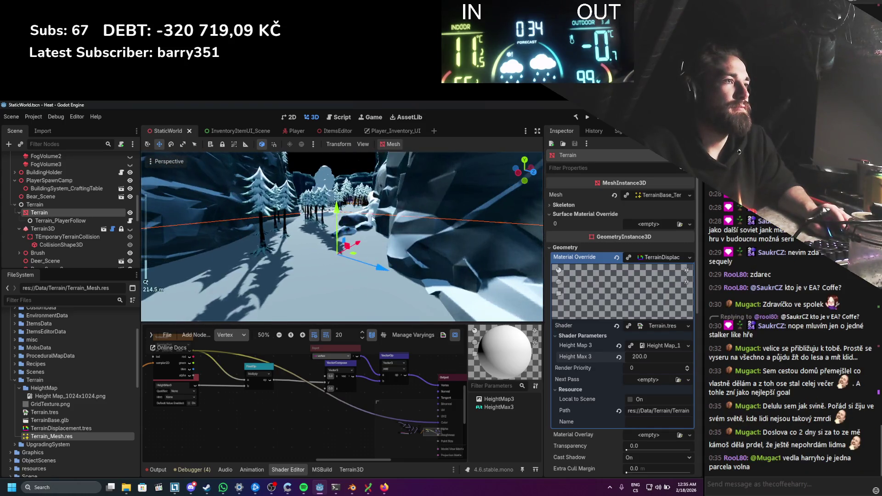
scroll(369, 215, up, 4)
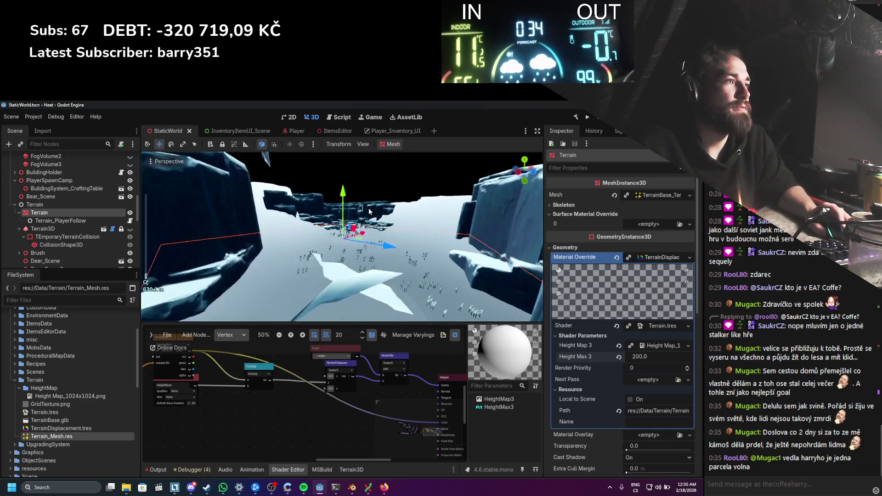
scroll(367, 212, down, 5)
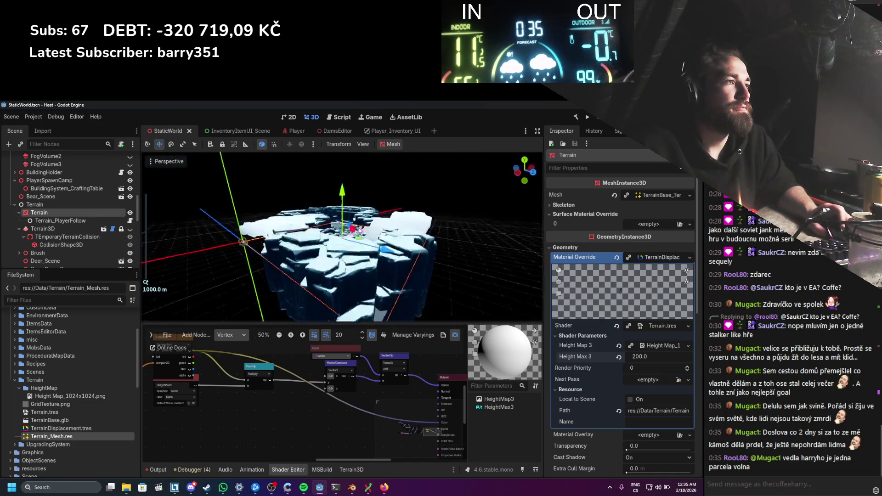
scroll(290, 394, down, 1)
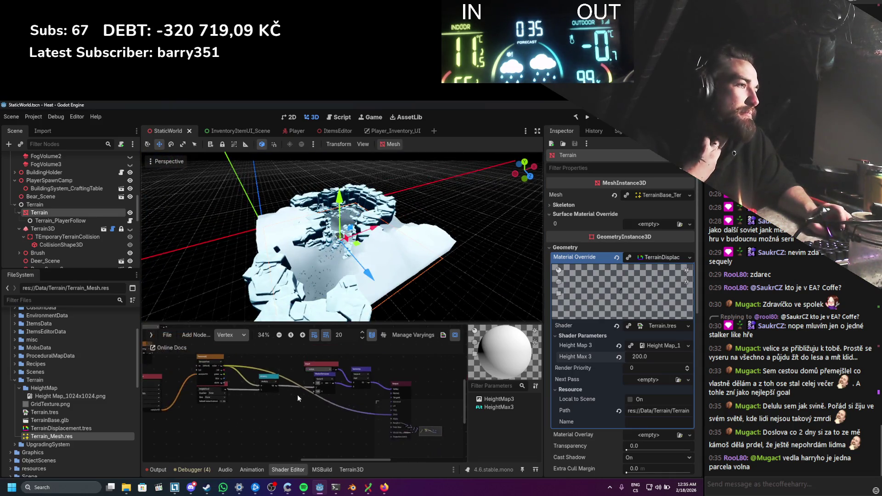
drag(332, 263, 229, 239)
scroll(229, 239, up, 10)
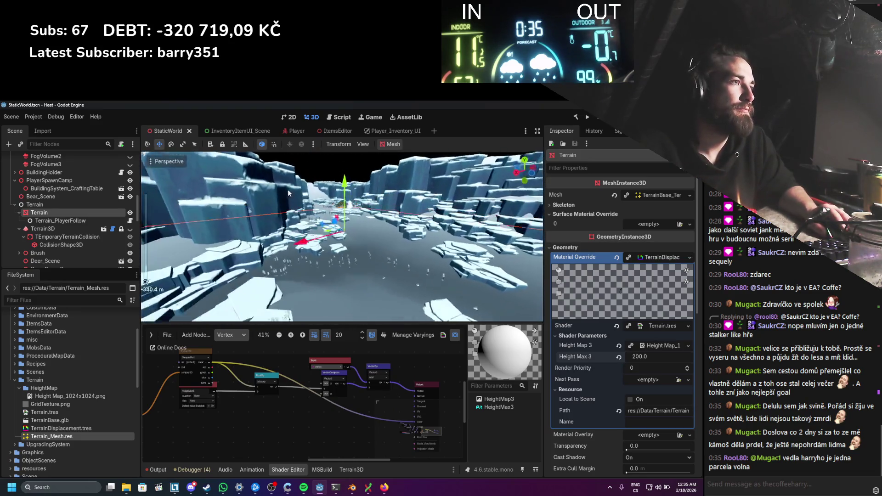
mouse_move(288, 189)
mouse_down()
mouse_move(251, 224)
mouse_move(366, 213)
mouse_up()
scroll(366, 213, down, 4)
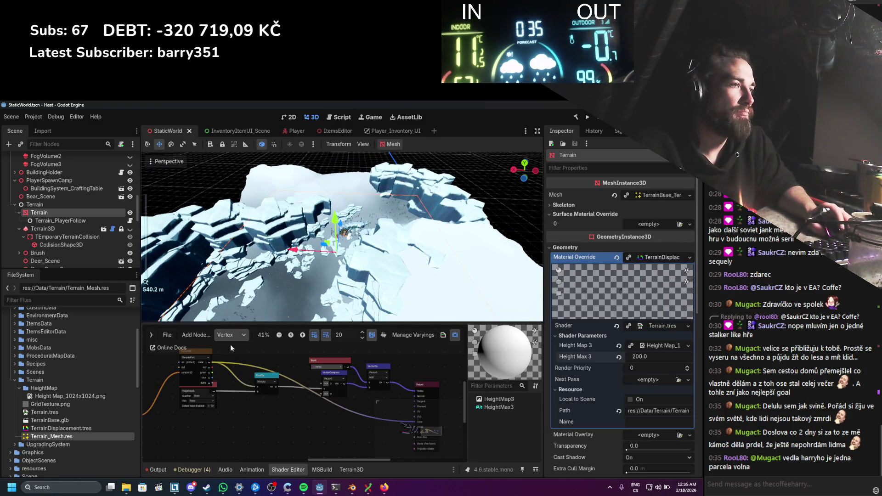
Step: In the Fragment stage, wire the Texture2D colour into the Albedo output
click(231, 335)
click(250, 359)
scroll(315, 388, up, 2)
mouse_move(287, 423)
mouse_down()
mouse_move(379, 354)
mouse_move(370, 365)
mouse_up()
scroll(348, 256, up, 3)
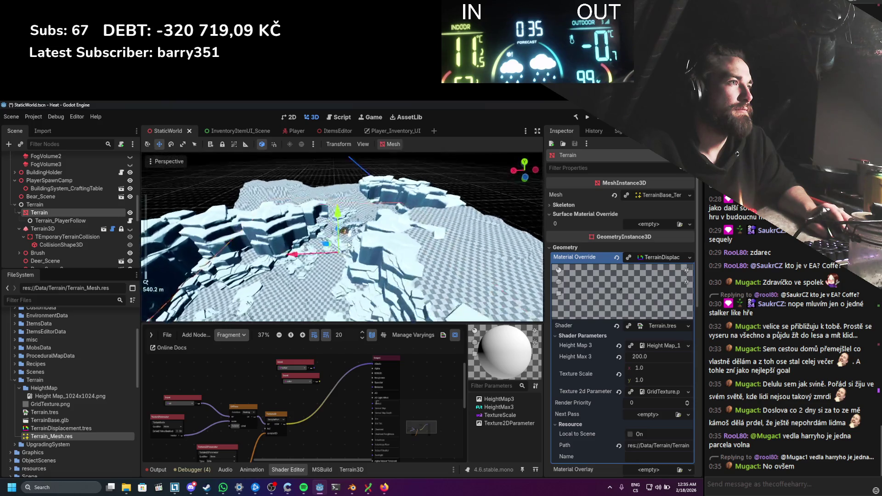
Step: Save the scene and look down on the grid-textured terrain from above
key(ctrl+s)
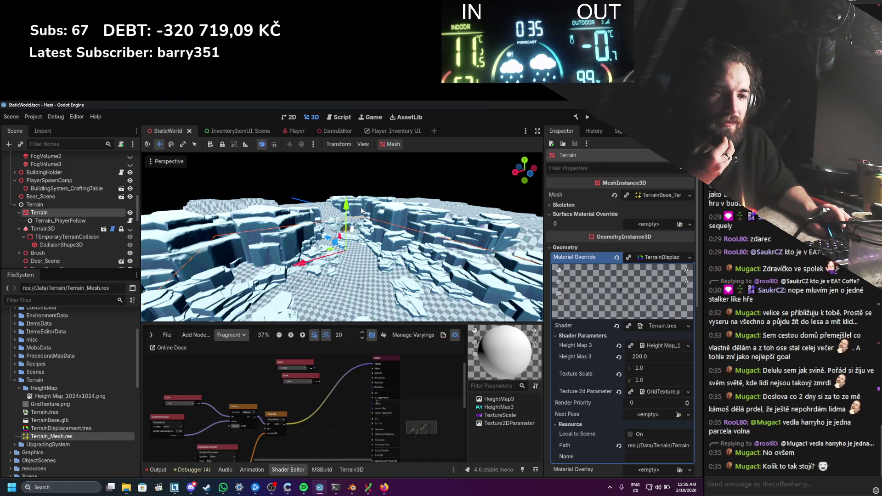
mouse_move(361, 211)
mouse_down()
mouse_move(372, 241)
mouse_move(395, 230)
mouse_move(398, 238)
mouse_move(380, 277)
mouse_move(445, 251)
mouse_move(331, 244)
mouse_move(302, 215)
mouse_move(316, 207)
mouse_move(369, 260)
mouse_move(353, 230)
mouse_move(384, 262)
mouse_up()
key(ctrl+s)
scroll(404, 225, up, 2)
scroll(404, 225, down, 3)
scroll(332, 243, up, 3)
key(ctrl+s)
scroll(301, 216, down, 2)
scroll(301, 216, up, 3)
scroll(353, 230, up, 2)
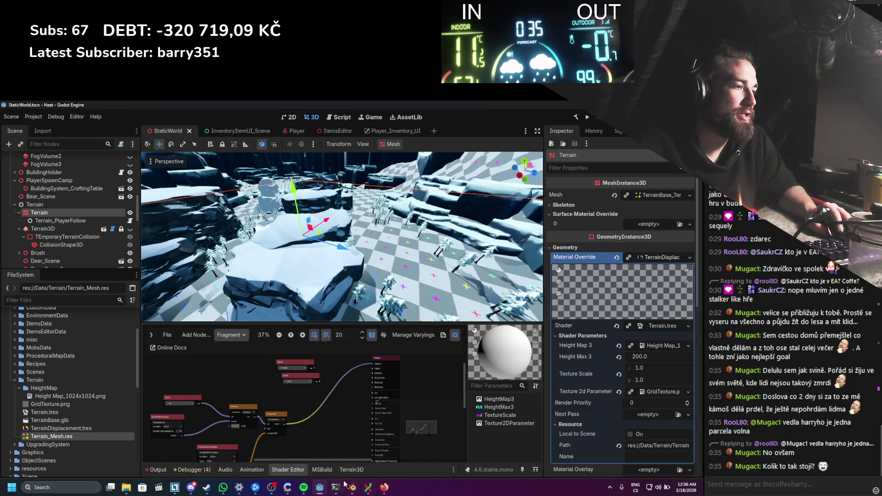
scroll(341, 223, down, 4)
scroll(341, 223, down, 5)
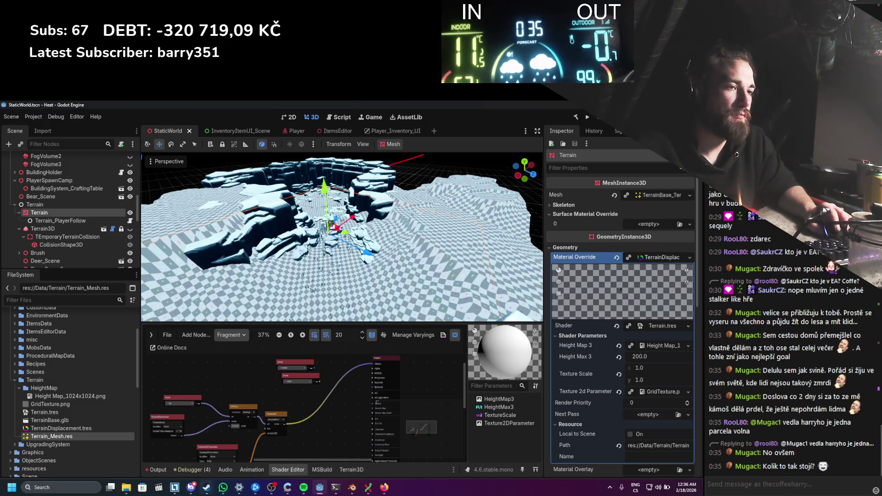
Step: Open the Terrain assets folder, switch to Blender, and hide TerrainPlane.001
click(131, 488)
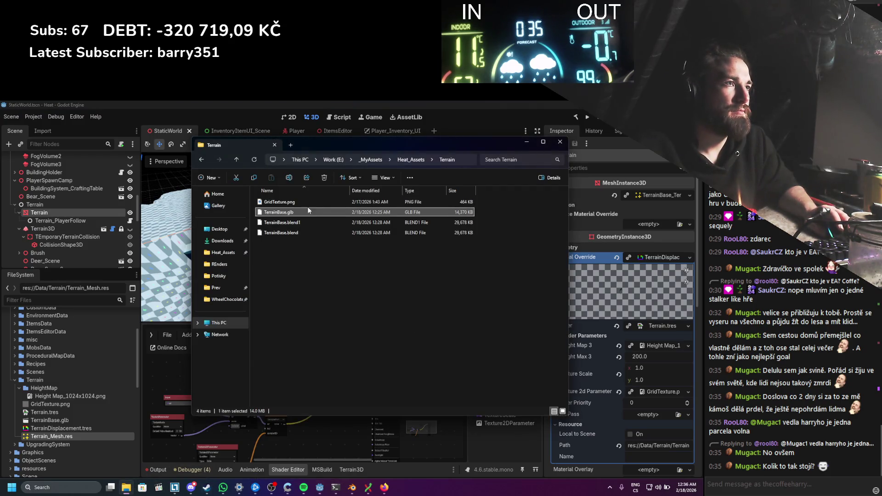
click(352, 488)
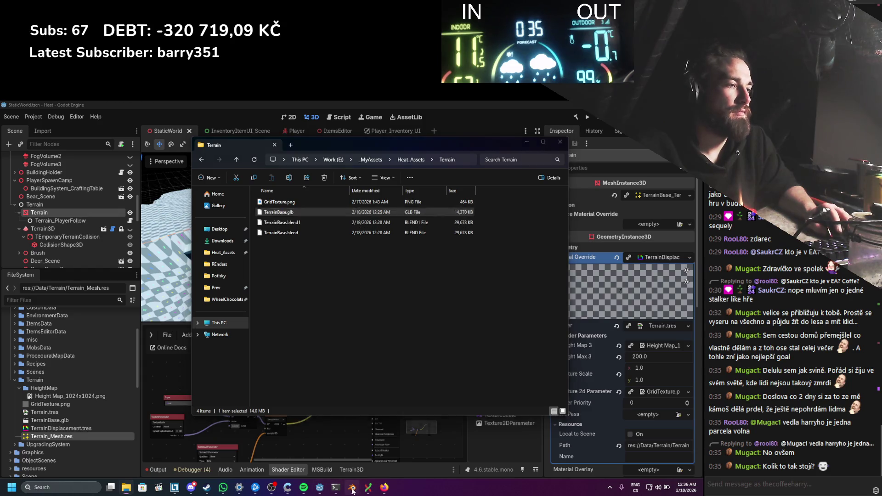
click(689, 155)
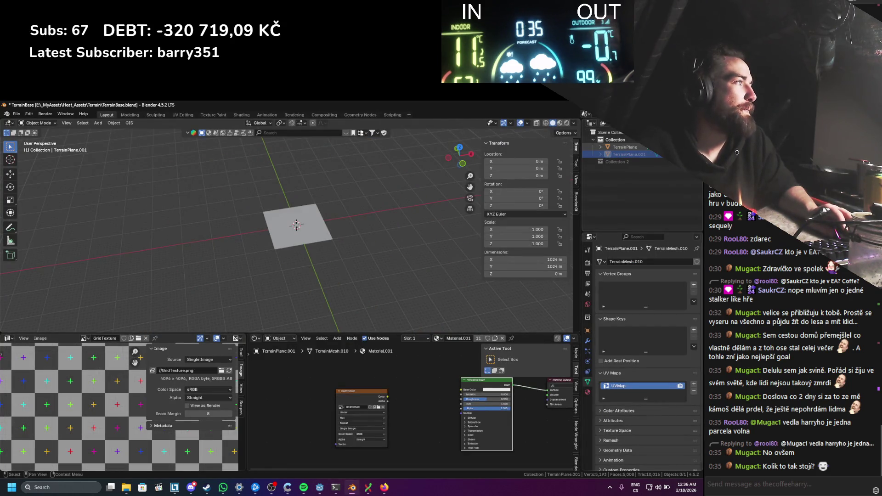
Step: Show and select TerrainPlane, briefly check it in Edit Mode, and save
click(689, 147)
click(316, 226)
key(Tab)
scroll(316, 226, up, 6)
scroll(89, 385, down, 3)
scroll(89, 385, down, 3)
key(Tab)
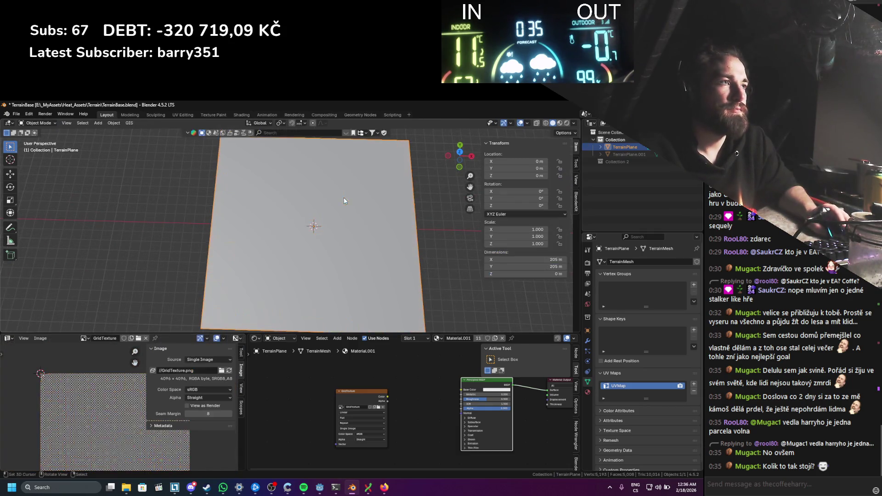
key(ctrl+s)
Step: Scale the plane's UVs down to 0.2 and save TerrainBase.blend
key(Tab)
key(KP_6)
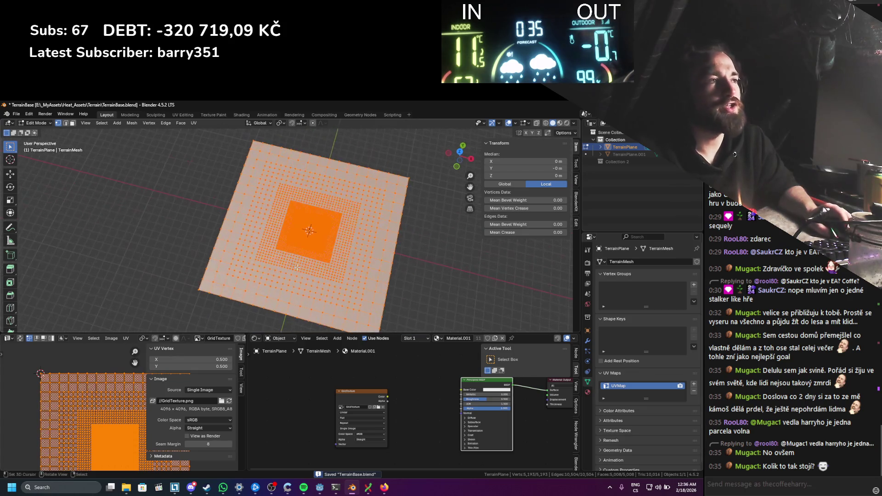
key(s)
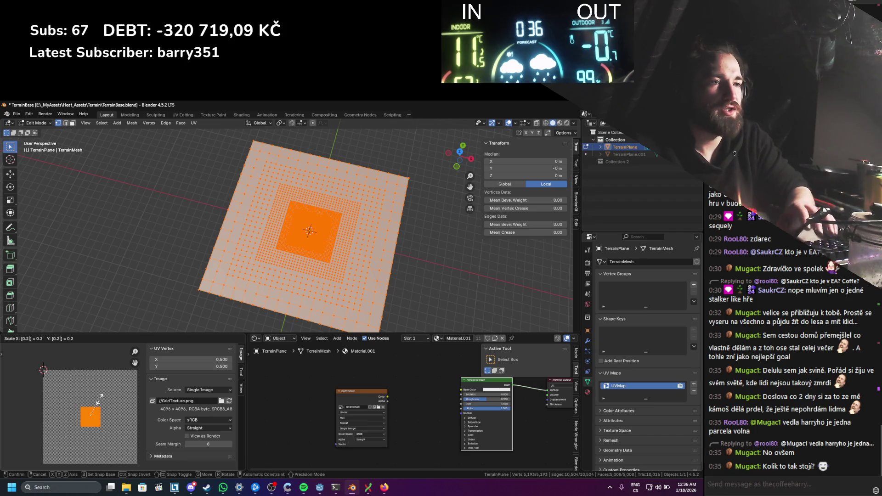
click(100, 403)
scroll(97, 418, up, 9)
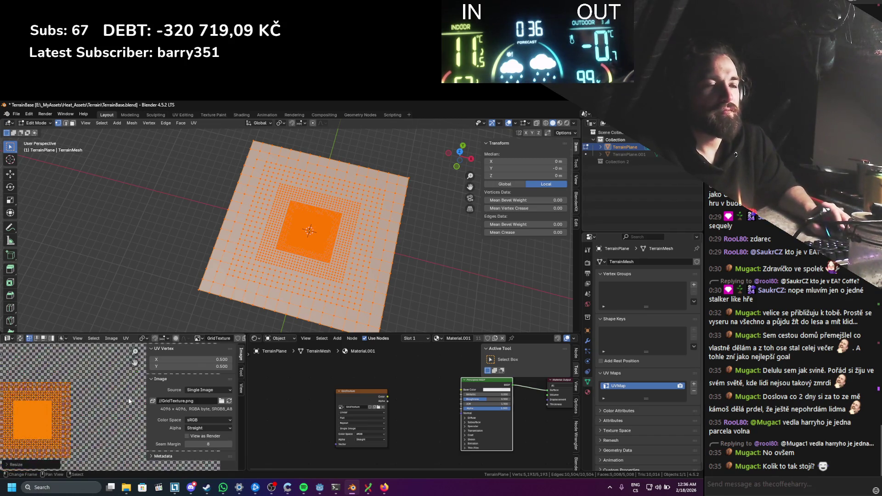
key(Tab)
key(ctrl+s)
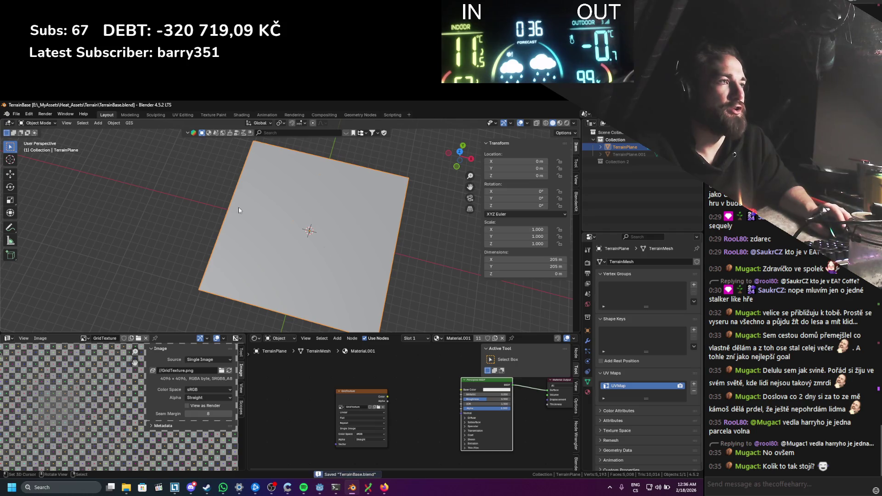
Step: Look at the File > Export options, cancel, and return to Edit Mode
click(17, 114)
mouse_move(37, 224)
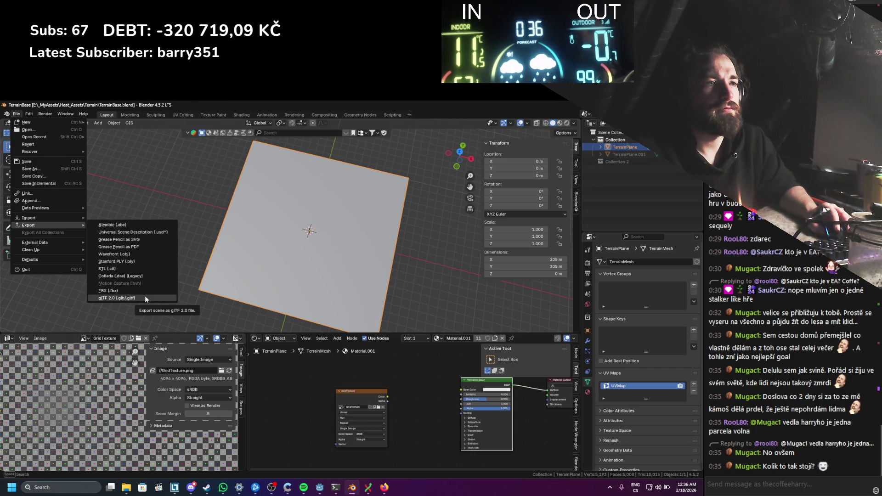
key(Escape)
key(Tab)
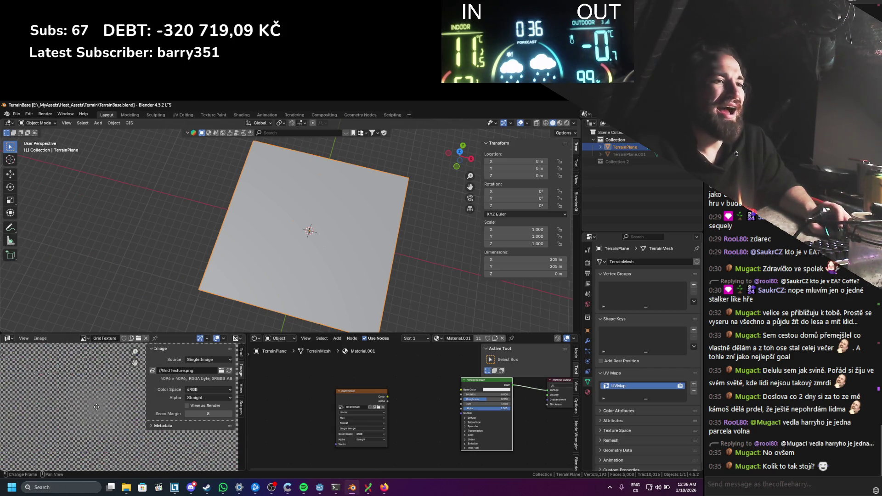
Step: Try scaling the UV island uniformly and then along Y, cancelling both attempts
scroll(98, 405, down, 4)
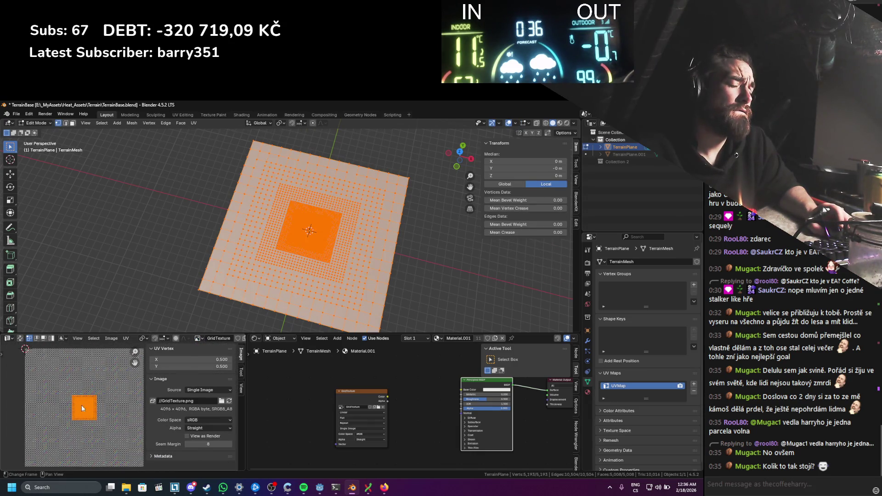
key(s)
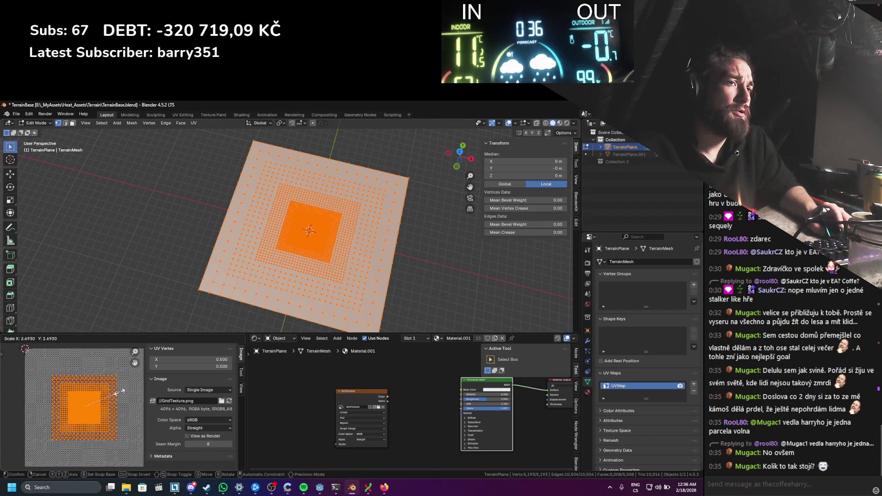
key(Escape)
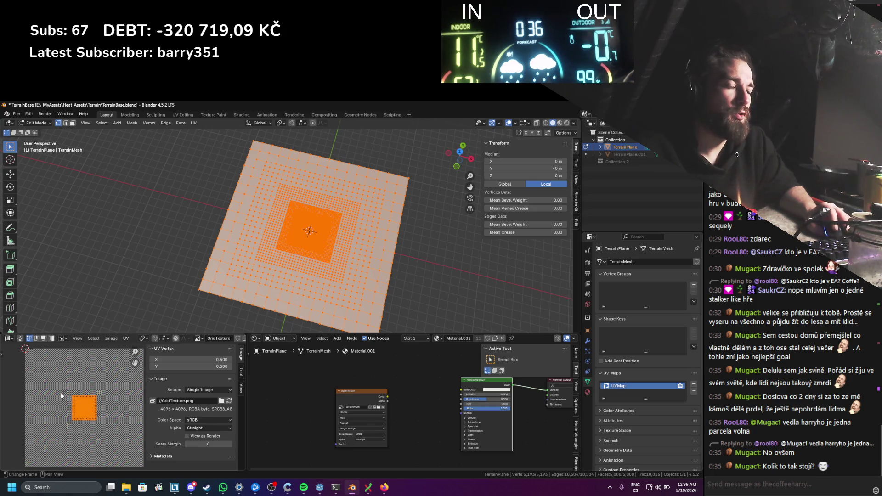
key(s)
key(y)
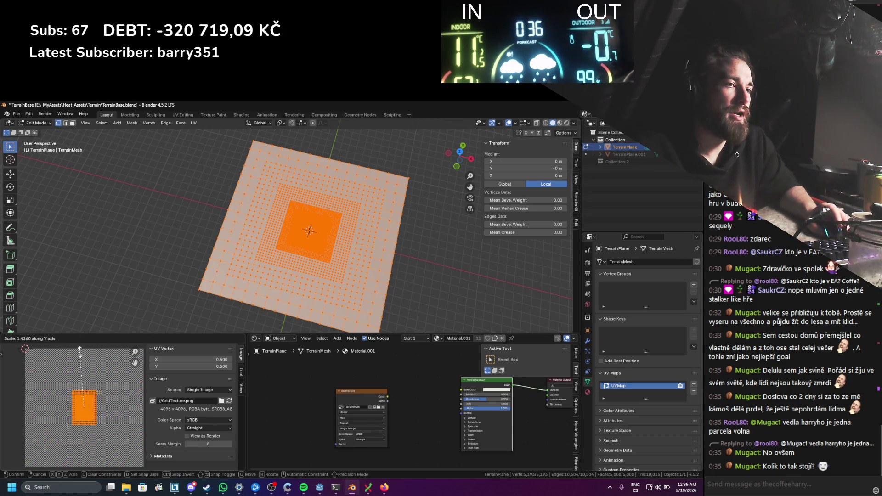
key(Escape)
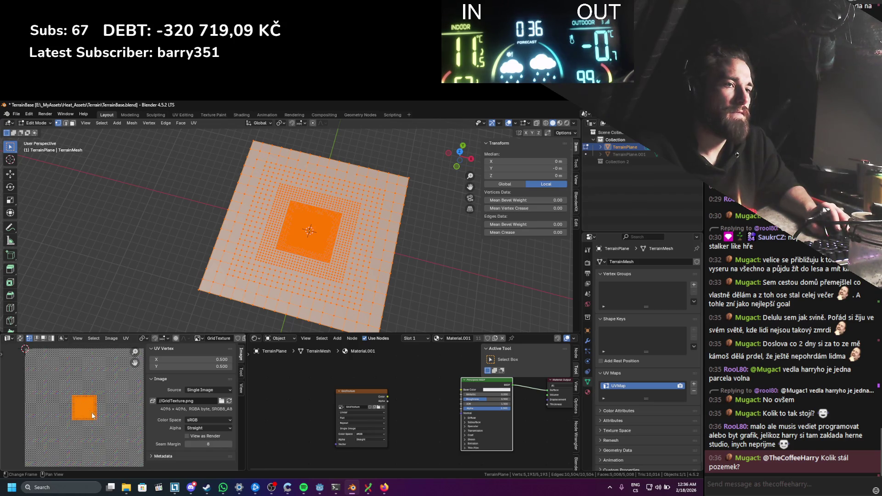
Step: Move the UV island to X 0, then 0.5 up along Y into the top-left corner
key(g)
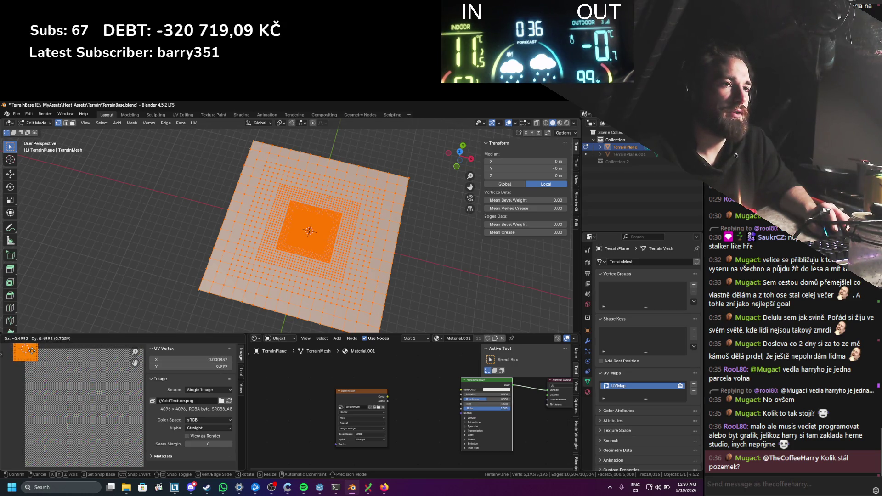
text(0x)
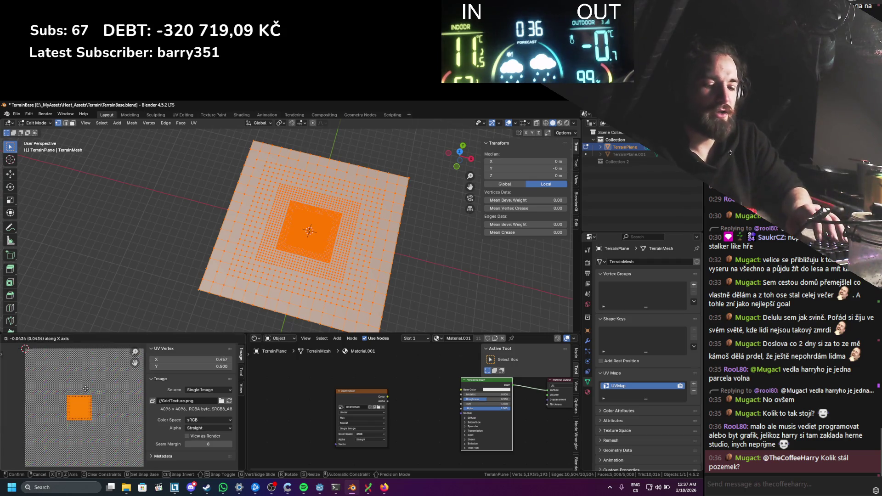
text(.5-)
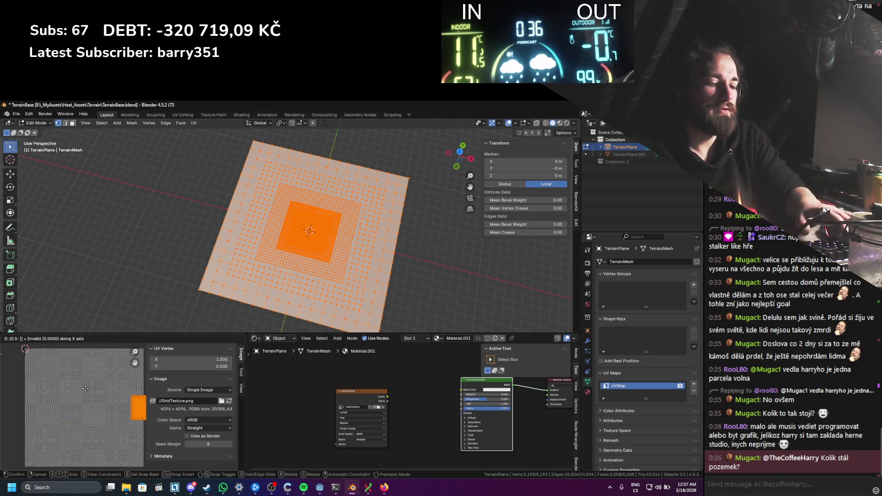
key(BackSpace)
key(BackSpace)
key(BackSpace)
text(-)
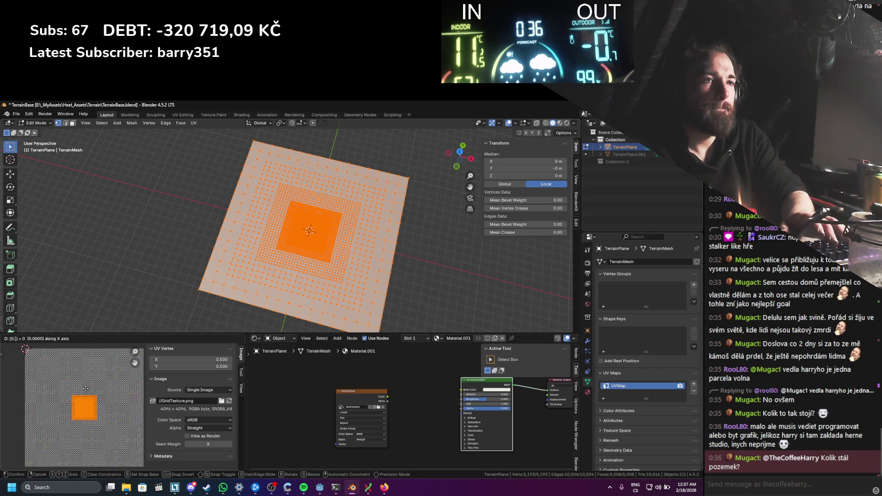
text(.5)
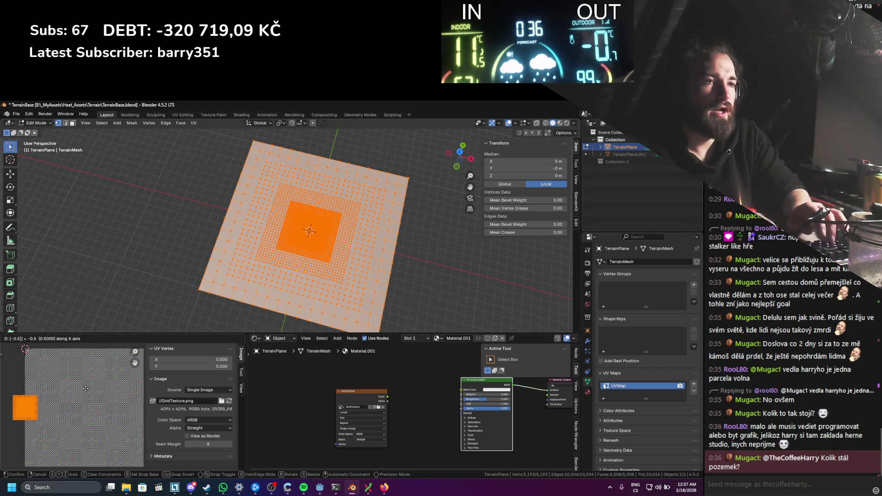
key(Return)
text(gy)
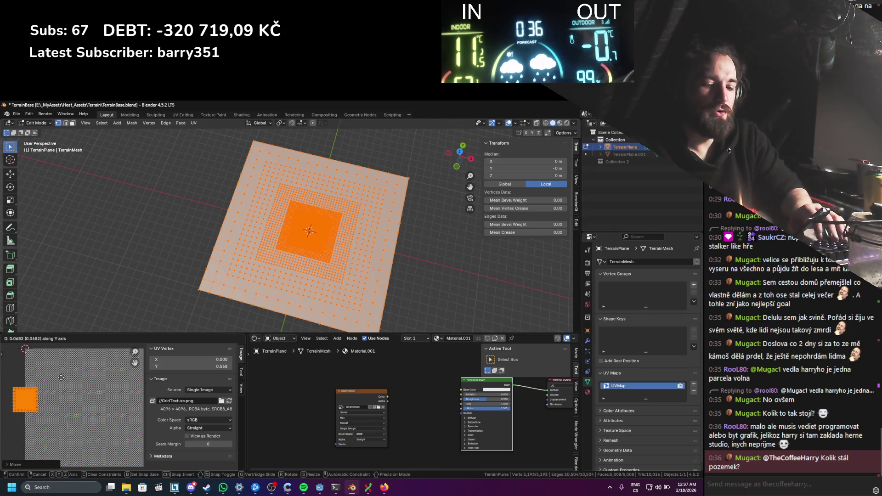
text(0.5)
key(Return)
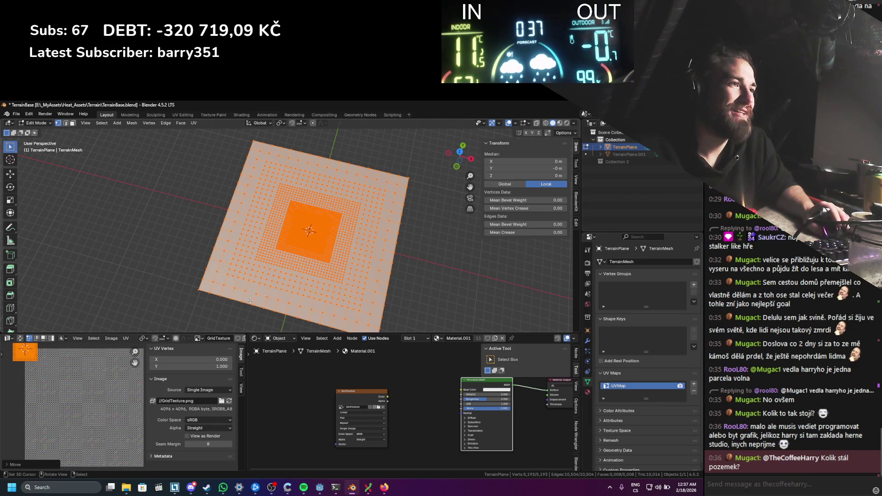
Step: Return to Object Mode and save TerrainBase.blend
key(Tab)
key(ctrl+s)
scroll(274, 236, up, 3)
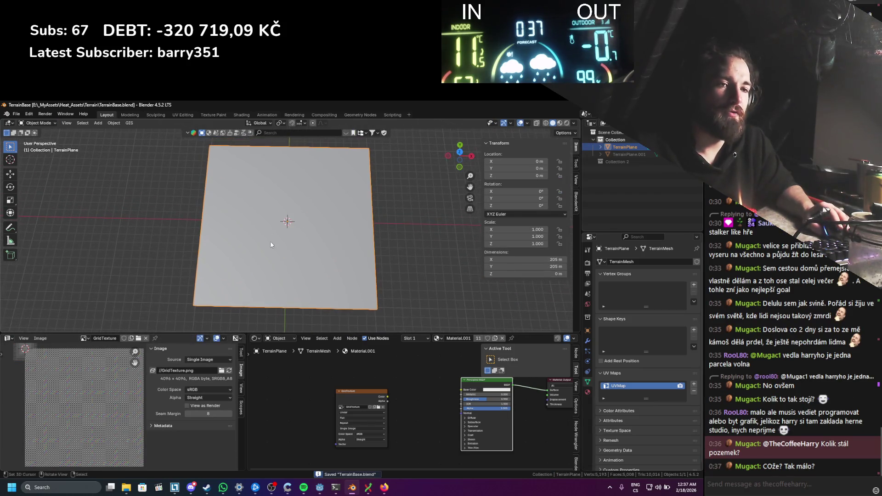
Step: Export the terrain plane as a glTF 2.0 file via File > Export
scroll(281, 231, down, 1)
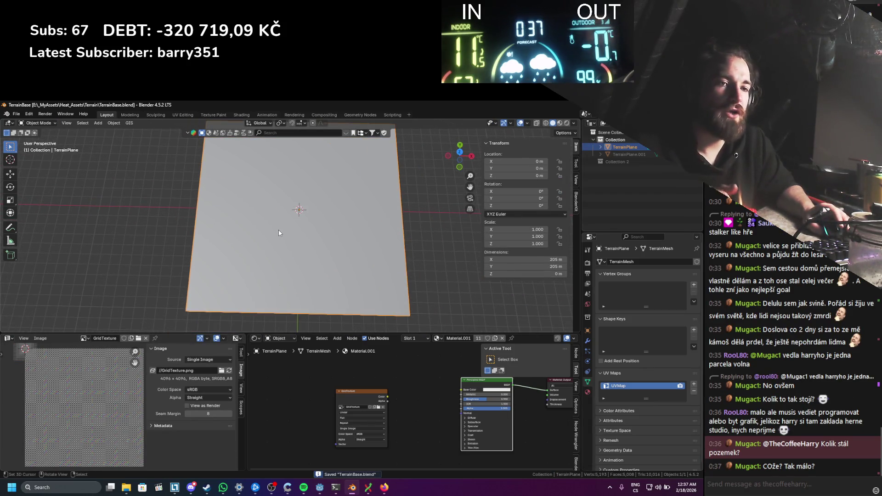
click(16, 114)
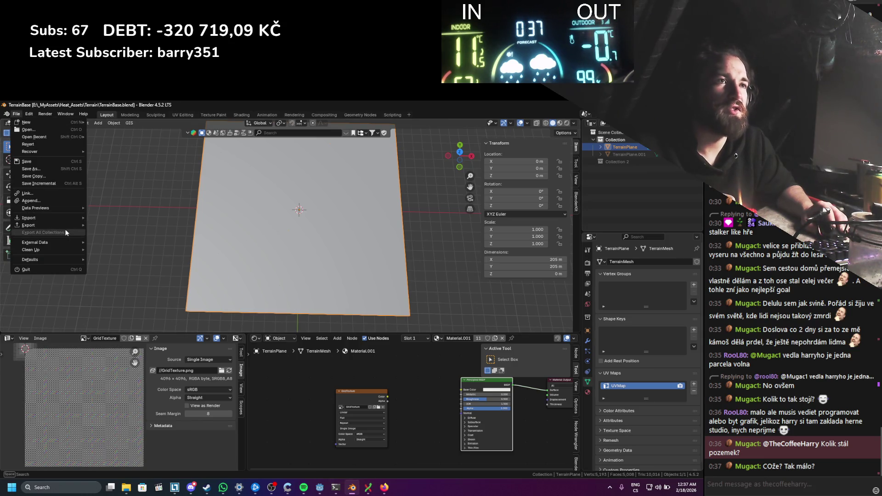
mouse_move(64, 226)
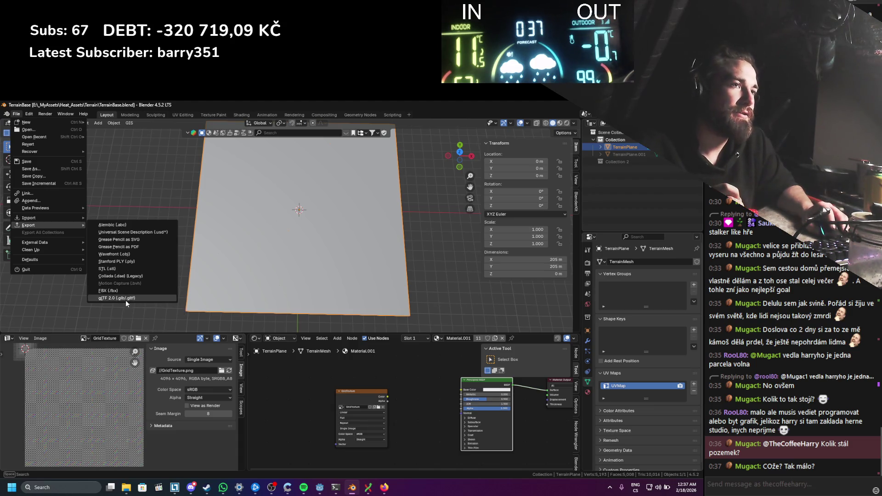
click(138, 298)
click(476, 382)
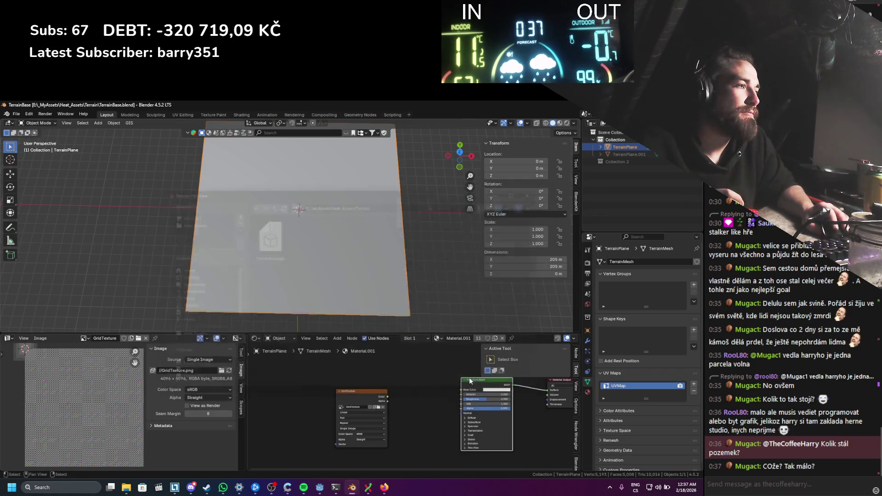
Step: Save TerrainBase.blend again after the export
key(ctrl+s)
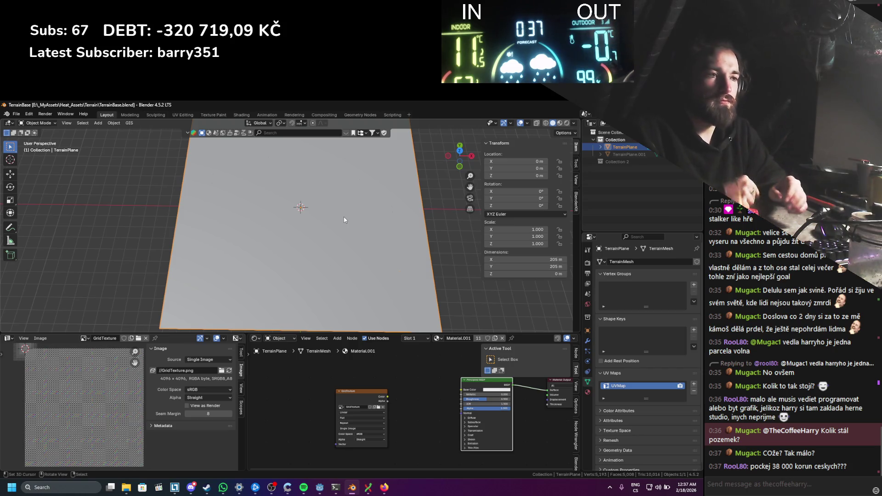
scroll(296, 257, up, 3)
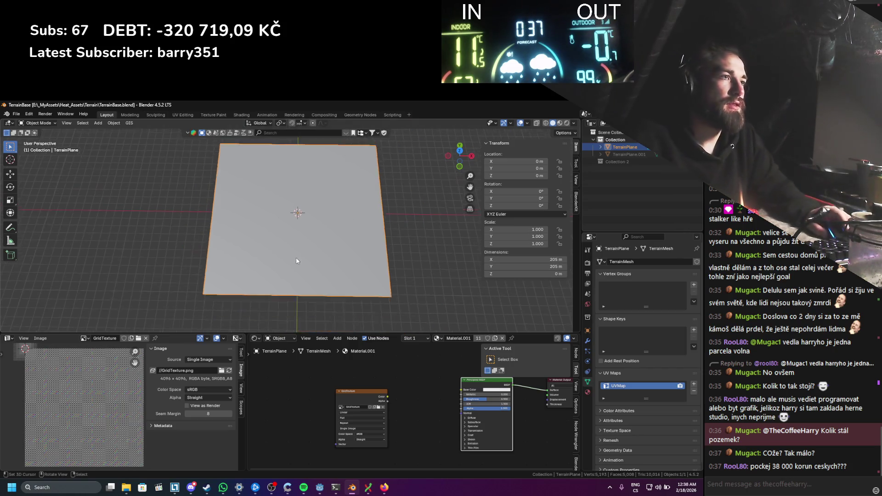
key(ctrl+s)
scroll(282, 226, down, 2)
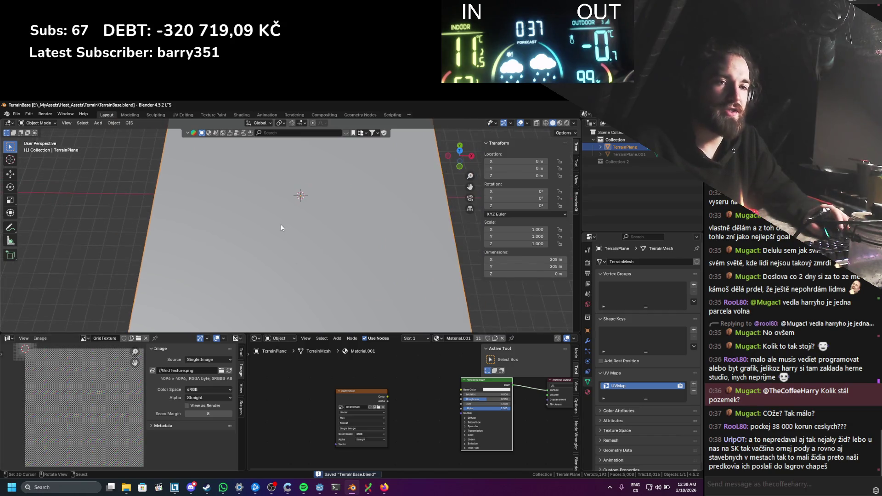
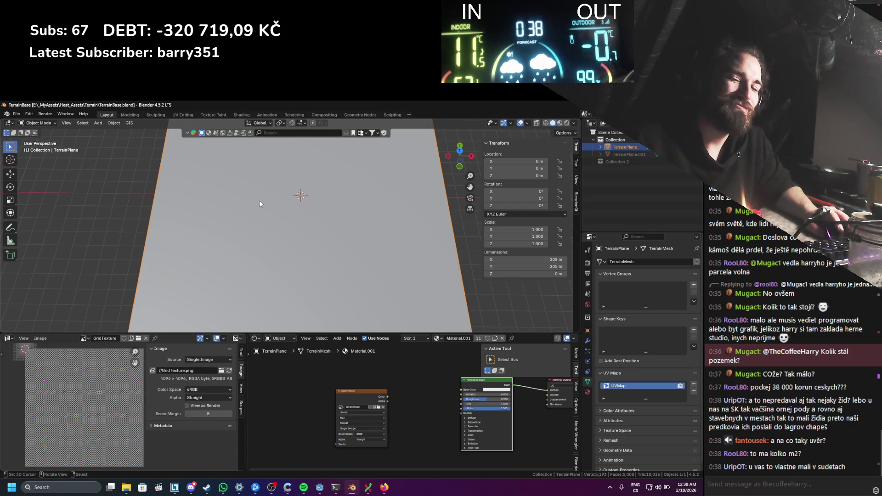
Step: Save TerrainBase.blend and frame the whole terrain plane at an angle
key(ctrl+s)
scroll(283, 235, up, 5)
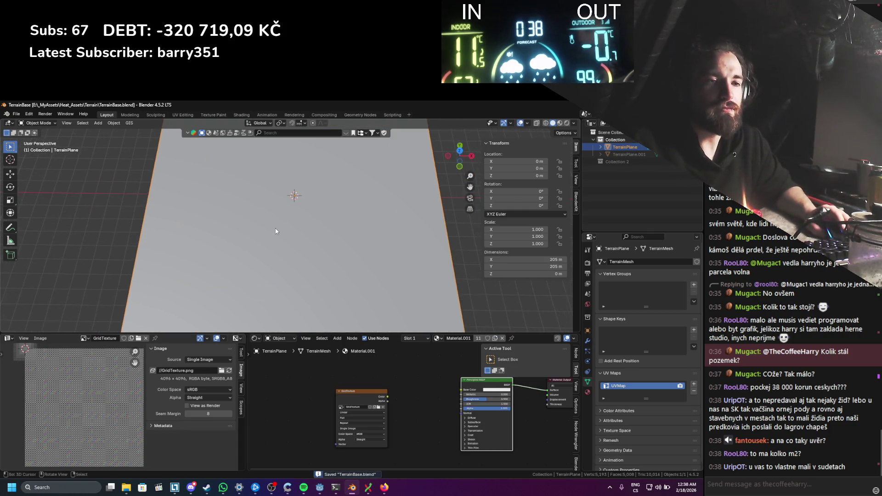
scroll(296, 215, down, 5)
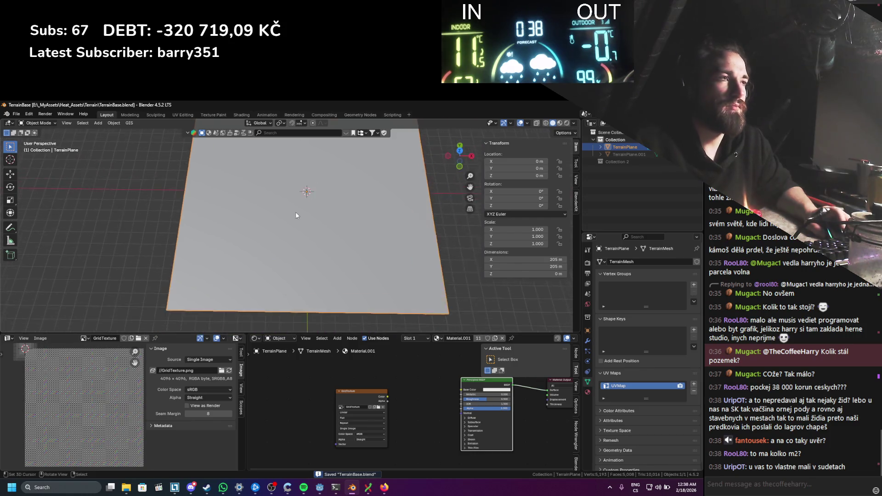
drag(290, 223, 301, 213)
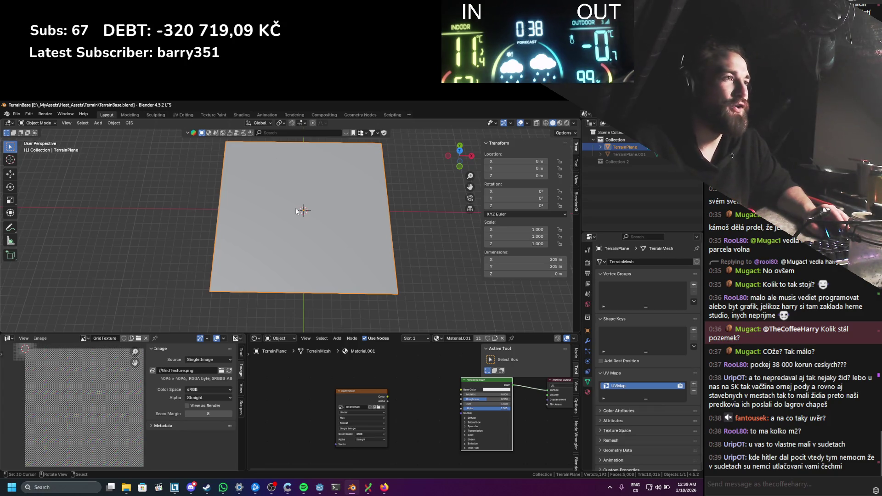
drag(302, 212, 347, 221)
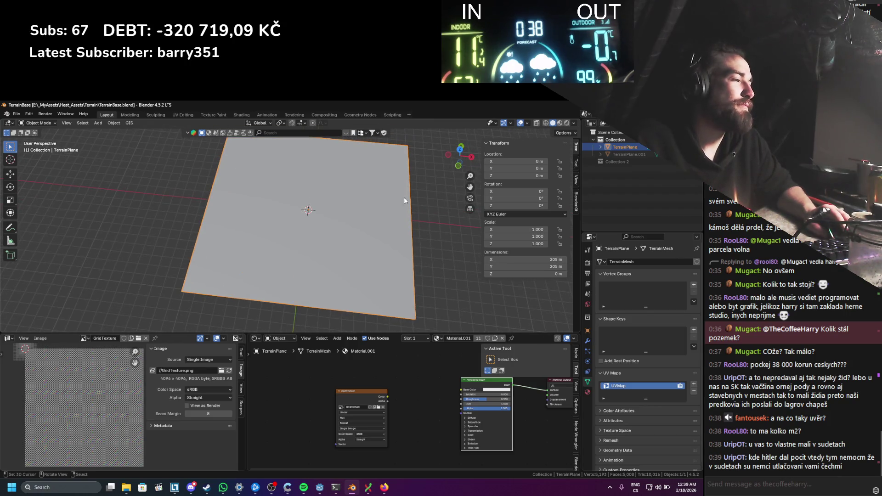
Step: Save again and put TerrainPlane into Edit Mode to reveal its denser central vertices
key(ctrl+s)
click(16, 113)
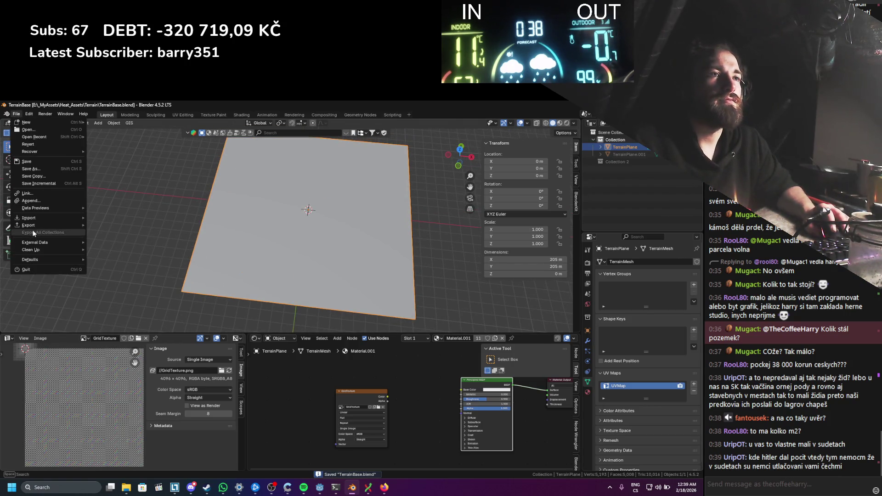
key(Tab)
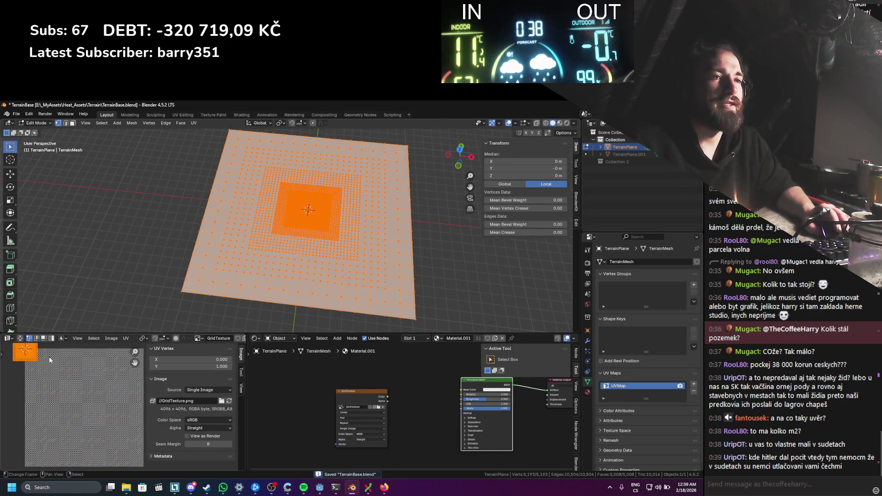
scroll(50, 360, down, 1)
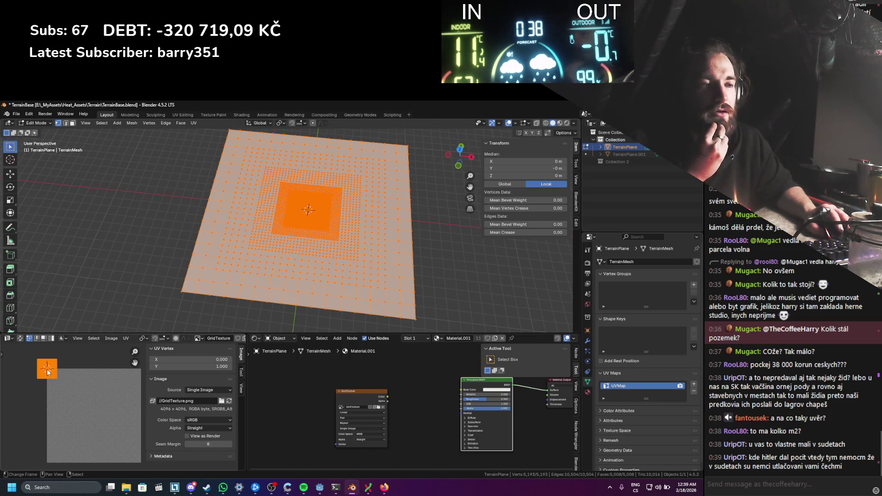
key(g)
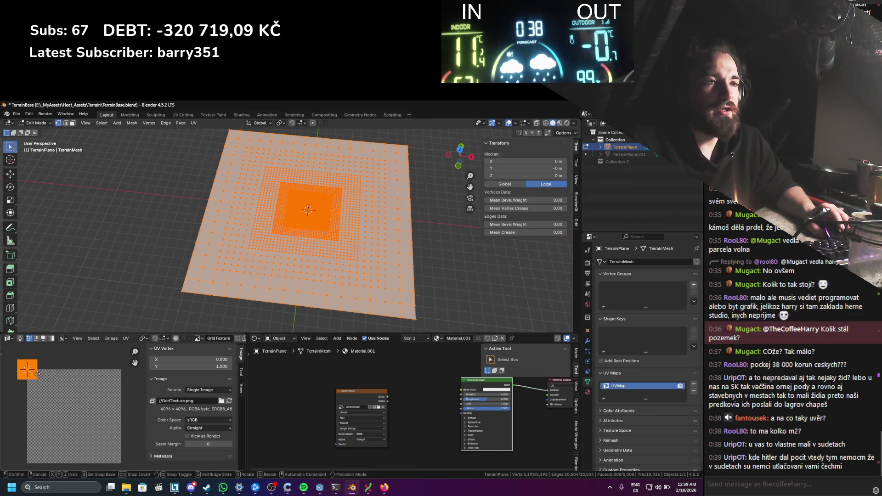
key(y)
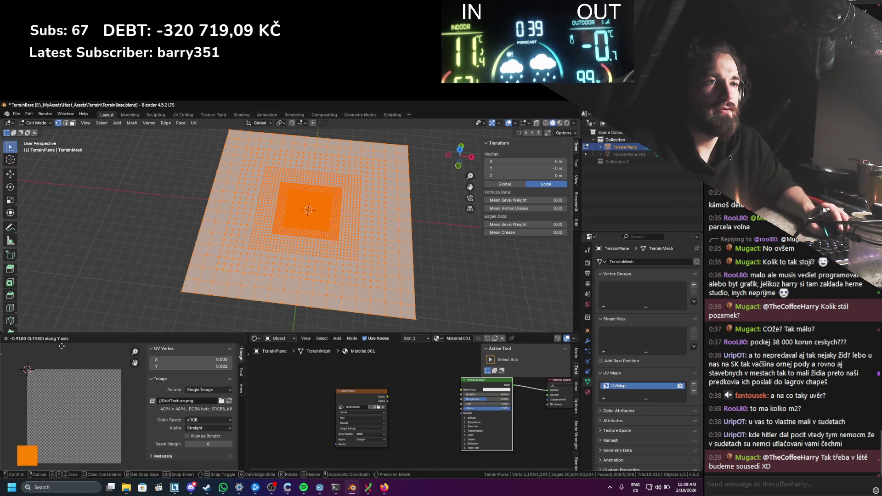
key(x)
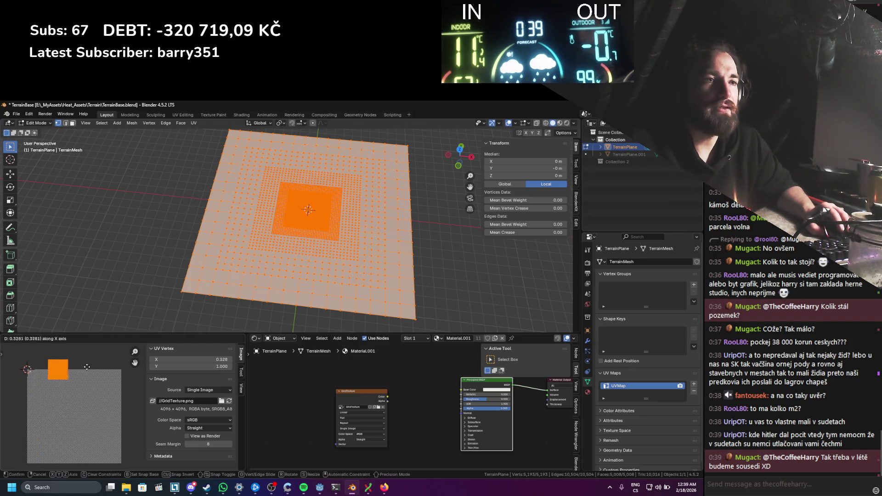
key(Escape)
key(Tab)
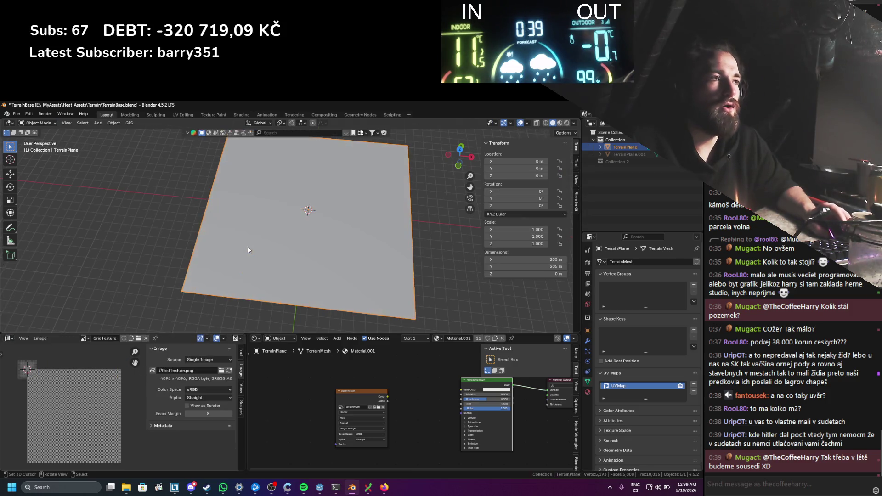
key(ctrl+s)
Step: Export the terrain as glTF 2.0 to TerrainBase.glb, then resave the blend file
click(16, 114)
mouse_move(40, 225)
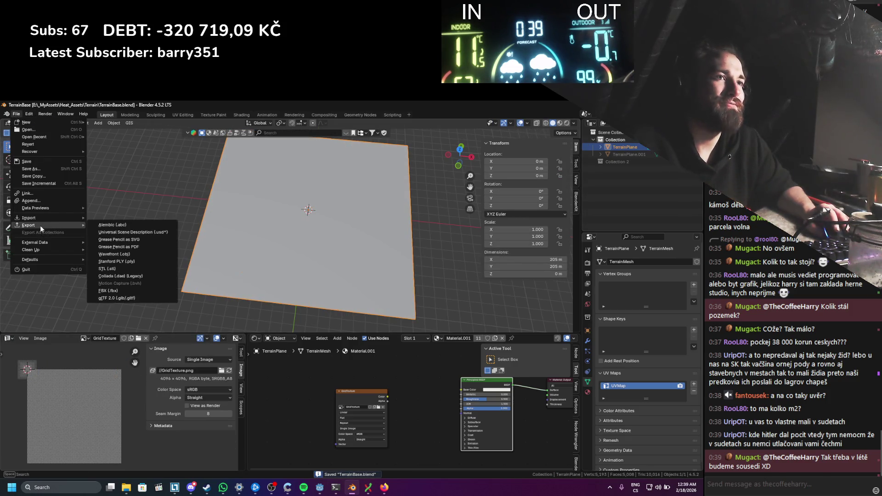
click(136, 298)
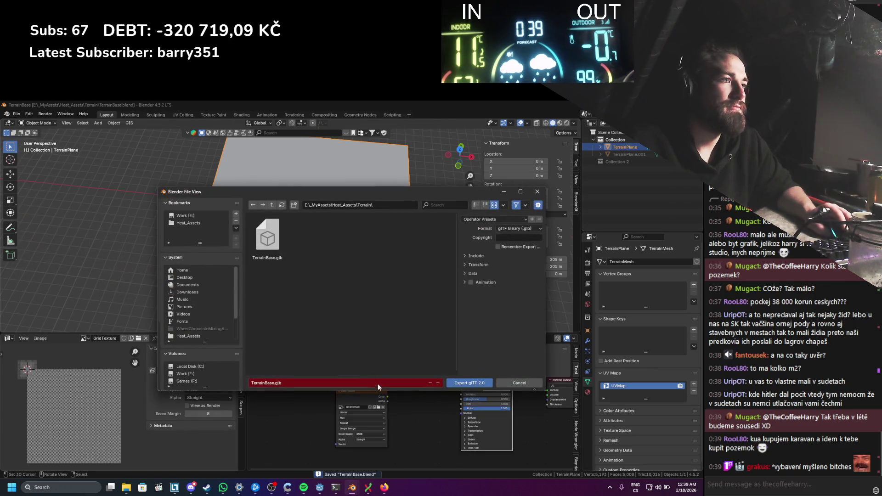
click(456, 384)
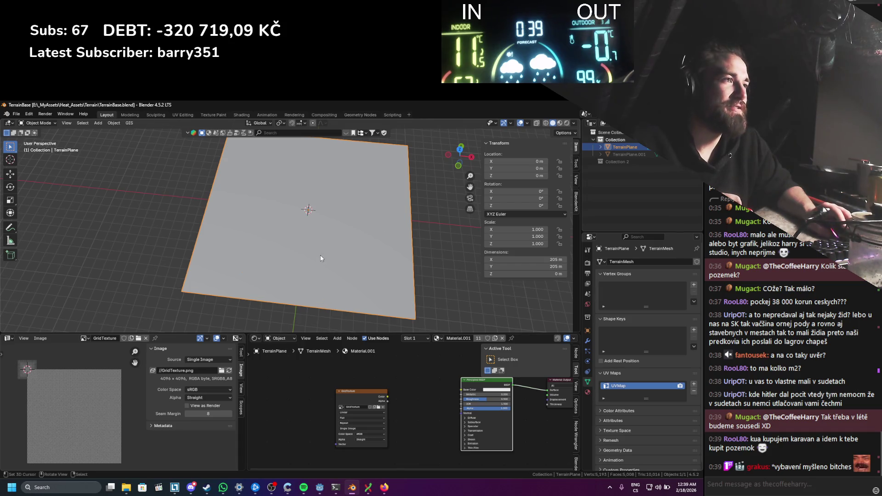
key(ctrl+s)
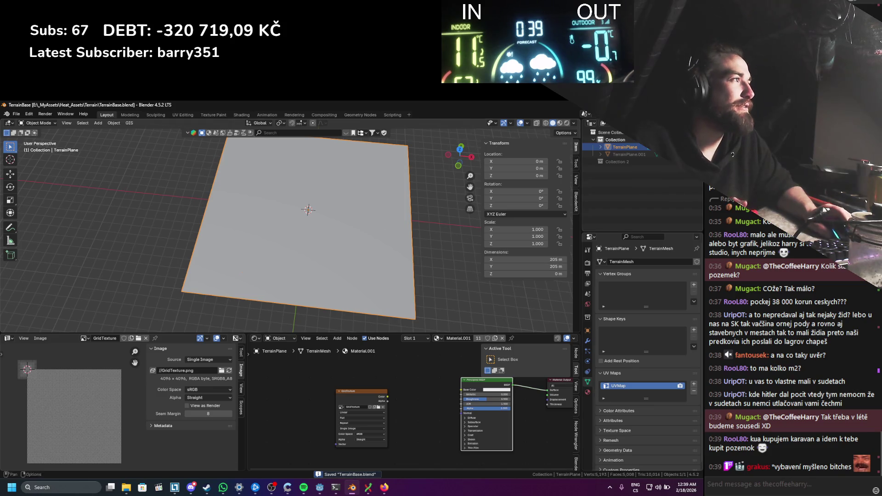
key(alt+Tab)
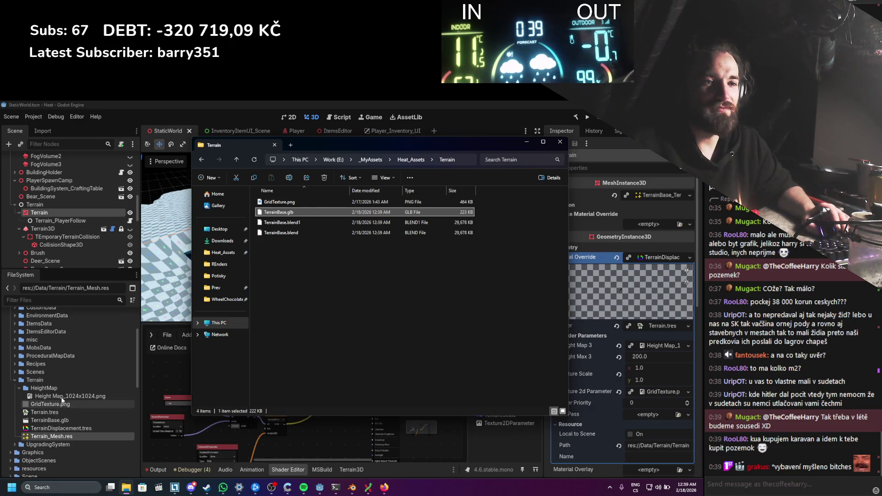
Step: Reimport TerrainBase.glb with its mesh saved over Data/Terrain/Terrain_Mesh.res
click(162, 285)
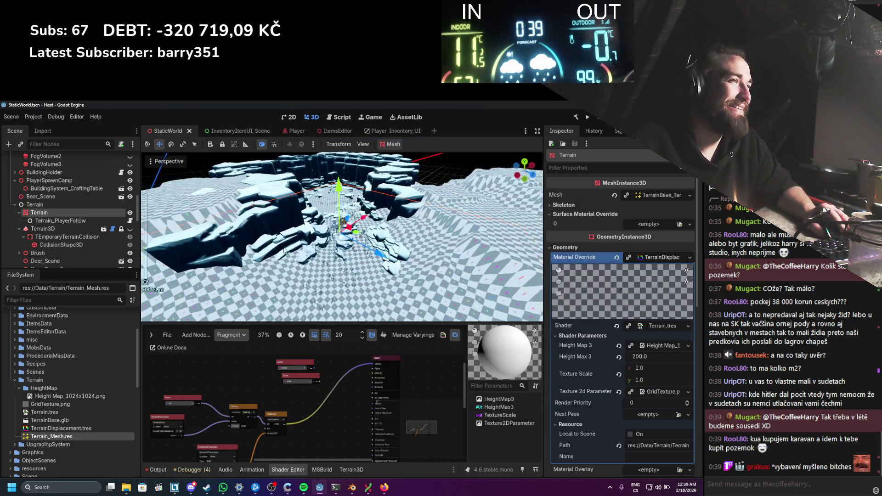
double_click(62, 418)
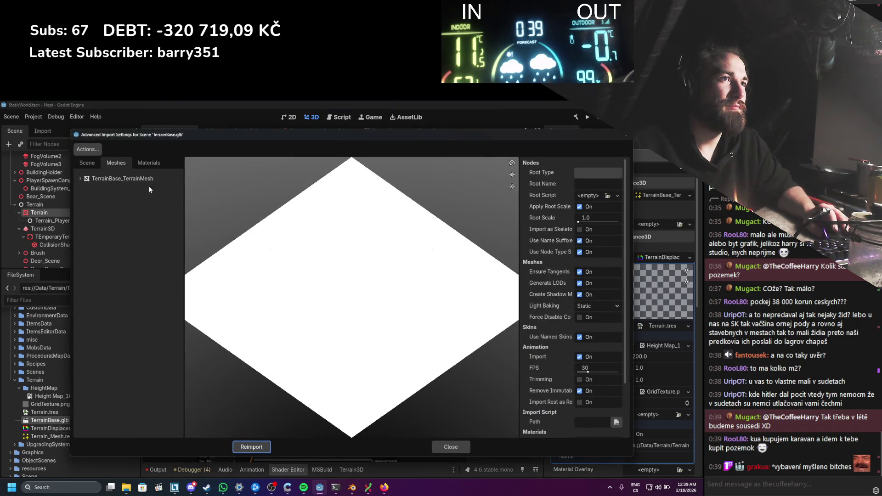
click(149, 179)
click(582, 172)
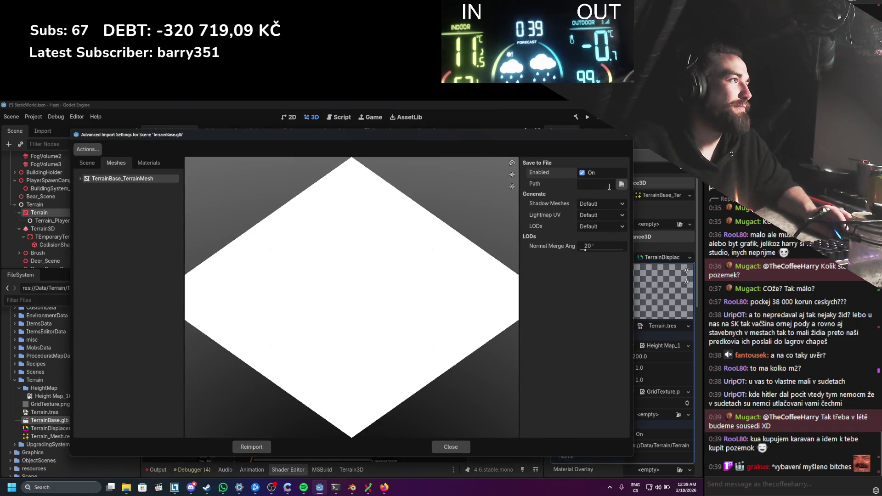
click(621, 185)
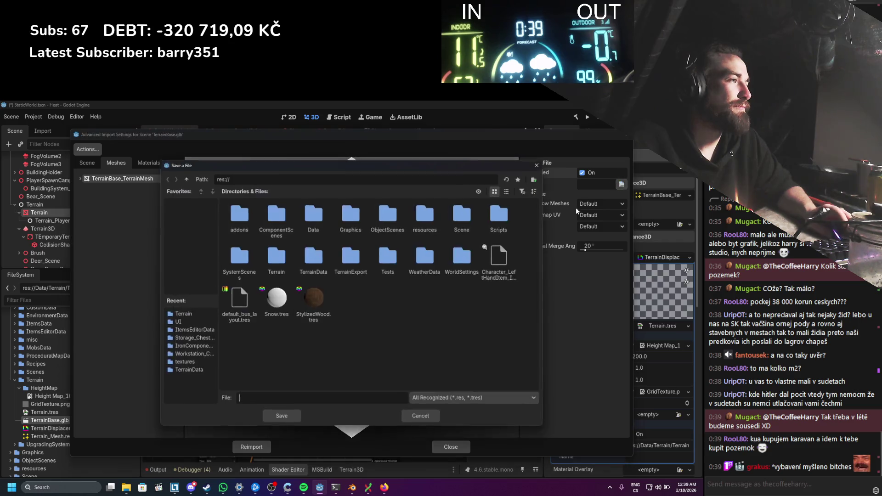
click(205, 314)
double_click(358, 220)
click(323, 311)
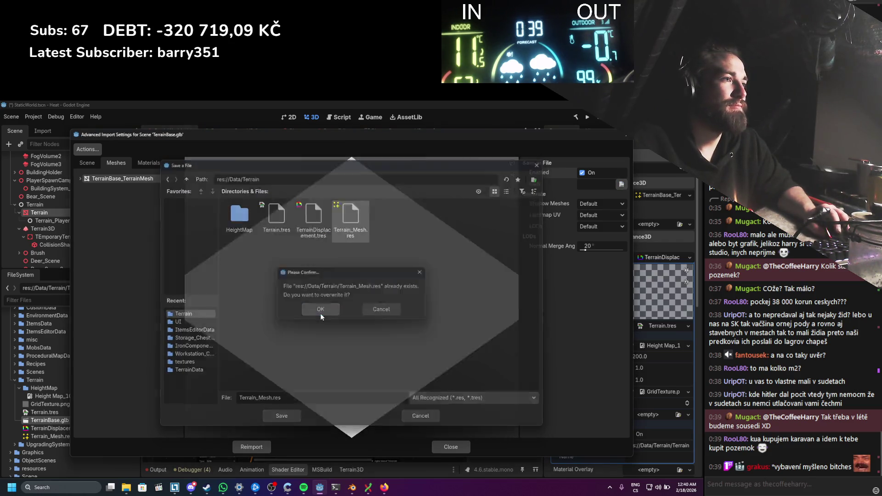
click(252, 447)
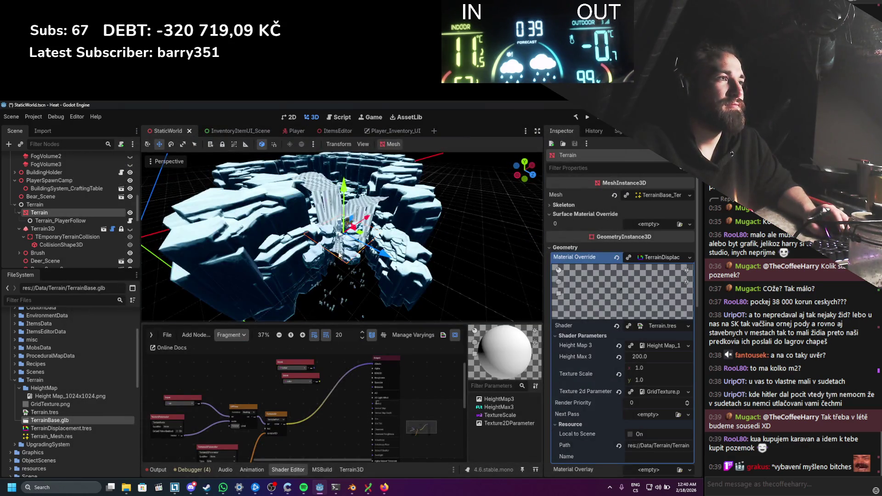
Step: Switch the terrain shader graph from the Fragment stage to the Vertex stage
scroll(349, 250, up, 5)
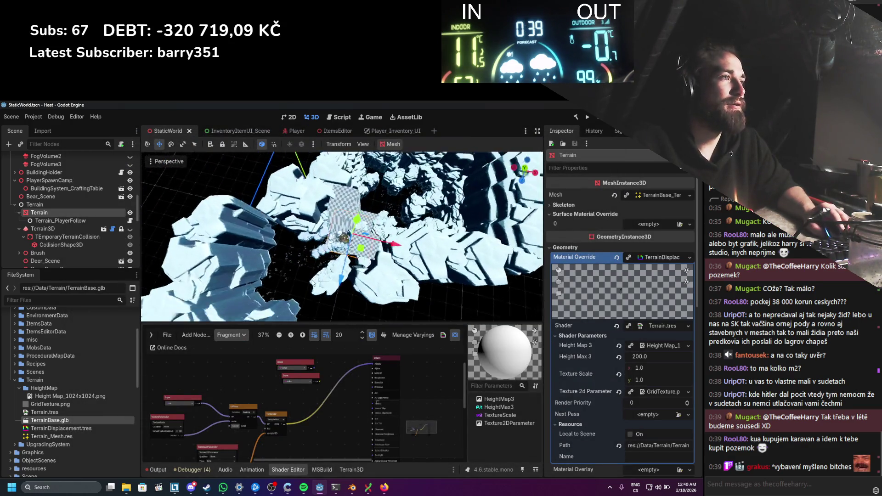
scroll(322, 271, up, 5)
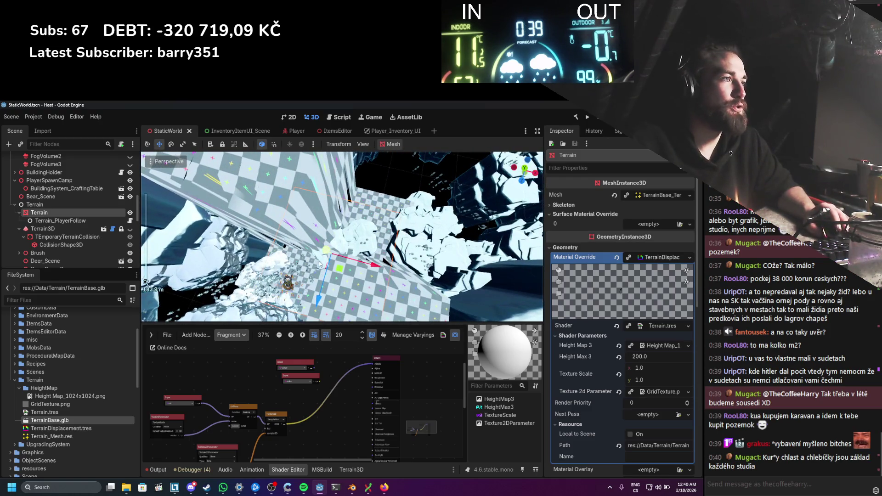
scroll(321, 264, down, 2)
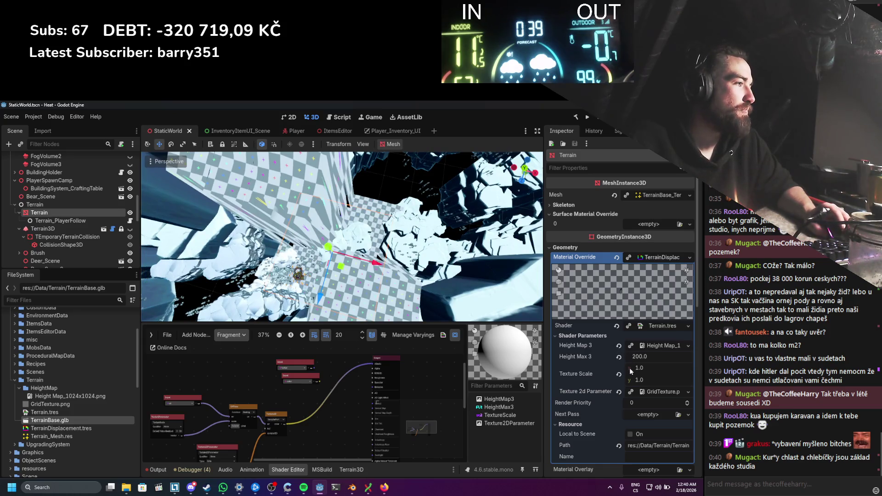
scroll(282, 413, down, 3)
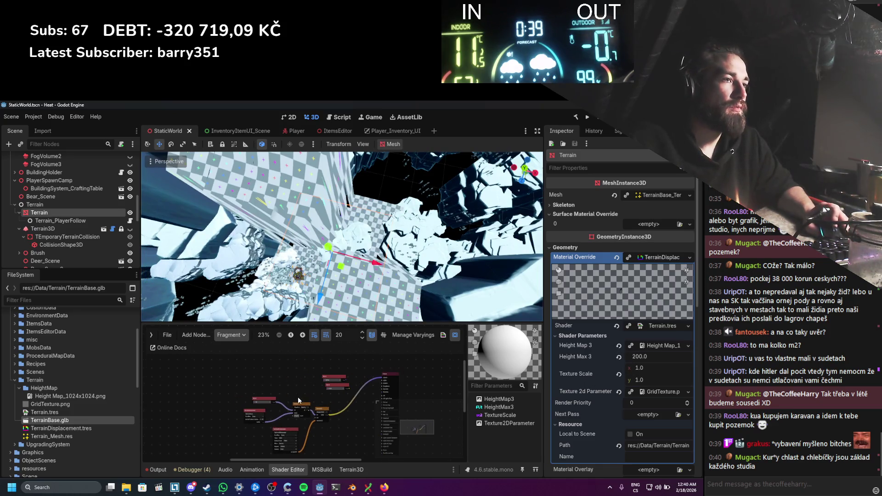
click(226, 340)
click(248, 348)
Step: Move the Input node closer to the VectorCompose node
scroll(268, 371, down, 1)
mouse_move(267, 371)
mouse_down()
mouse_move(325, 385)
mouse_move(302, 384)
mouse_up()
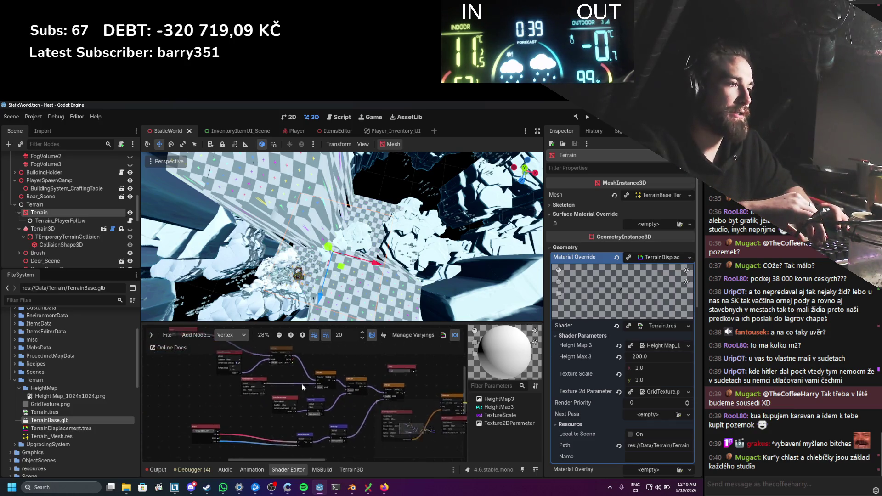
scroll(302, 384, up, 3)
click(205, 380)
mouse_move(205, 380)
mouse_down()
mouse_move(307, 395)
mouse_move(262, 390)
mouse_up()
scroll(285, 412, up, 2)
scroll(315, 379, right, 3)
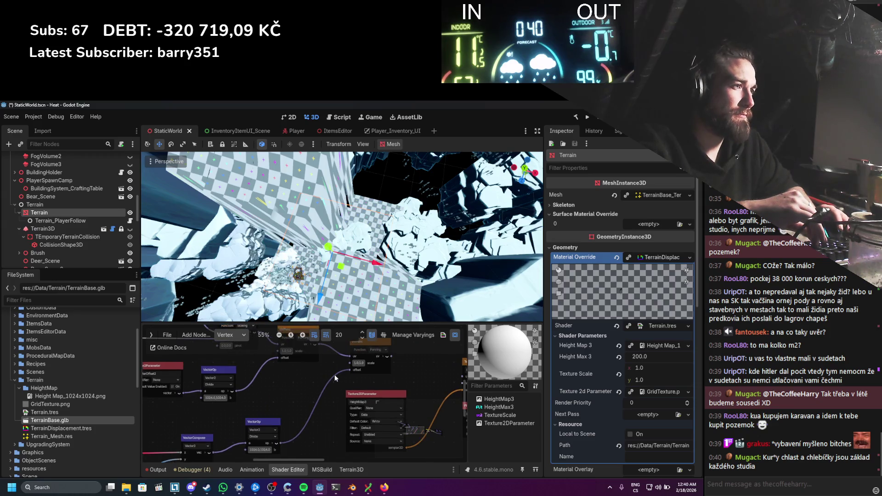
scroll(335, 378, up, 1)
scroll(317, 381, left, 3)
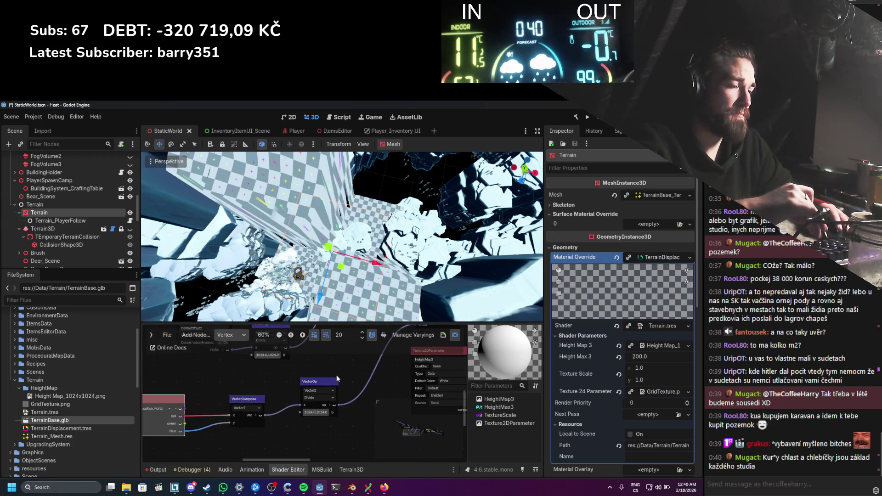
scroll(336, 296, down, 10)
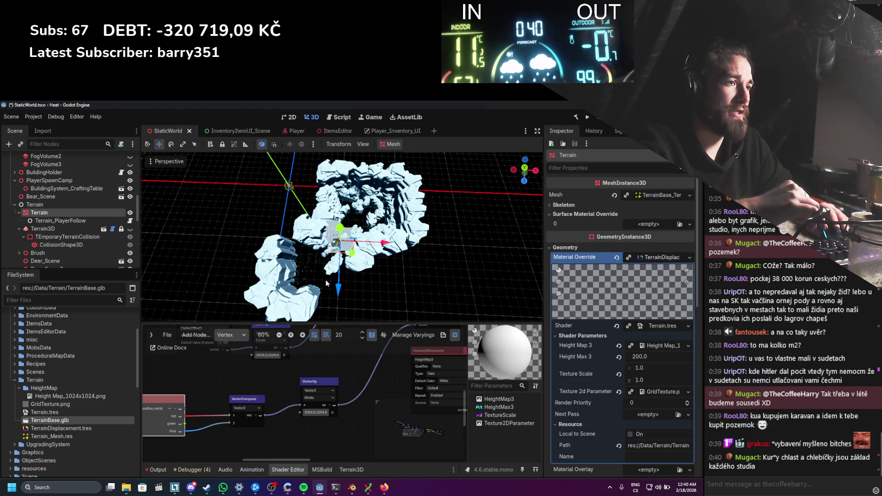
Step: Add a FloatOp Multiply node between the Input and VectorCompose nodes
drag(327, 287, 285, 299)
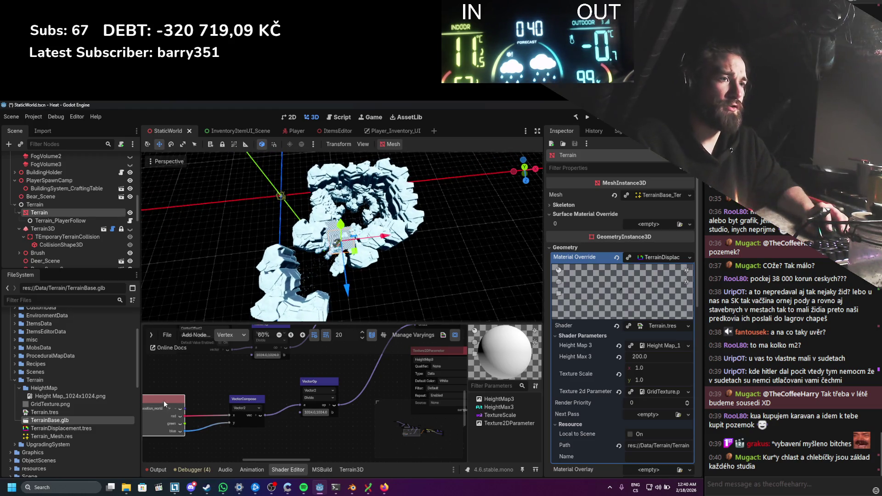
drag(186, 400, 240, 384)
right_click(283, 370)
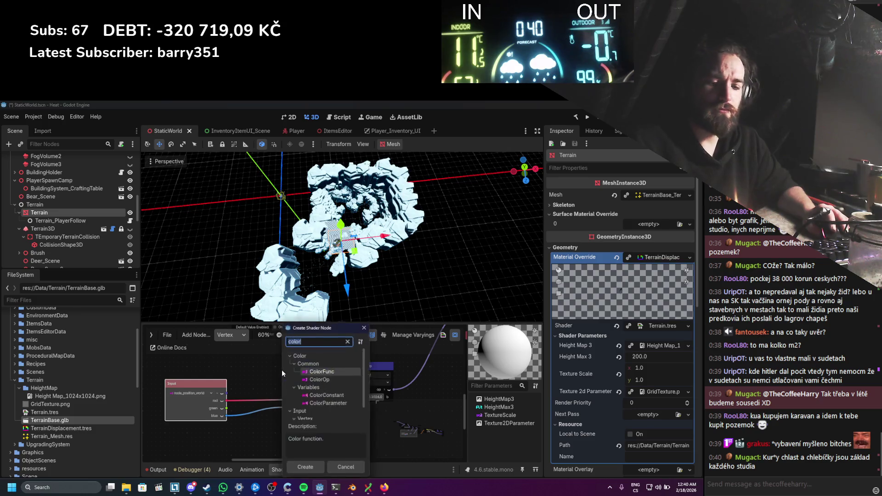
text(mul)
double_click(317, 387)
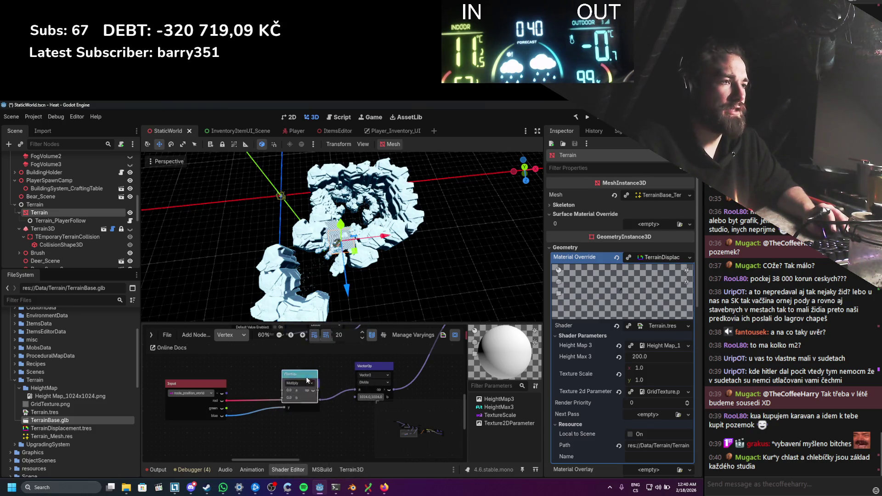
drag(307, 374, 262, 413)
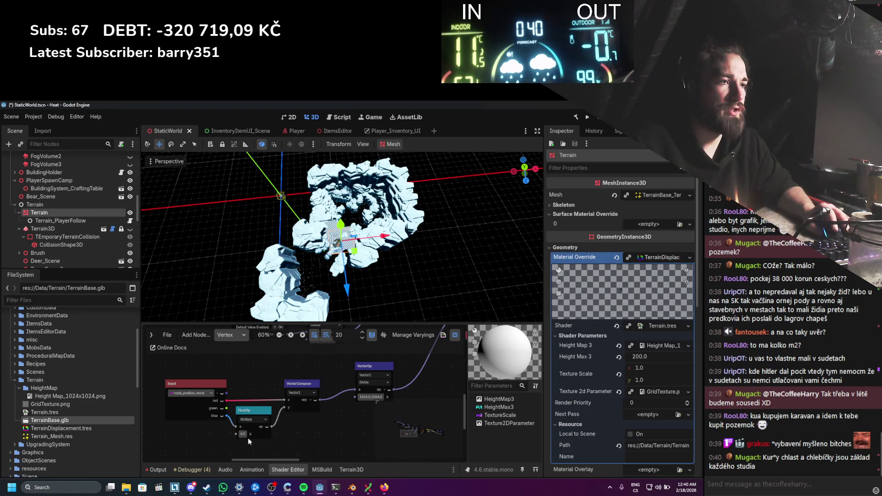
Step: Set the Multiply node's b value to -1.0 and save the scene
text(-1)
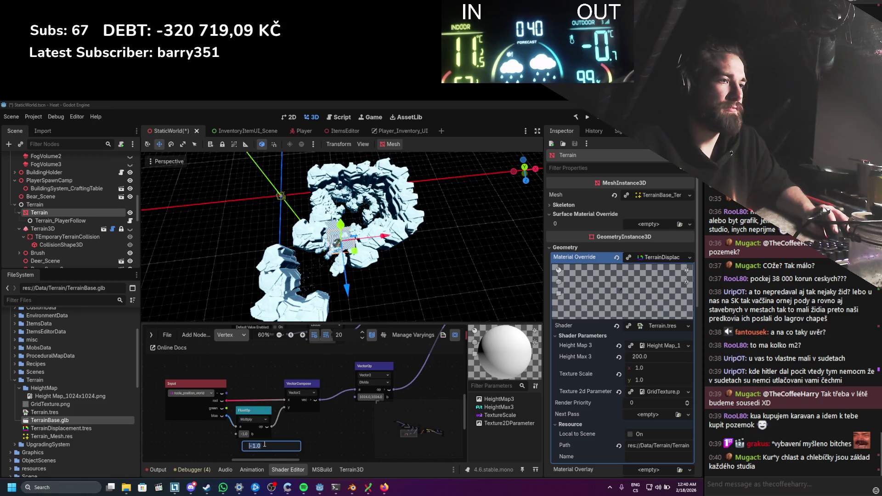
key(Return)
key(ctrl+s)
scroll(324, 271, up, 3)
scroll(324, 276, down, 4)
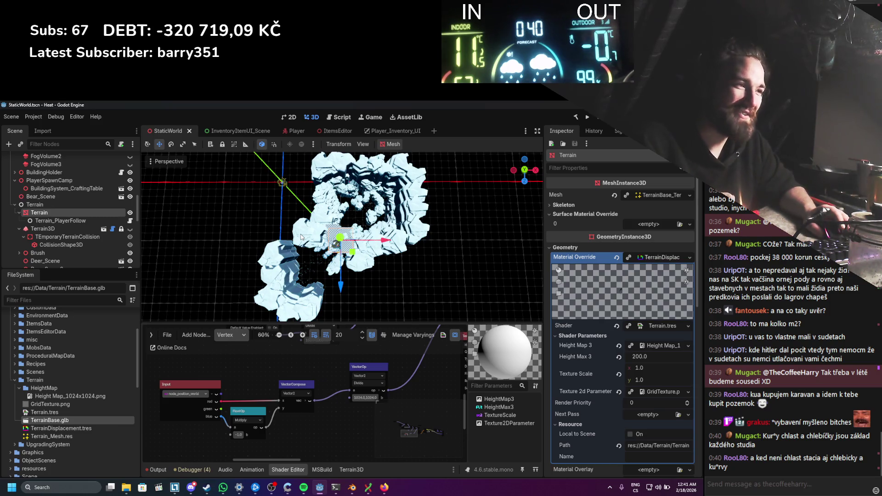
Step: Move the second UVFunc node aside in the shader graph
scroll(288, 385, down, 3)
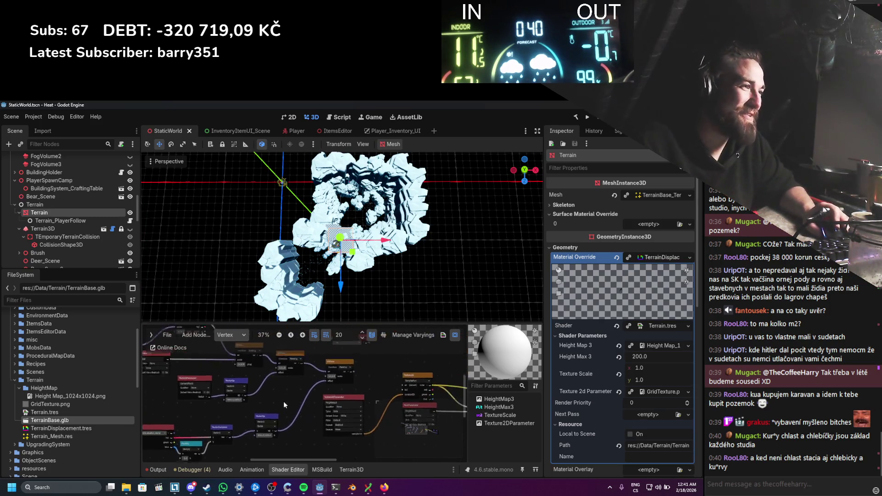
scroll(298, 390, up, 1)
scroll(257, 398, up, 1)
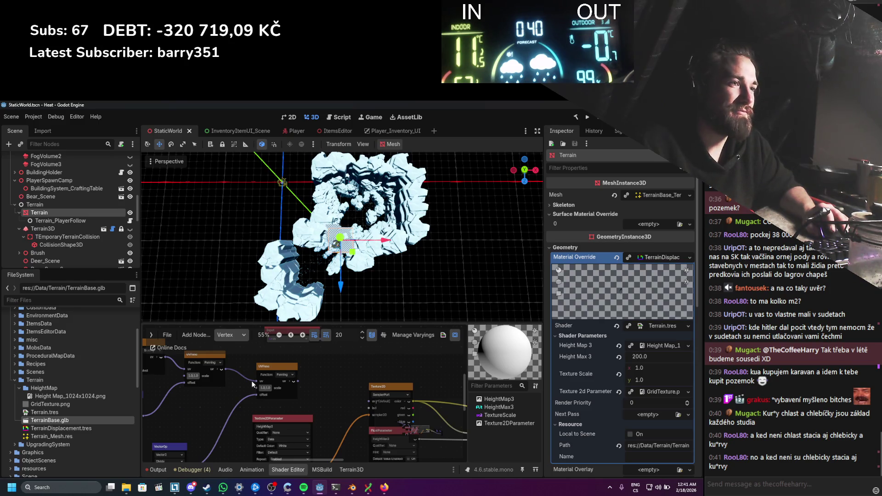
drag(290, 378, 323, 386)
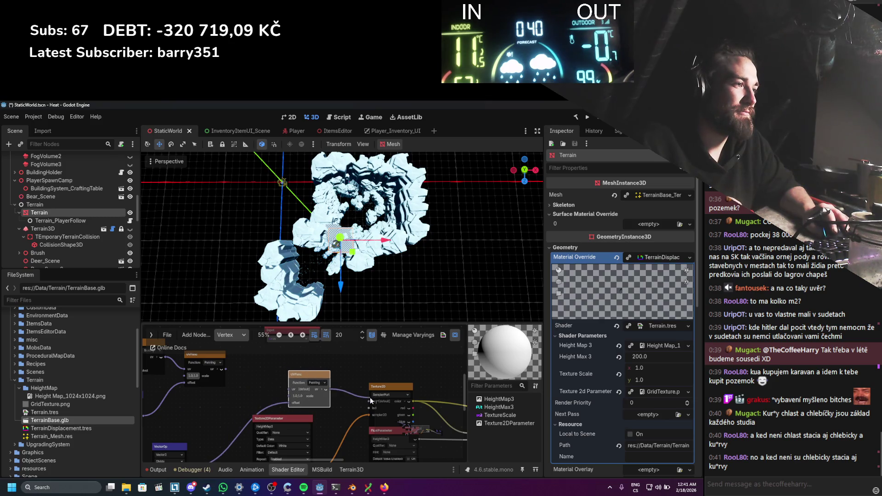
scroll(348, 402, down, 3)
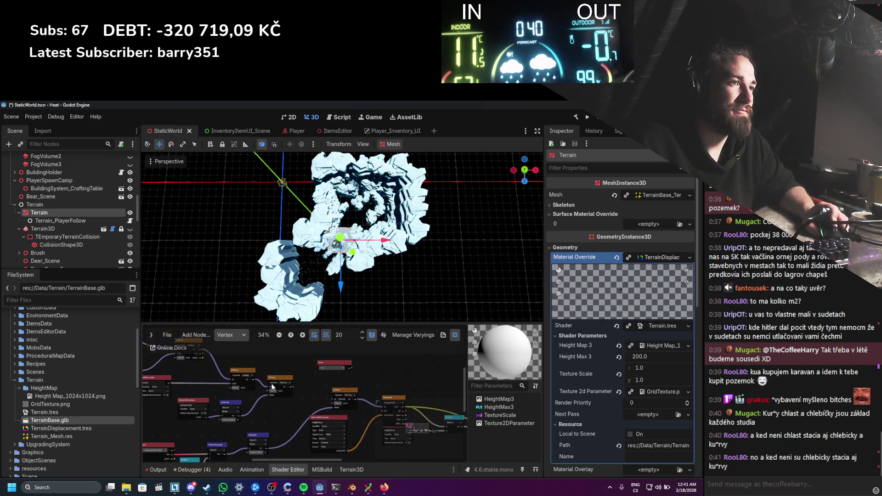
scroll(289, 374, down, 1)
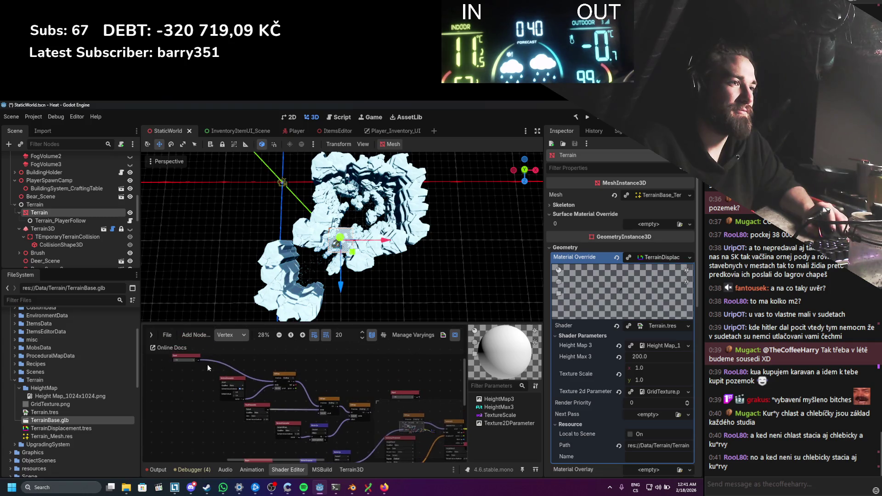
Step: Wire the Input node's output into the graph and save the scene
mouse_move(200, 360)
mouse_down()
mouse_move(402, 419)
mouse_move(387, 409)
mouse_move(402, 422)
mouse_up()
mouse_move(186, 357)
mouse_down()
mouse_move(352, 366)
mouse_move(353, 377)
mouse_up()
scroll(353, 391, up, 1)
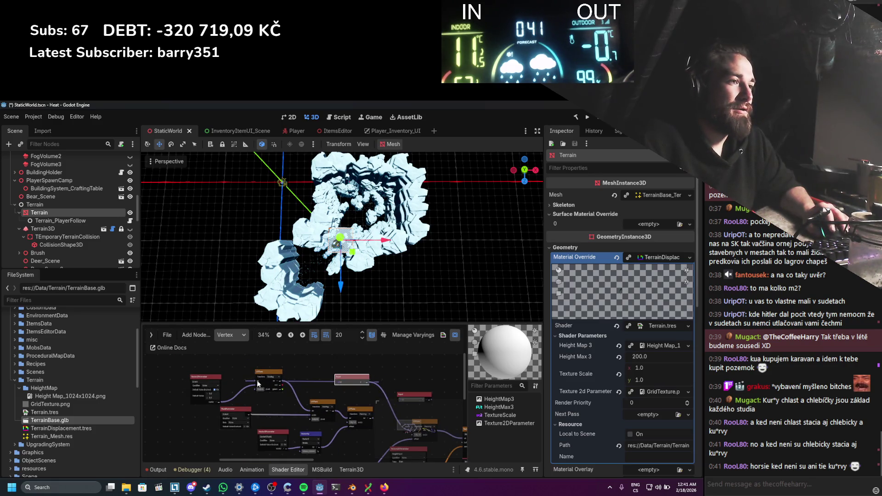
scroll(322, 374, up, 2)
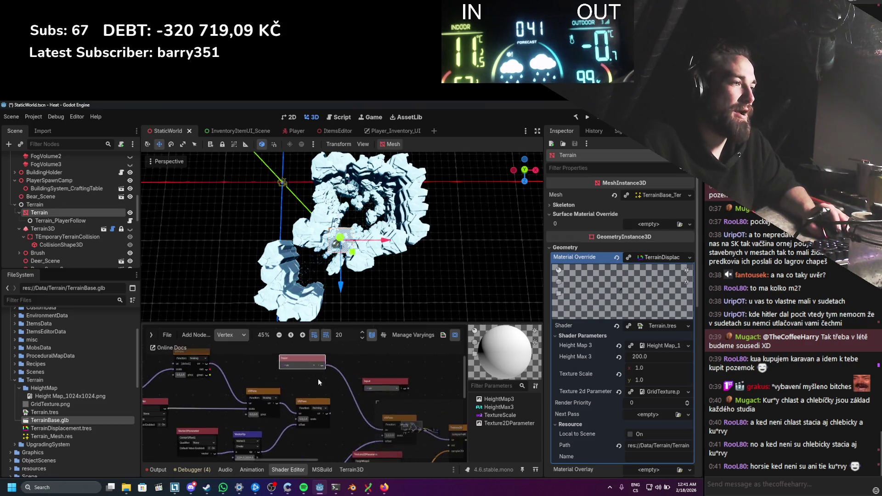
drag(318, 381, 272, 356)
scroll(371, 212, up, 5)
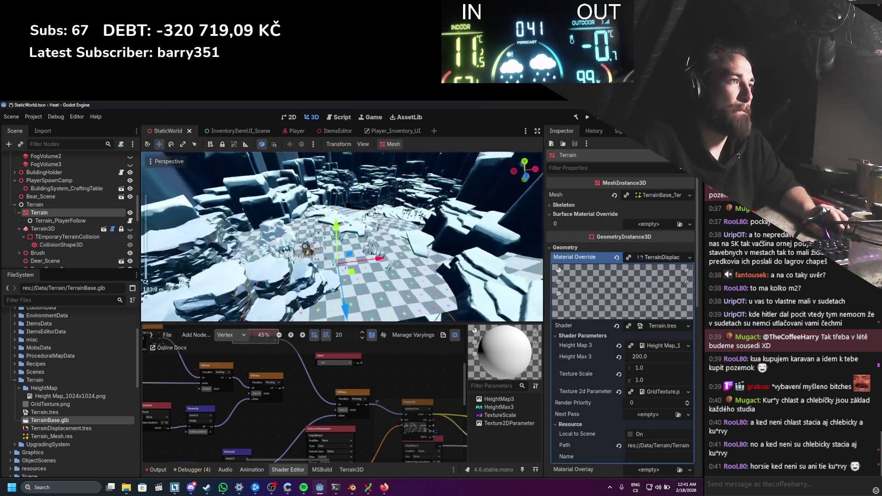
scroll(371, 212, up, 5)
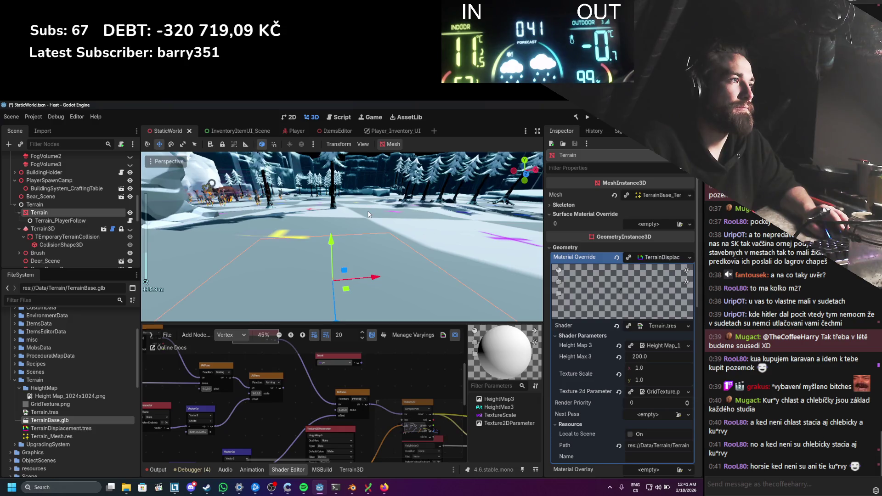
mouse_move(369, 214)
mouse_down()
mouse_move(338, 220)
mouse_move(396, 230)
mouse_up()
key(ctrl+s)
Step: Switch the shader graph to the Fragment stage and run the game
scroll(395, 371, down, 4)
scroll(277, 368, up, 1)
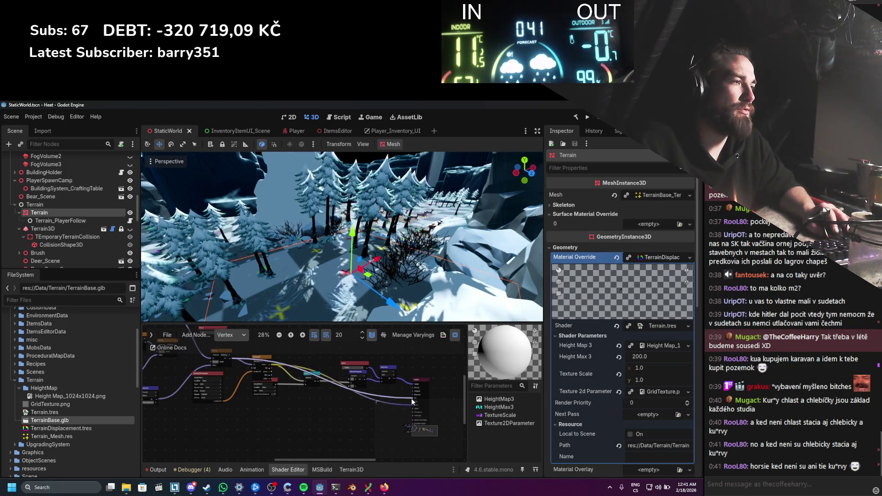
scroll(315, 387, up, 3)
key(ctrl+s)
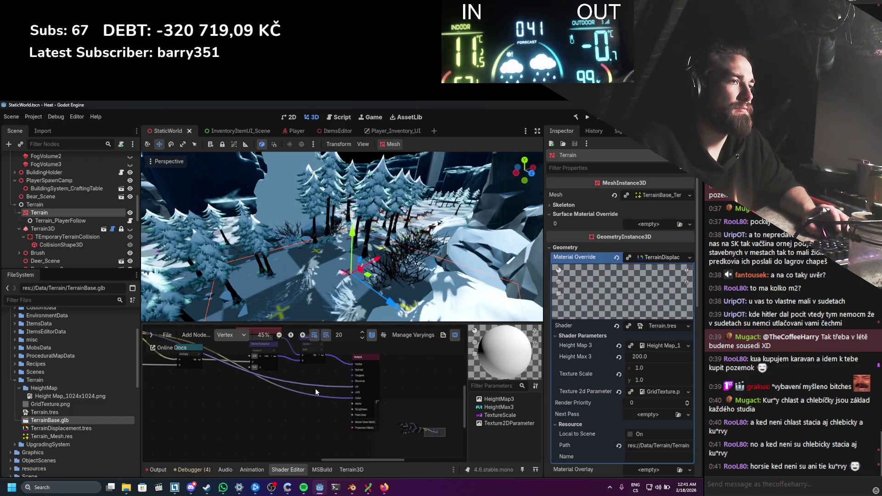
click(226, 334)
click(229, 359)
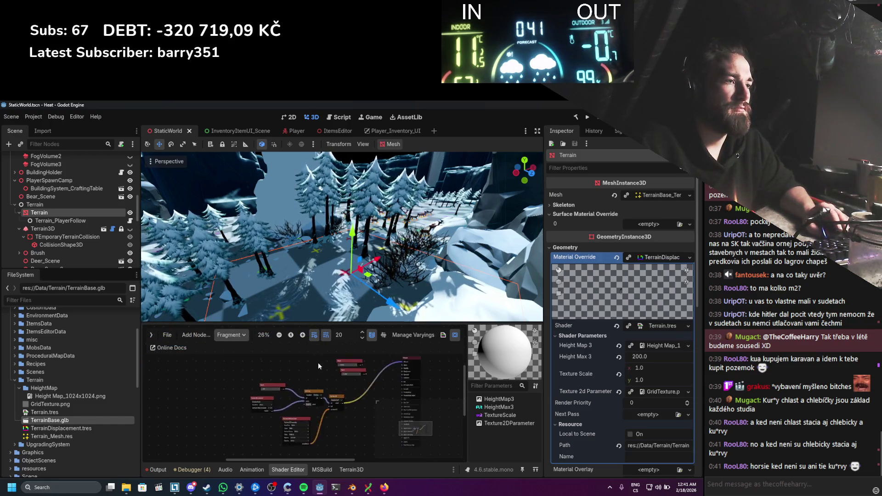
scroll(313, 368, up, 3)
click(588, 116)
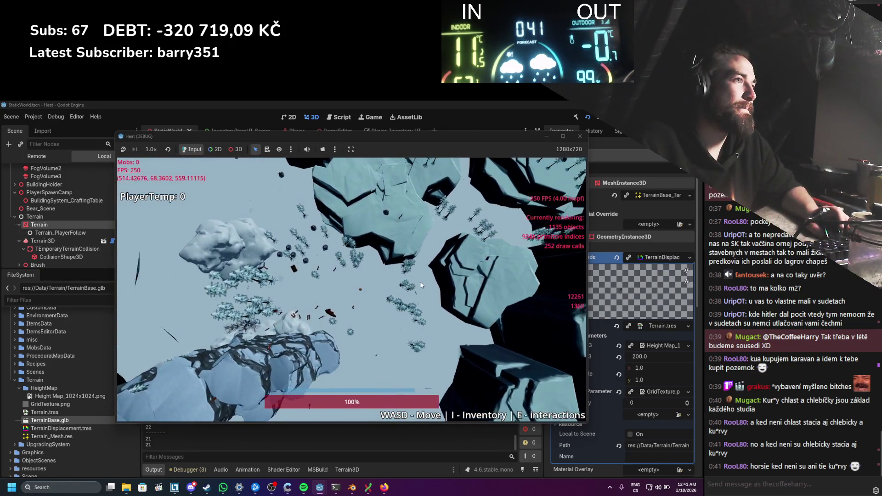
Step: Walk the player right and left across the snowy terrain toward the cliffs, then close the game
key(d)
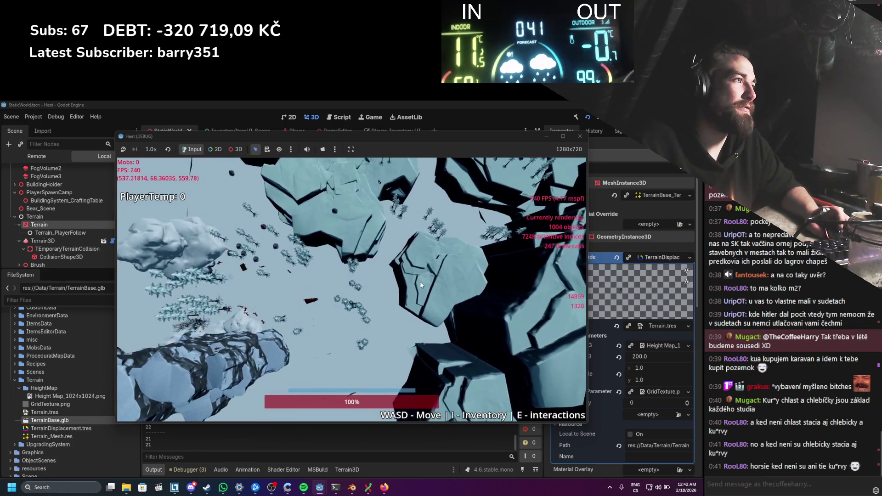
key(a)
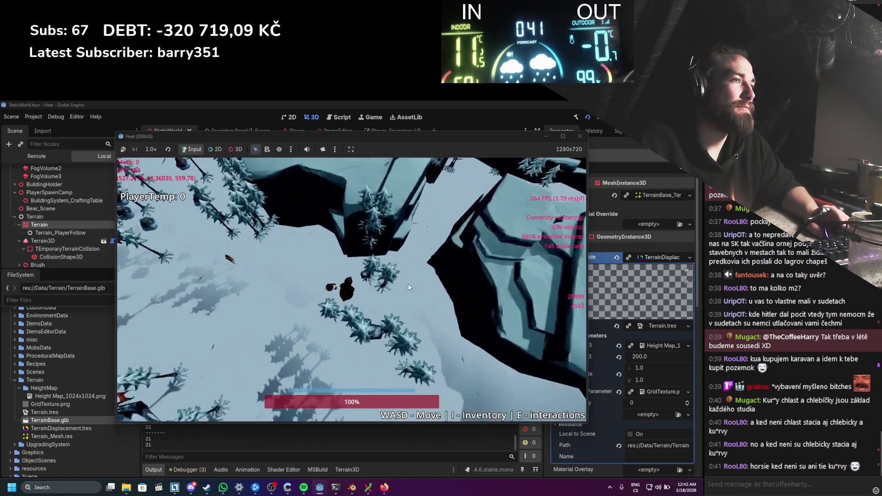
key(a)
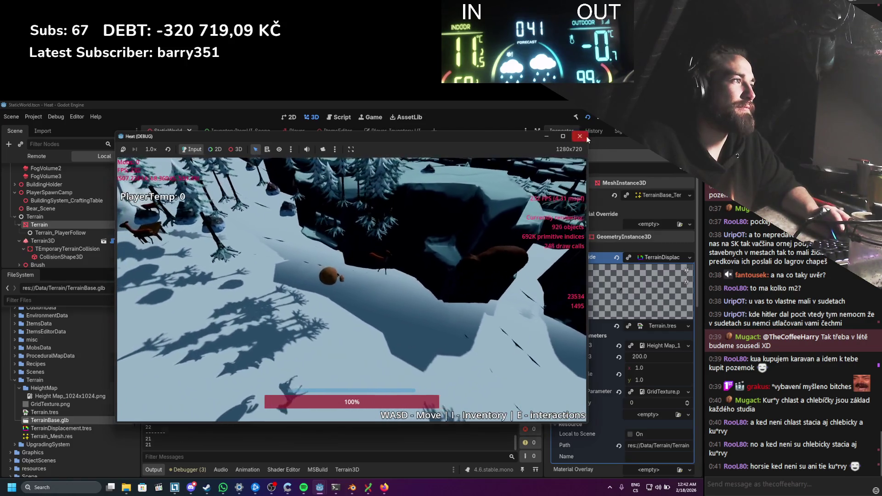
click(586, 140)
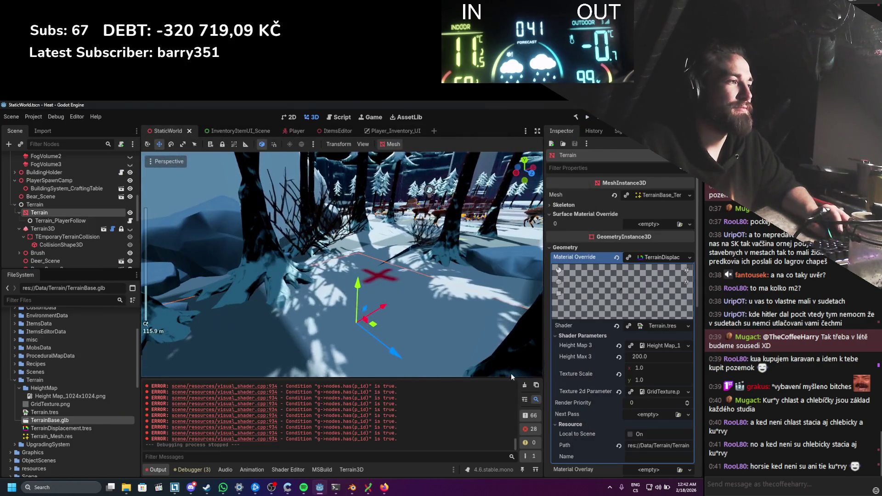
Step: Reposition the checkered Terrain mesh along Z and X over the snowy landscape, then reshow the shader graph
scroll(333, 318, down, 6)
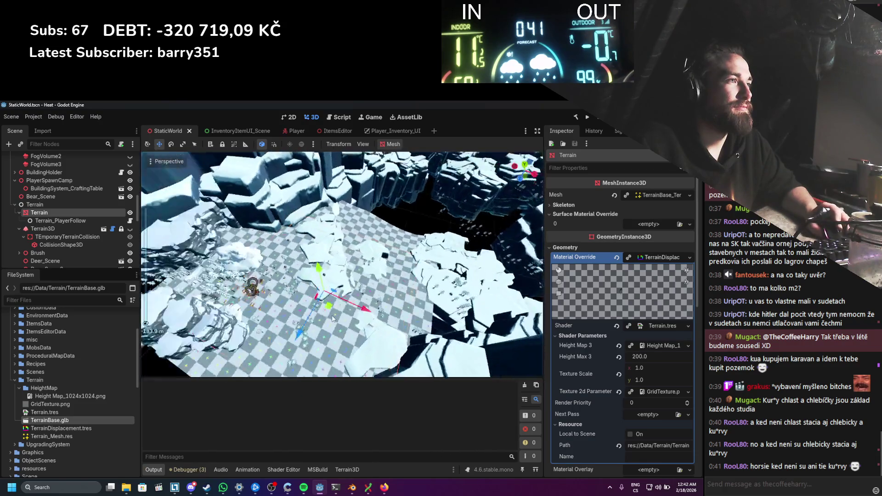
drag(333, 319, 434, 289)
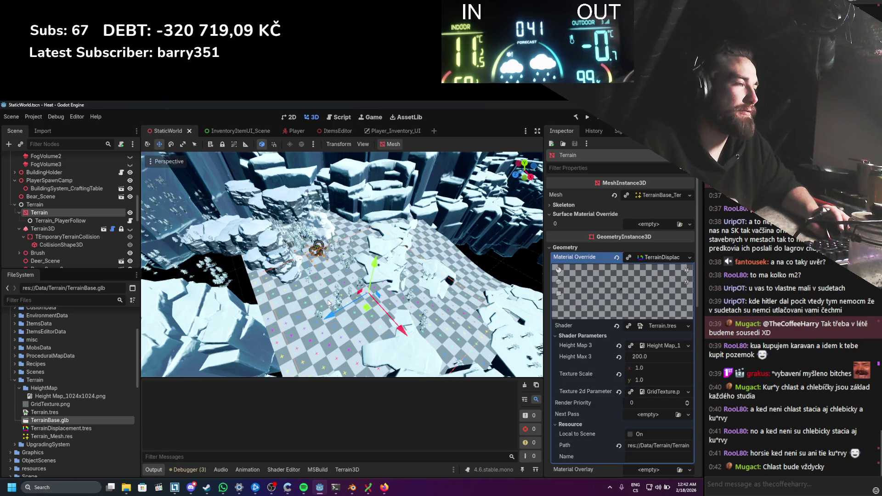
mouse_move(389, 321)
mouse_down()
mouse_move(366, 317)
mouse_move(377, 329)
mouse_move(386, 325)
mouse_move(381, 312)
mouse_up()
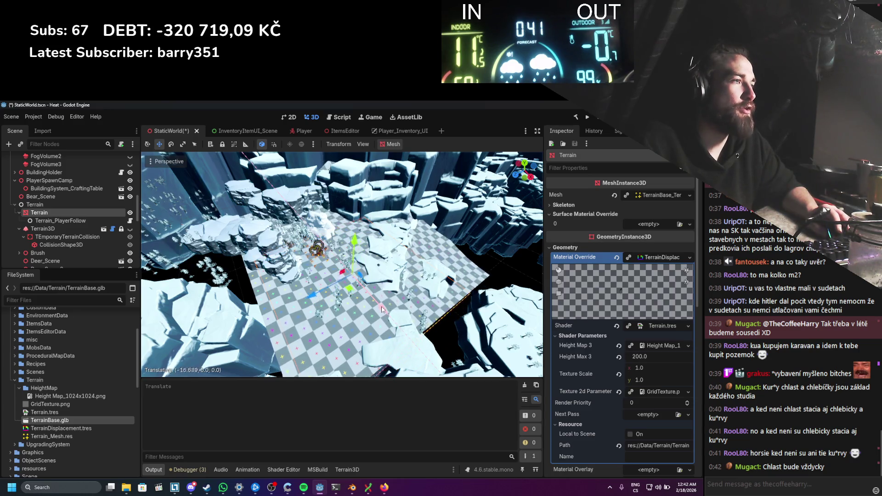
scroll(361, 254, up, 5)
scroll(360, 253, down, 3)
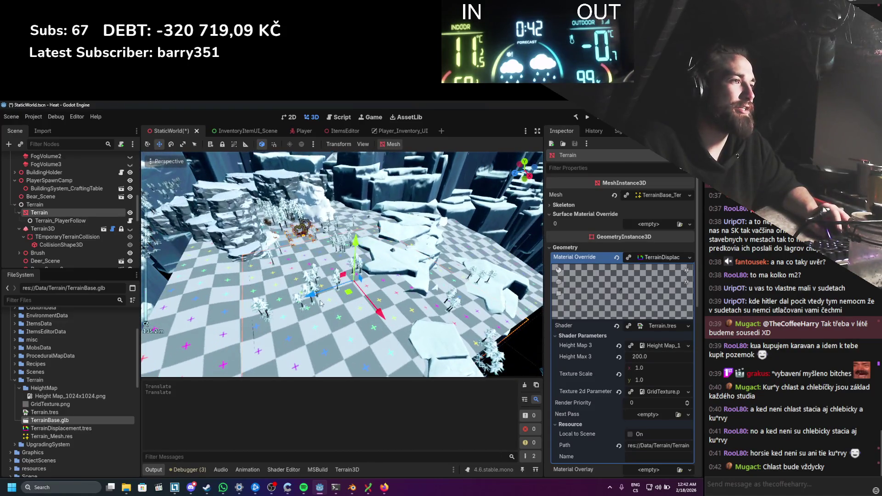
mouse_move(320, 303)
mouse_down()
mouse_move(334, 293)
mouse_move(223, 316)
mouse_move(287, 306)
mouse_up()
scroll(238, 308, down, 5)
mouse_move(349, 317)
mouse_down()
mouse_move(381, 356)
mouse_move(417, 442)
mouse_move(312, 276)
mouse_move(271, 247)
mouse_move(228, 399)
mouse_up()
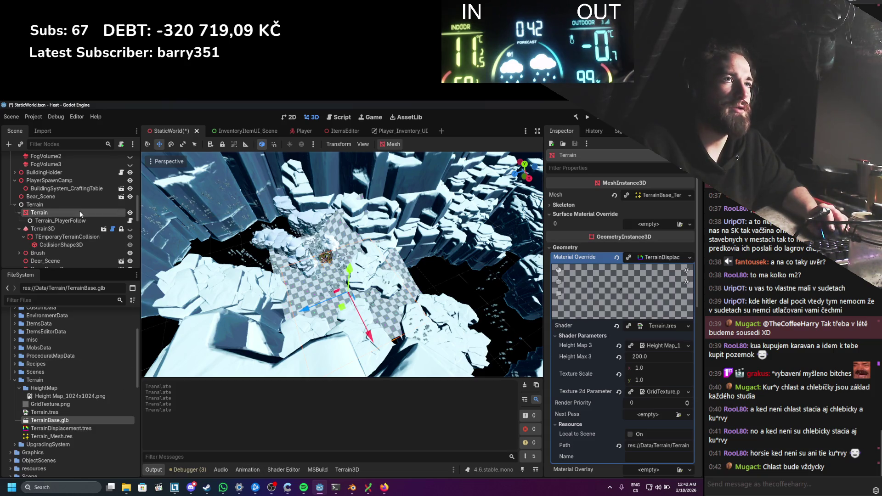
click(284, 470)
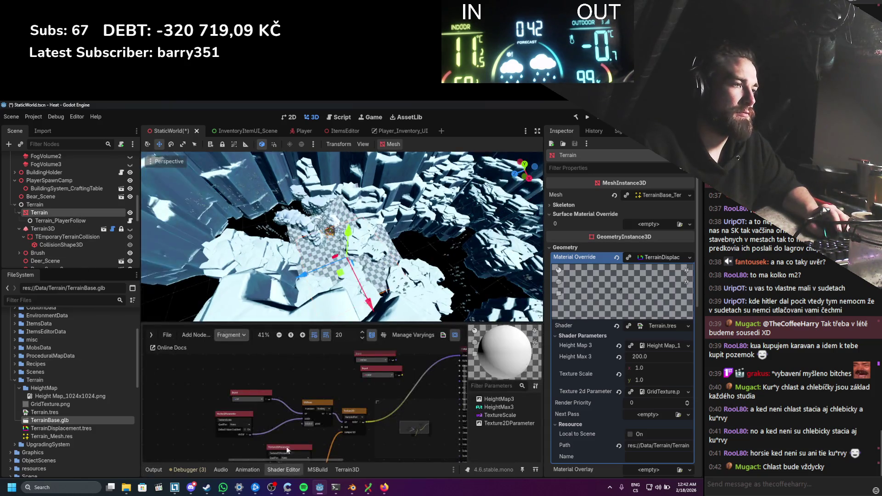
Step: Feed the UVFunc output into the Texture2D uv input, dropping the TextureScale parameter
scroll(278, 420, up, 1)
mouse_move(278, 420)
mouse_down()
mouse_move(304, 394)
mouse_move(294, 374)
mouse_move(223, 431)
mouse_up()
scroll(300, 392, down, 1)
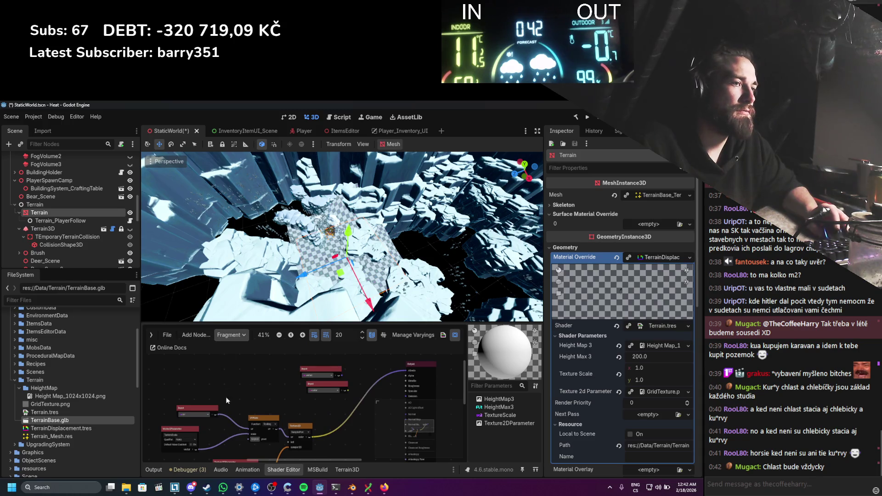
scroll(293, 388, up, 2)
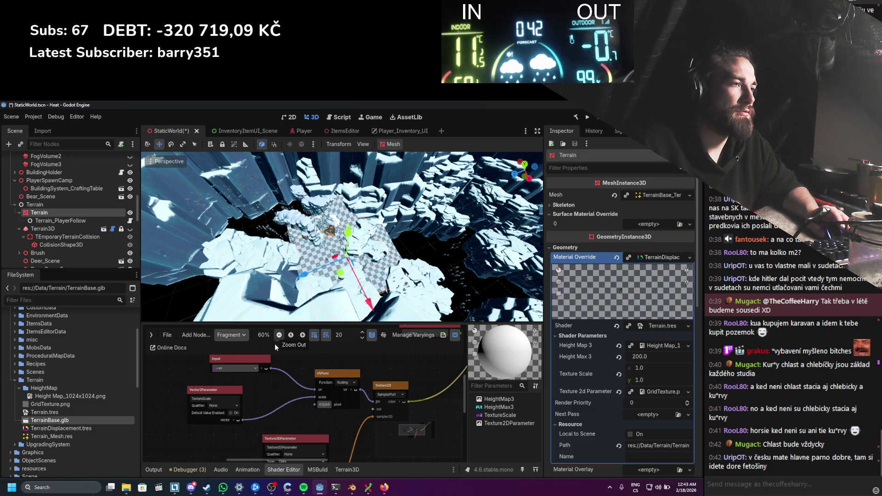
drag(372, 404, 376, 404)
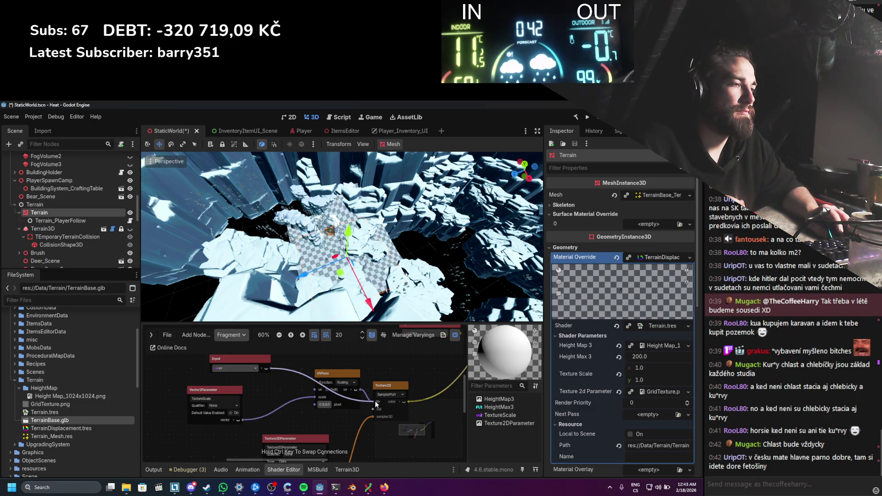
drag(365, 318, 366, 317)
Step: Slide the Terrain mesh along the X and Z axes
scroll(370, 289, up, 5)
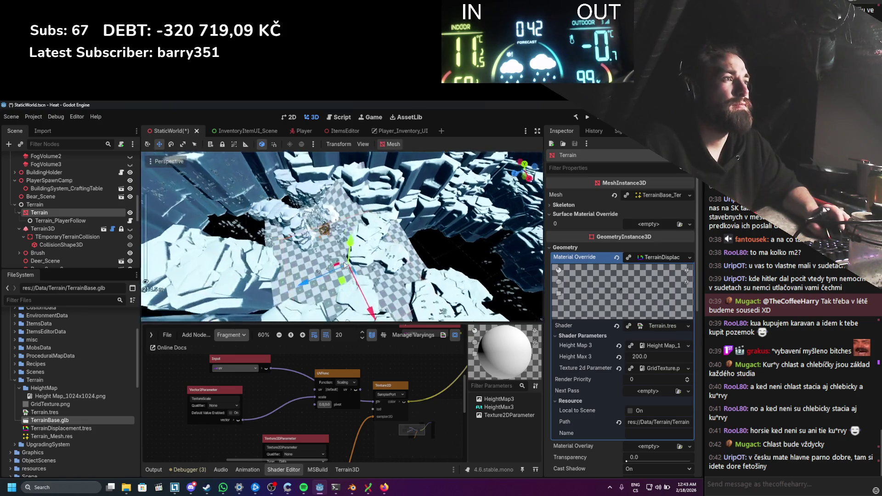
drag(370, 287, 376, 284)
mouse_move(299, 273)
mouse_down()
mouse_move(183, 291)
mouse_move(310, 274)
mouse_move(268, 297)
mouse_move(326, 293)
mouse_up()
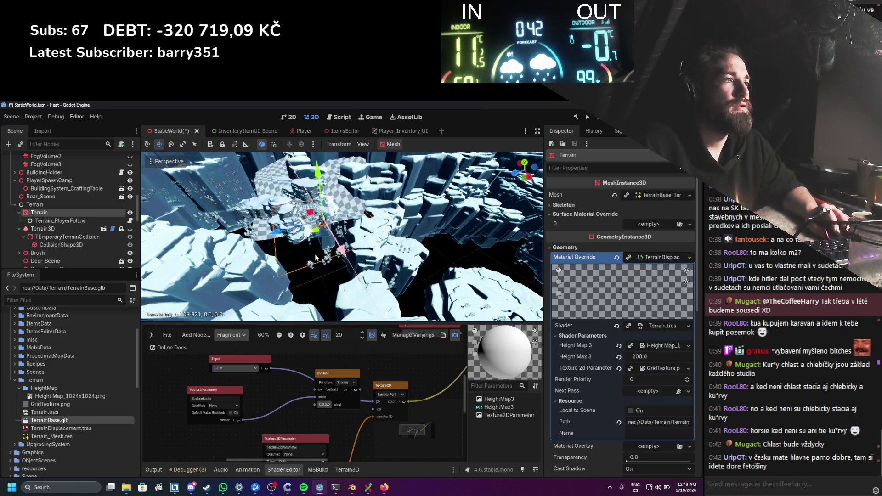
Step: Return to the vertex stage and connect the value into VectorCompose's y input
click(240, 336)
click(247, 345)
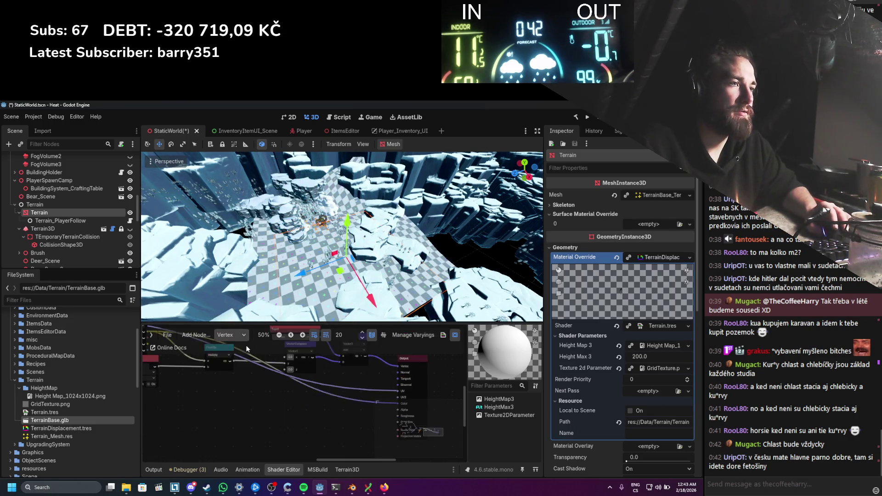
scroll(346, 415, up, 2)
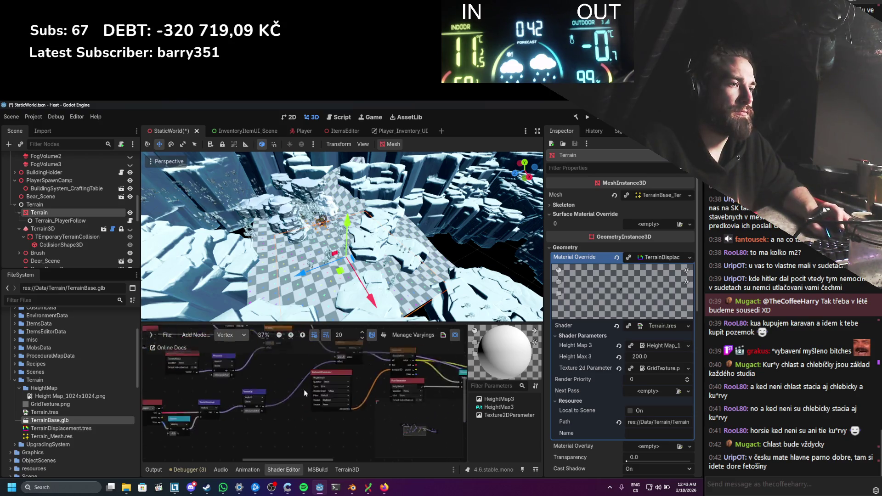
scroll(333, 403, up, 2)
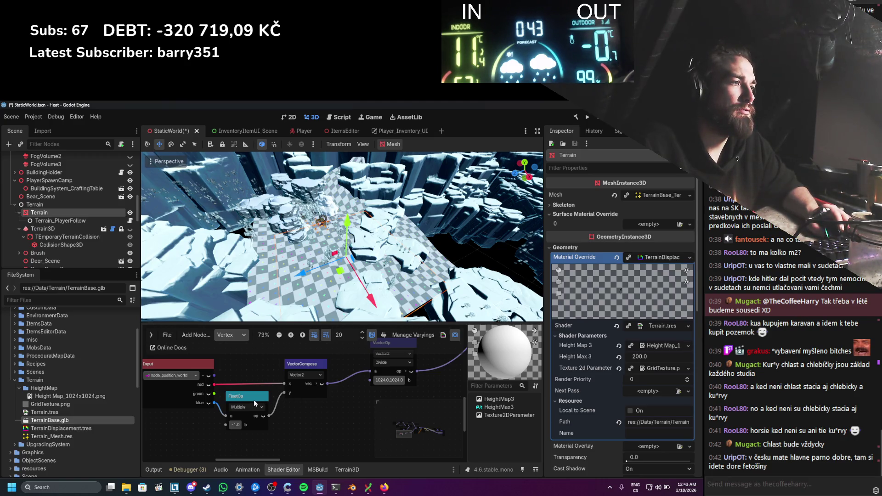
drag(281, 396, 284, 393)
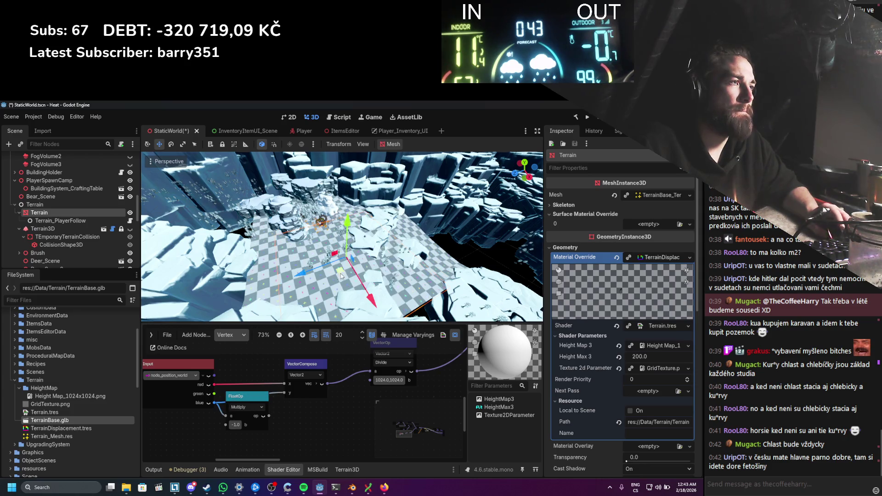
Step: Shift the terrain along Z, pan to the Input, VectorCompose and FloatOp nodes, then switch to Firefox
mouse_move(372, 305)
mouse_down()
mouse_move(294, 285)
mouse_move(205, 302)
mouse_move(431, 279)
mouse_move(307, 288)
mouse_up()
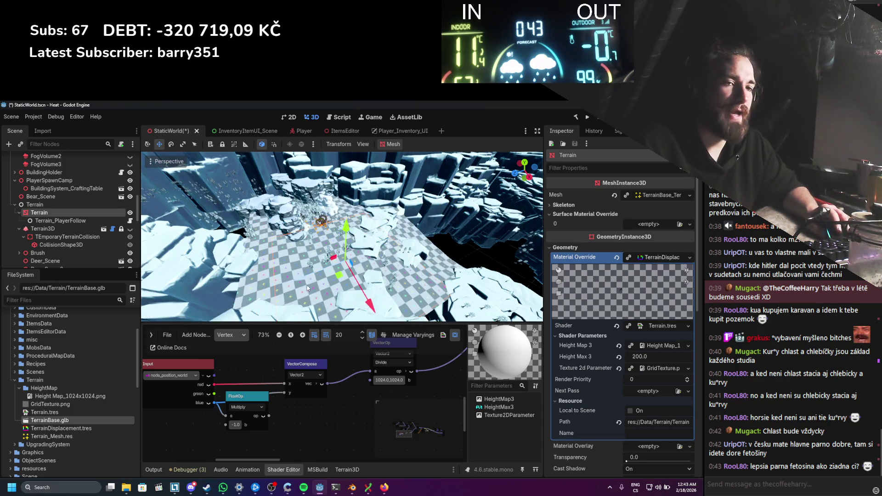
scroll(344, 393, down, 2)
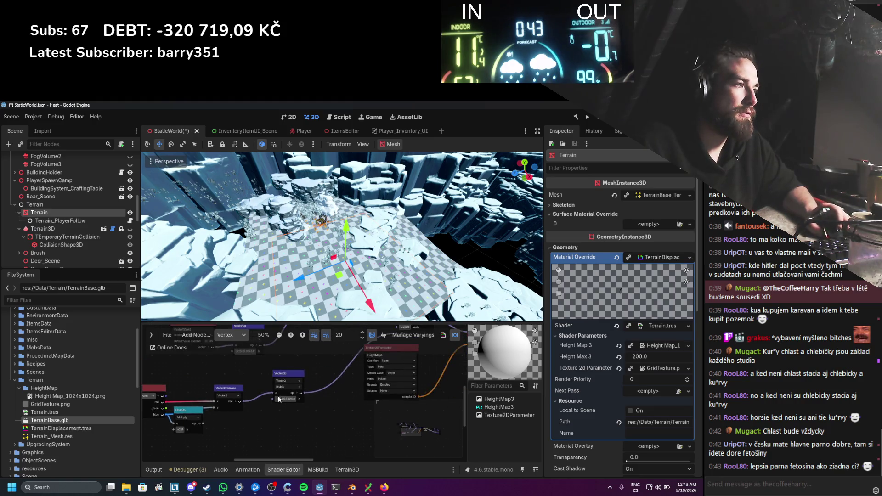
mouse_move(281, 425)
mouse_down()
mouse_move(358, 381)
mouse_move(365, 363)
mouse_up()
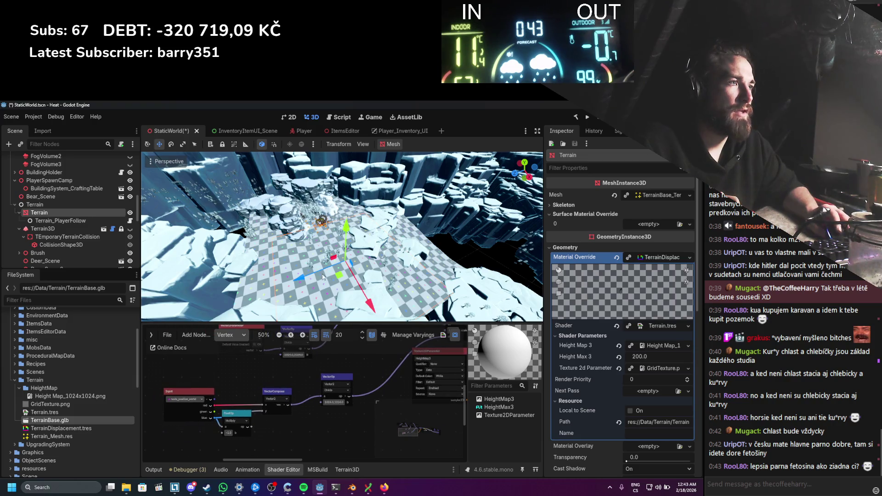
key(alt+Tab)
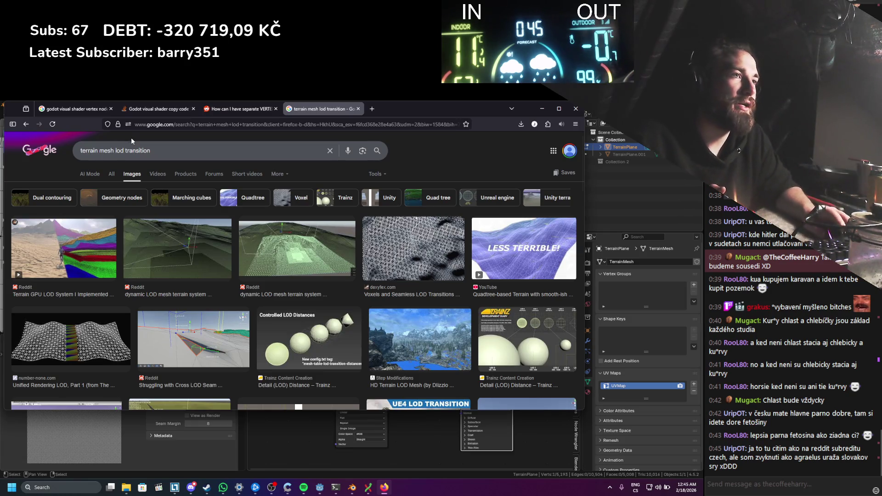
Step: Preview several terrain LOD image results, ending on the Quadtree-based Chunked LOD Terrain video, then return to Blender
click(196, 250)
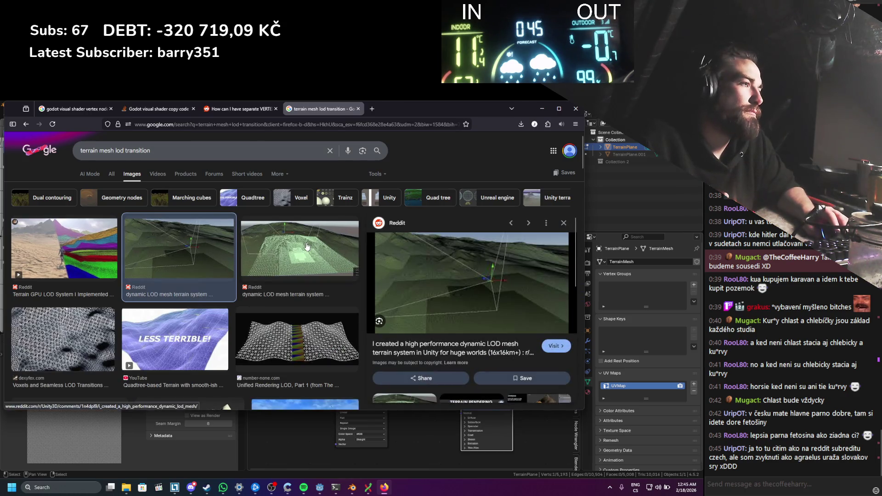
scroll(307, 246, down, 5)
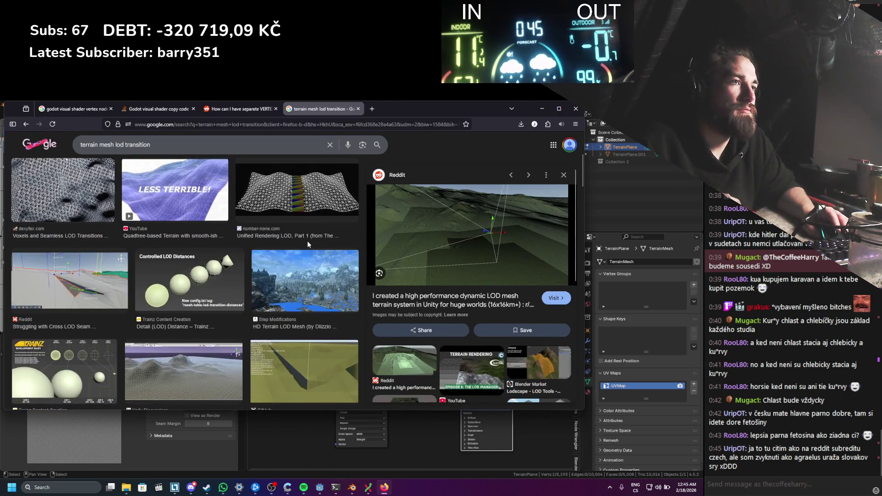
scroll(308, 245, down, 2)
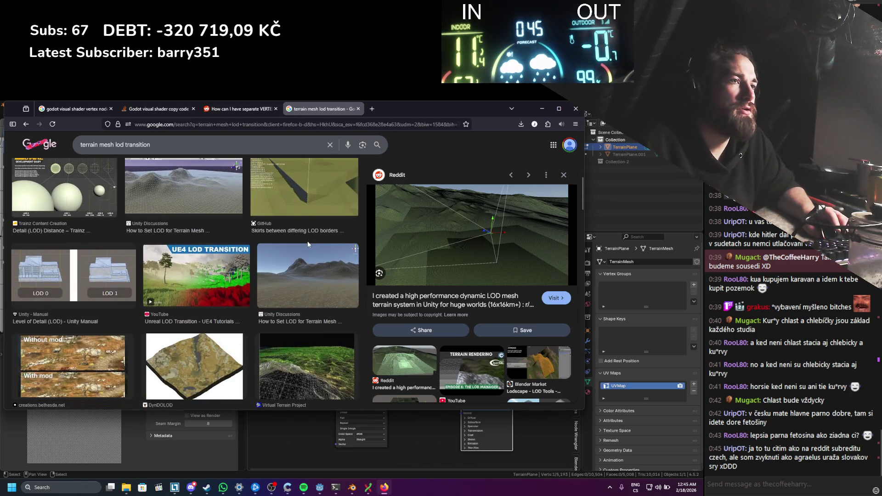
scroll(308, 245, down, 2)
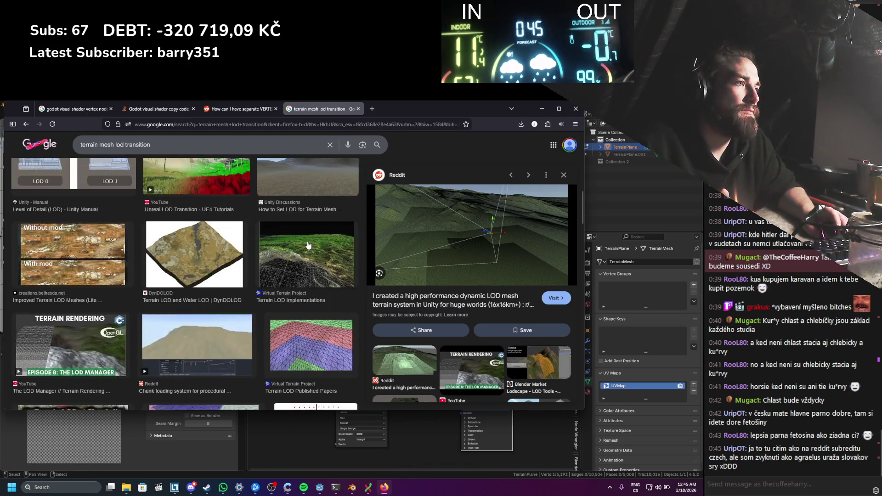
click(313, 330)
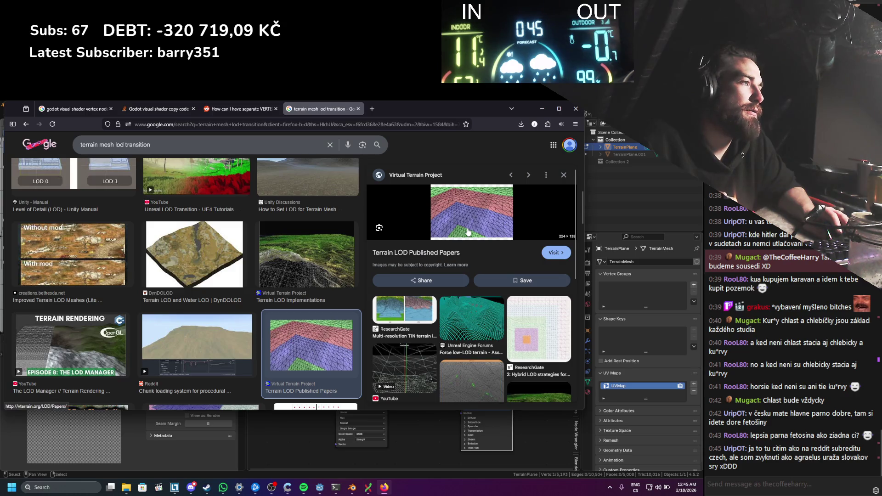
click(402, 358)
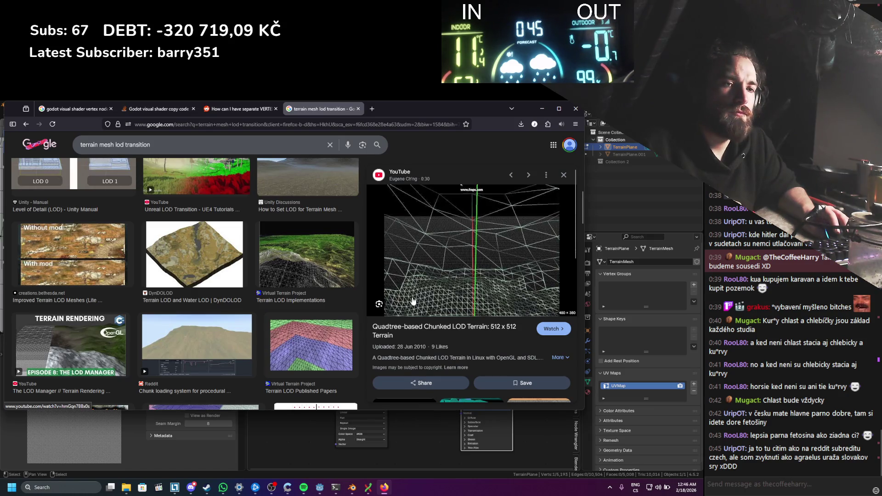
mouse_move(320, 492)
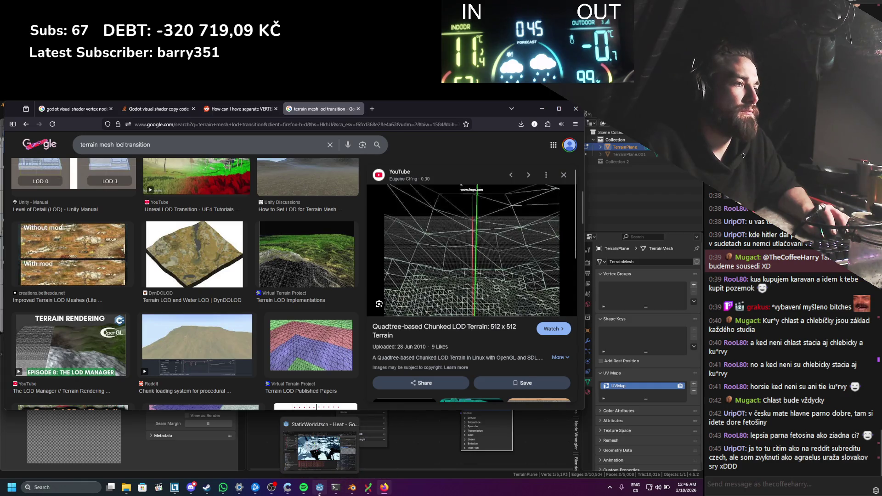
click(352, 488)
Step: Select a grid vertex, then a face, and try moving the face along Z before cancelling
scroll(333, 181, down, 3)
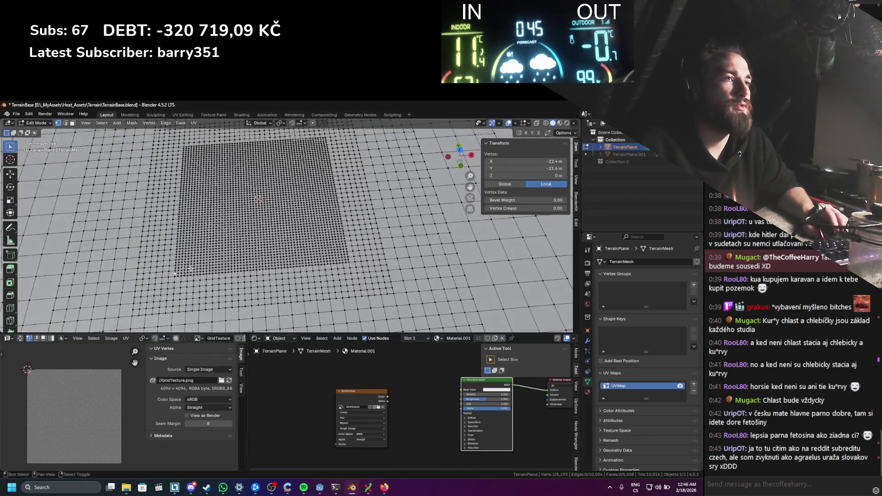
scroll(334, 181, up, 3)
scroll(333, 181, up, 3)
click(291, 238)
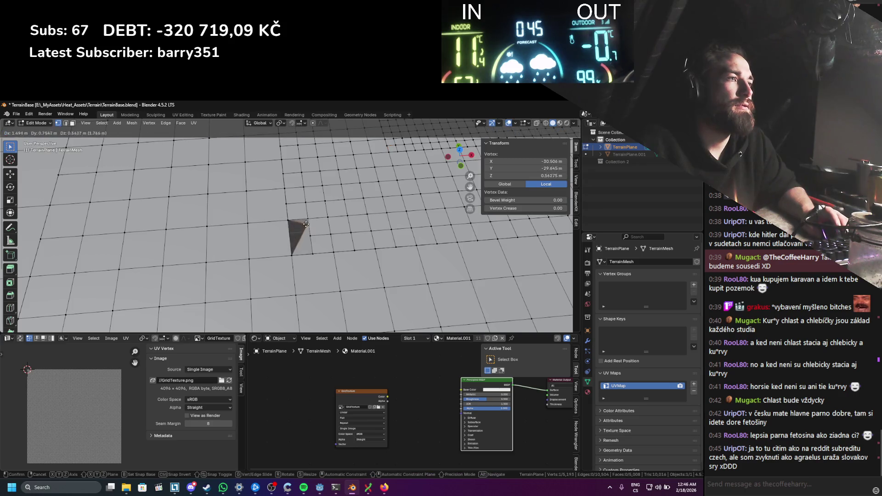
scroll(285, 239, up, 3)
key(3)
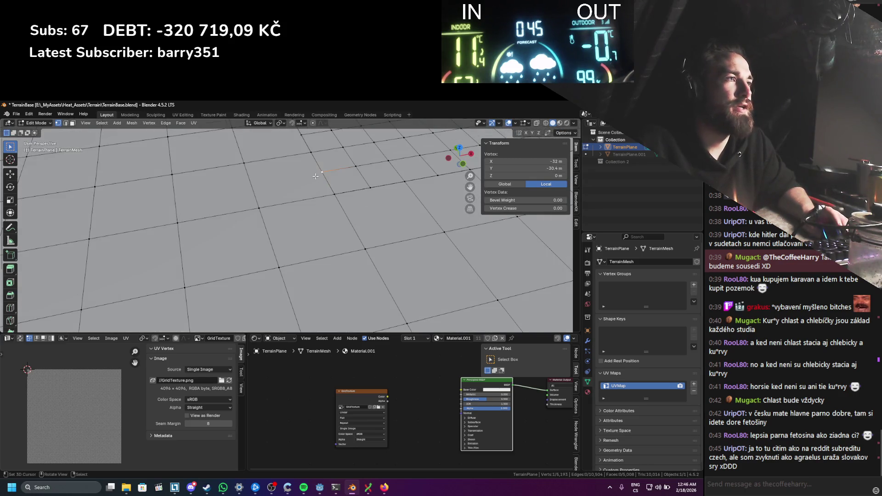
click(280, 184)
key(g)
key(z)
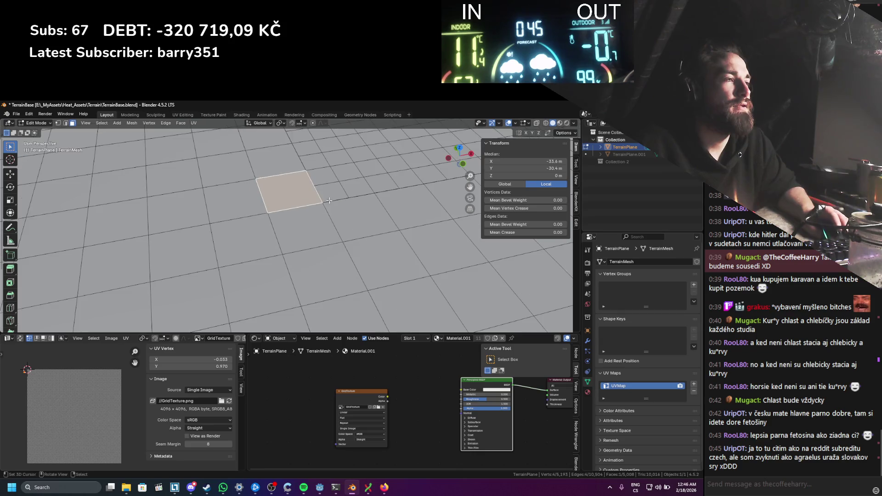
key(Escape)
Step: Inspect single vertices and the vertex row along the dense patch's bottom edge
scroll(334, 231, down, 3)
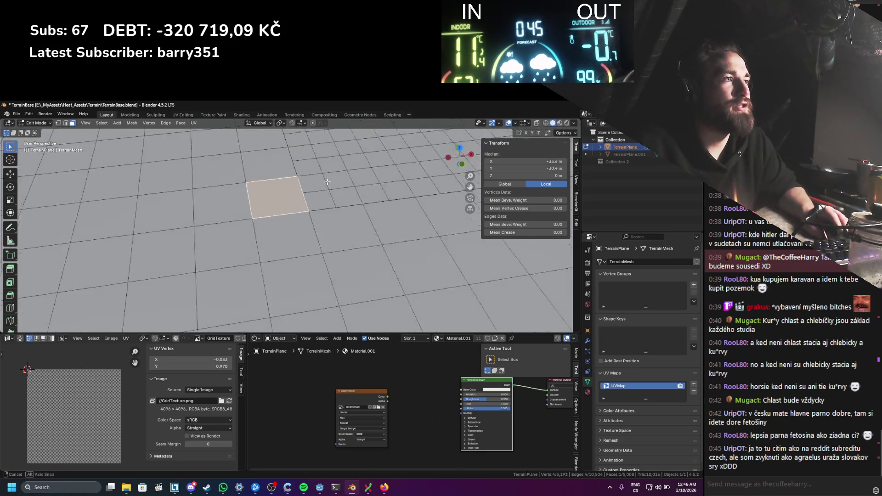
scroll(194, 222, up, 4)
key(1)
click(194, 223)
scroll(194, 223, down, 8)
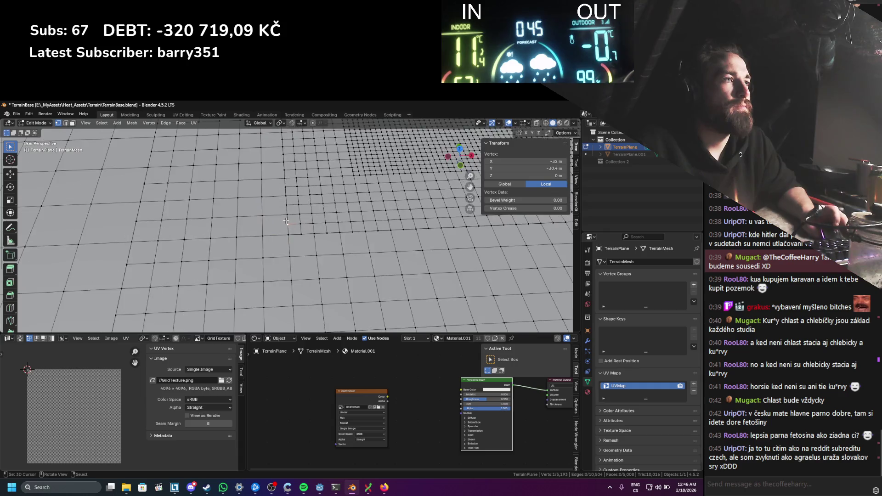
scroll(248, 234, down, 5)
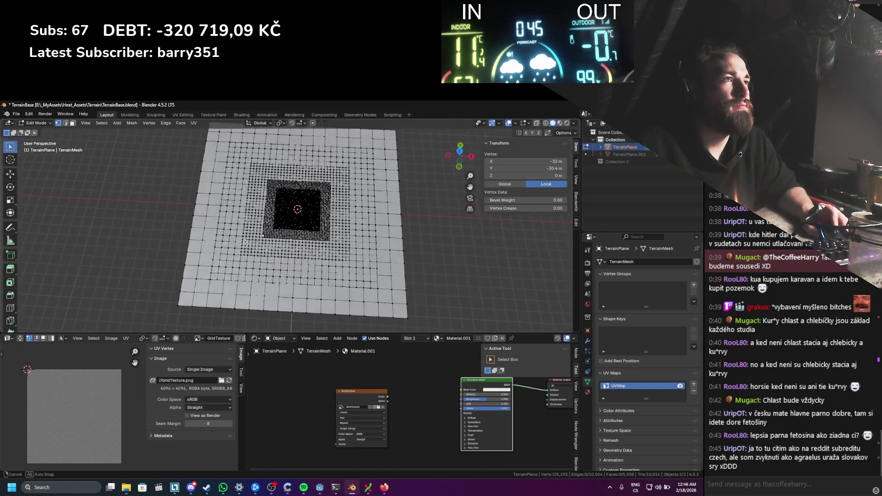
scroll(252, 233, up, 6)
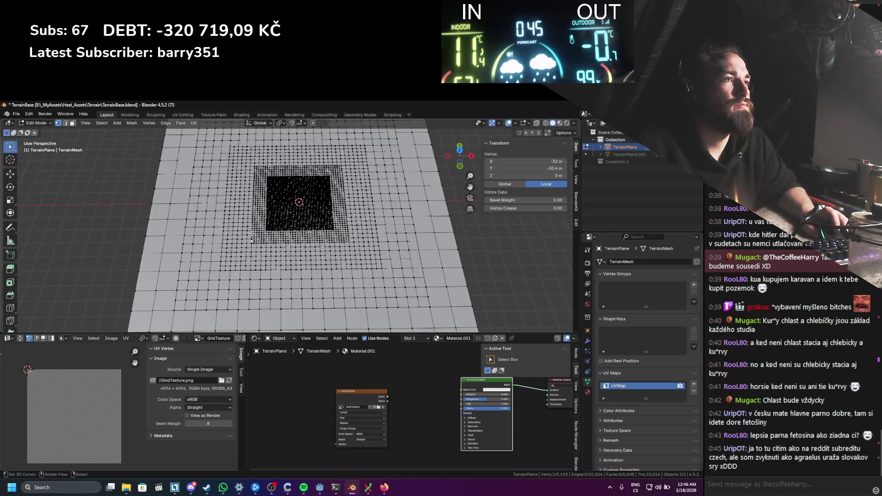
scroll(273, 220, down, 2)
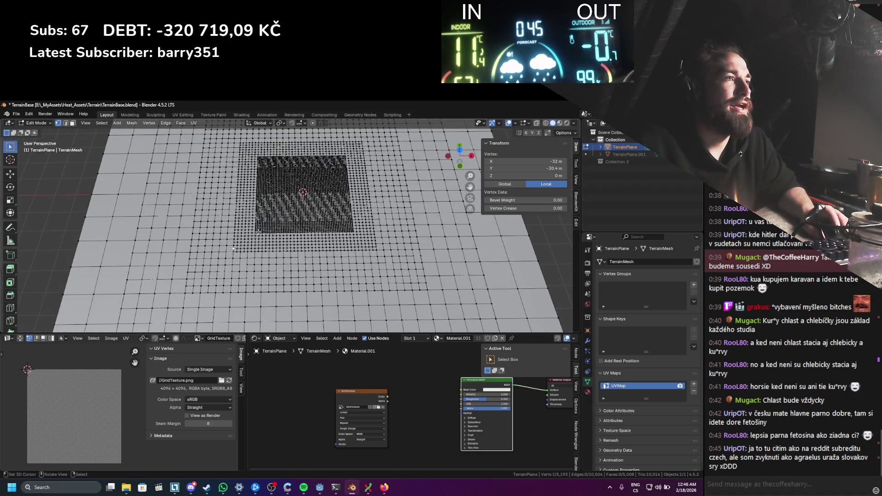
ctrl+click(353, 233)
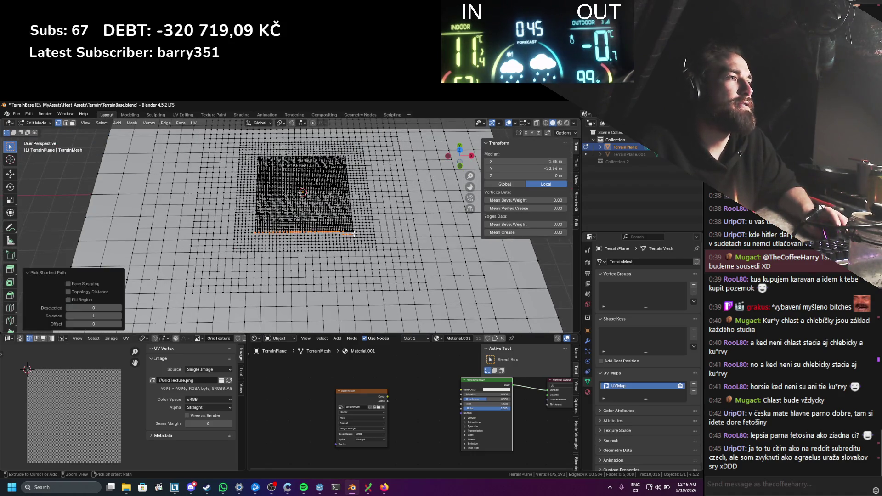
Step: Return to Object Mode and save TerrainBase.blend
key(Tab)
key(ctrl+s)
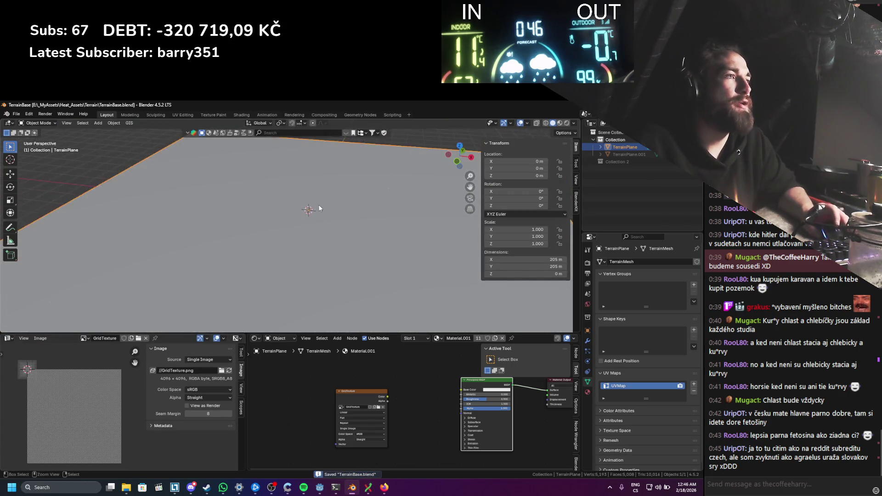
click(17, 113)
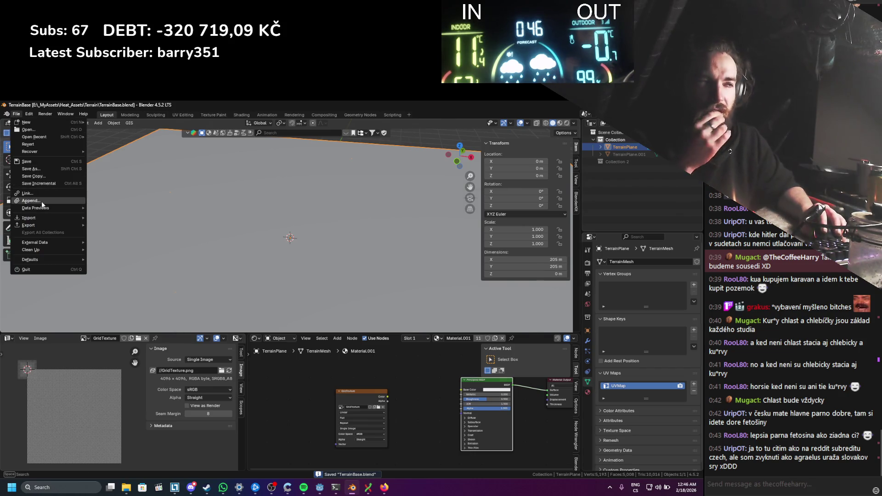
Step: Append the collection from Heat_Assets/Character/BasePlayer/BasePlayer.blend, bringing in Character_Armature as Collection.001
click(32, 200)
click(273, 205)
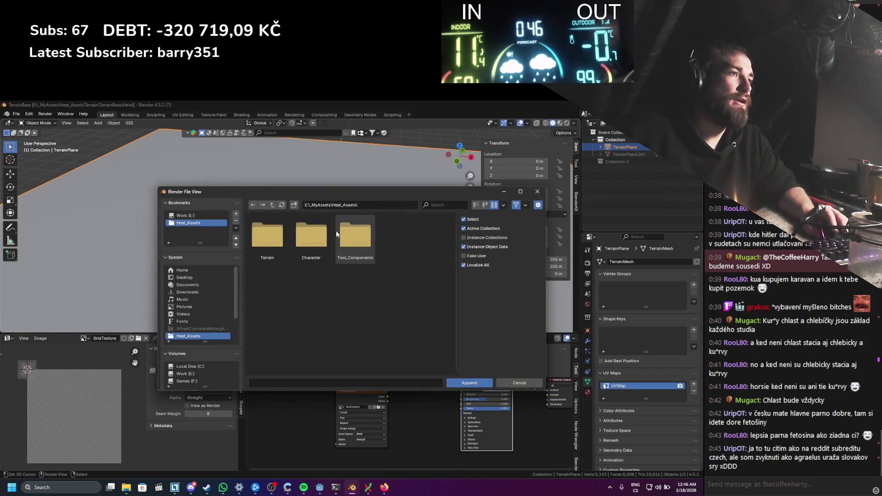
double_click(321, 235)
double_click(270, 247)
double_click(275, 248)
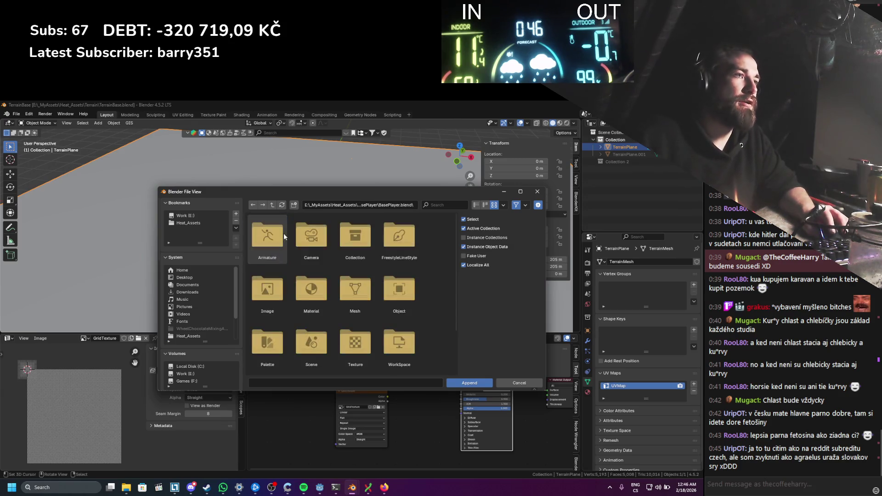
double_click(342, 242)
double_click(268, 235)
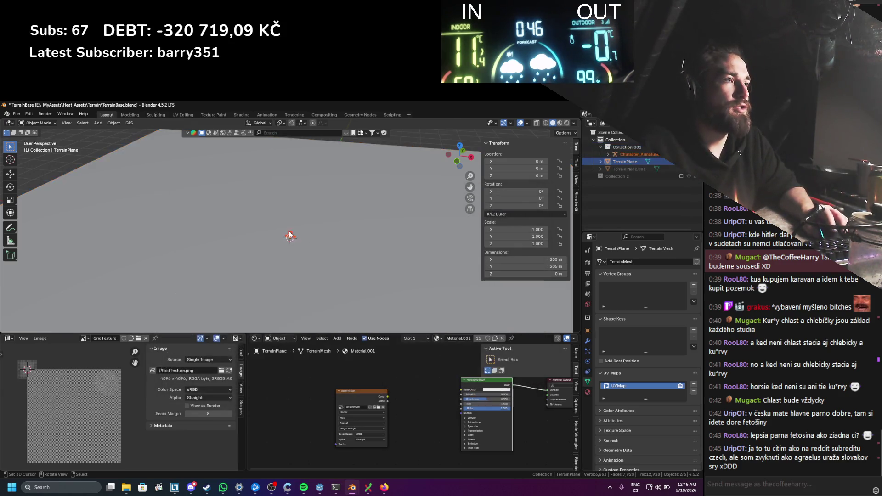
scroll(321, 239, down, 5)
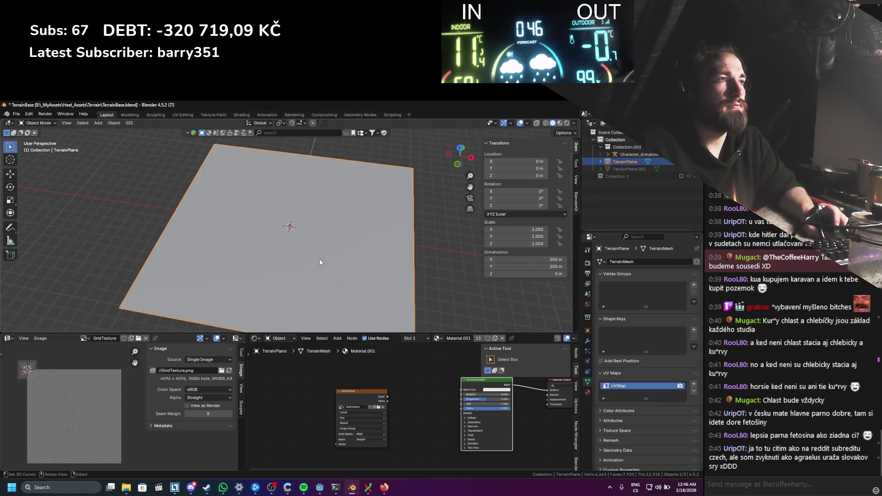
Step: Inspect the terrain mesh's faces, then delete the TerrainPlane object
key(Tab)
mouse_move(327, 237)
mouse_down()
mouse_move(285, 237)
mouse_move(320, 240)
mouse_up()
scroll(284, 237, down, 3)
scroll(311, 239, down, 2)
key(3)
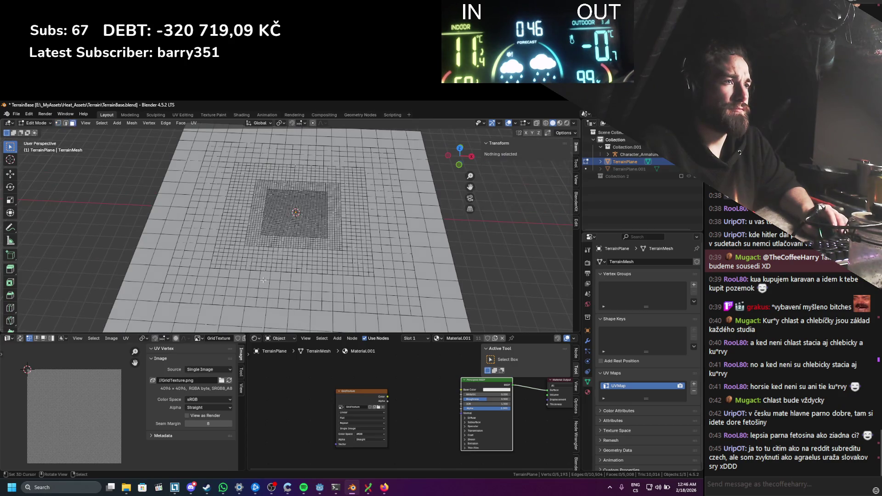
click(266, 284)
scroll(307, 256, down, 1)
key(Tab)
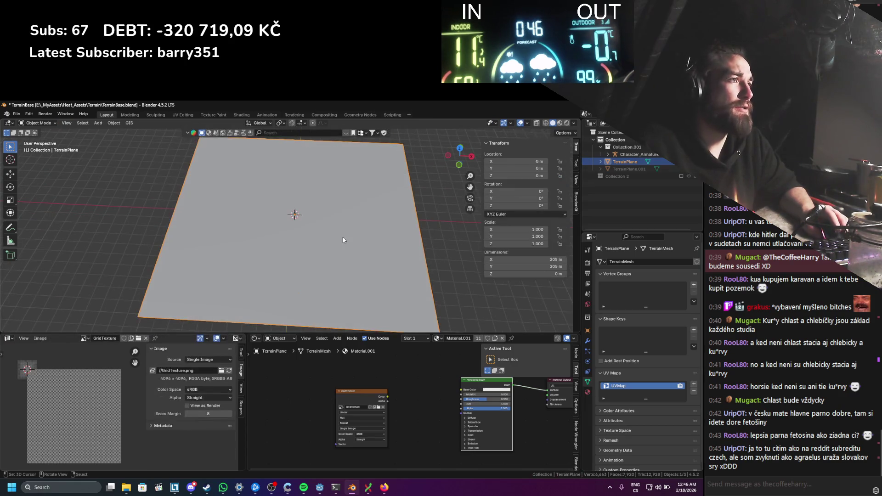
key(Delete)
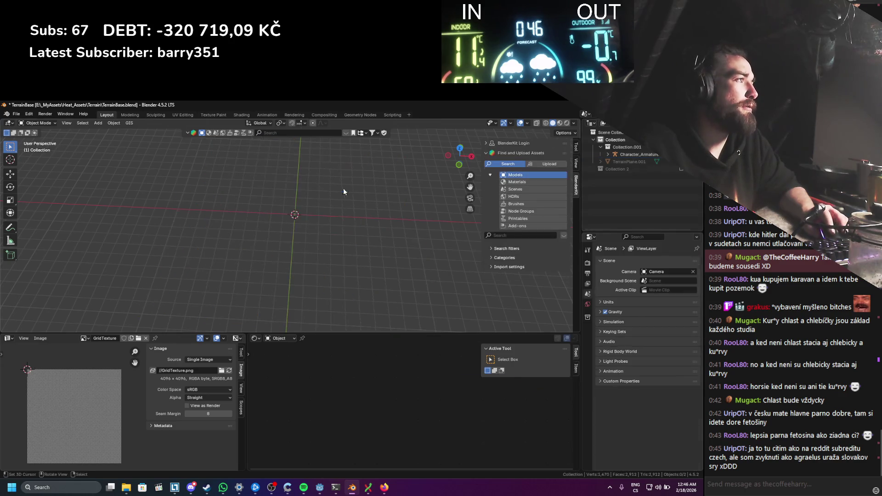
Step: Show Collection 2 and delete the four outer planes TerrainPlane.006–.009
click(682, 168)
click(325, 239)
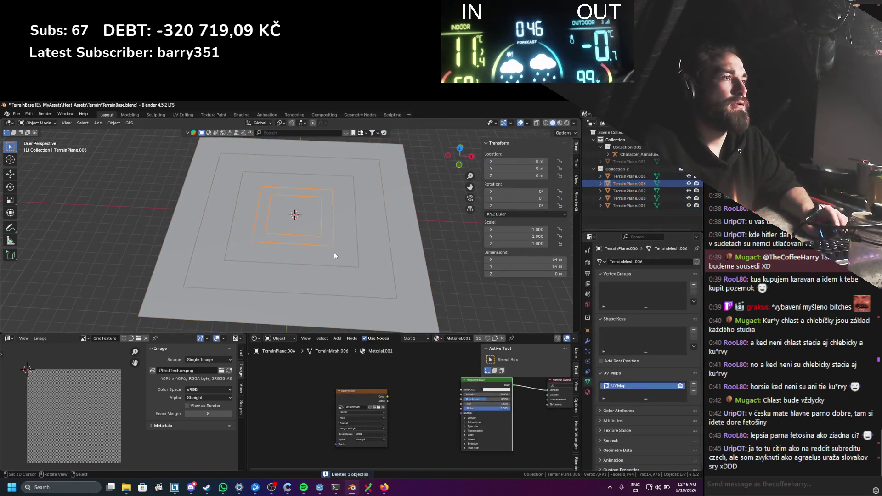
shift+click(326, 262)
key(x)
Step: Edit the TerrainPlane.005 ring and select its inner boundary edge loop
click(329, 264)
click(242, 286)
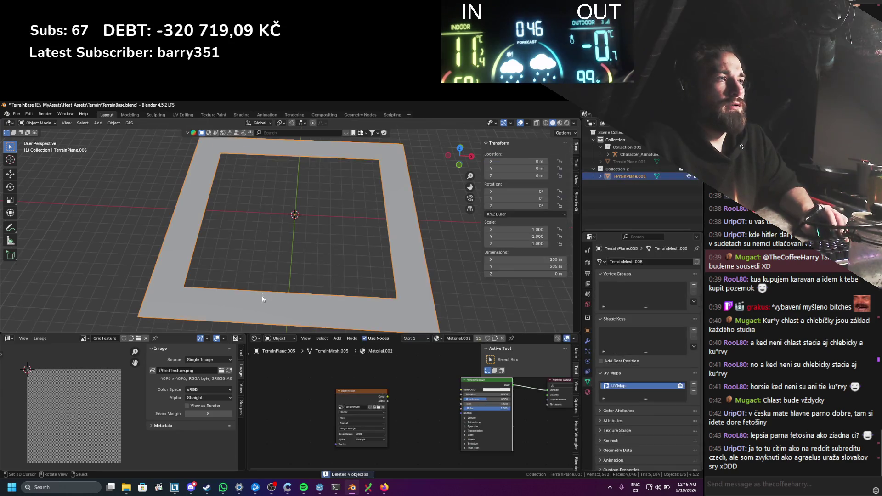
key(Tab)
key(2)
alt+click(194, 274)
key(F3)
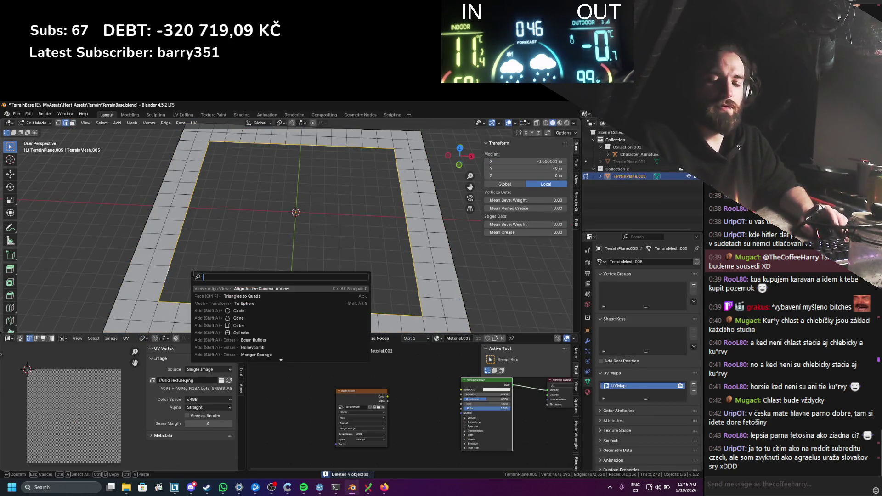
Step: Fill the ring's central hole with Grid Fill and save the file
text(gridf)
key(Return)
key(ctrl+s)
key(Tab)
key(Tab)
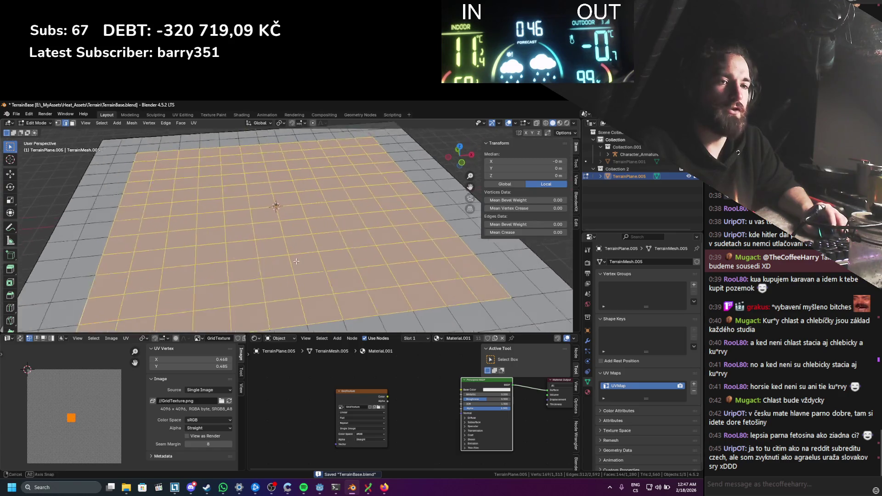
Step: Select an edge, a face and the centre vertex to inspect the filled grid
click(276, 244)
key(3)
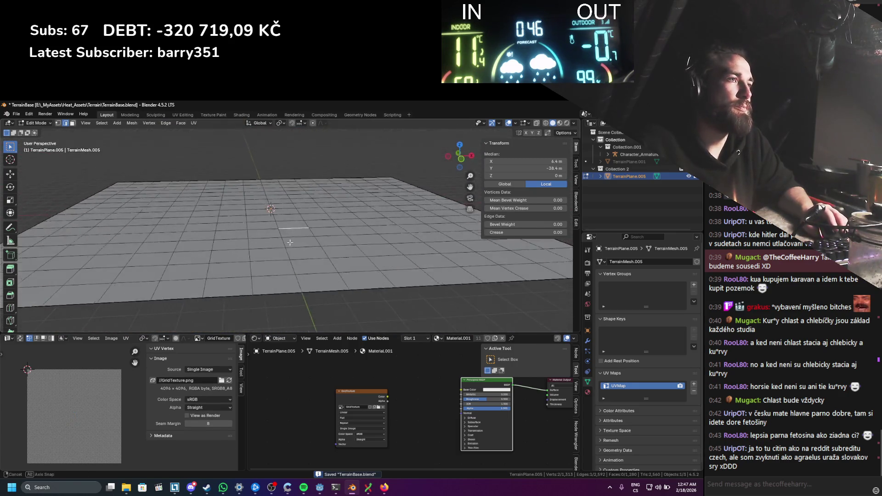
click(253, 252)
scroll(241, 283, up, 2)
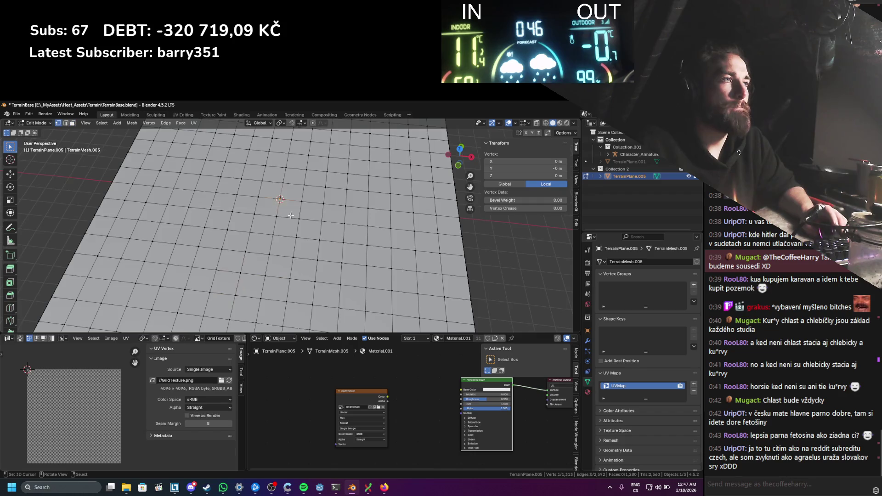
key(1)
click(277, 210)
scroll(308, 238, down, 5)
scroll(306, 234, up, 5)
key(3)
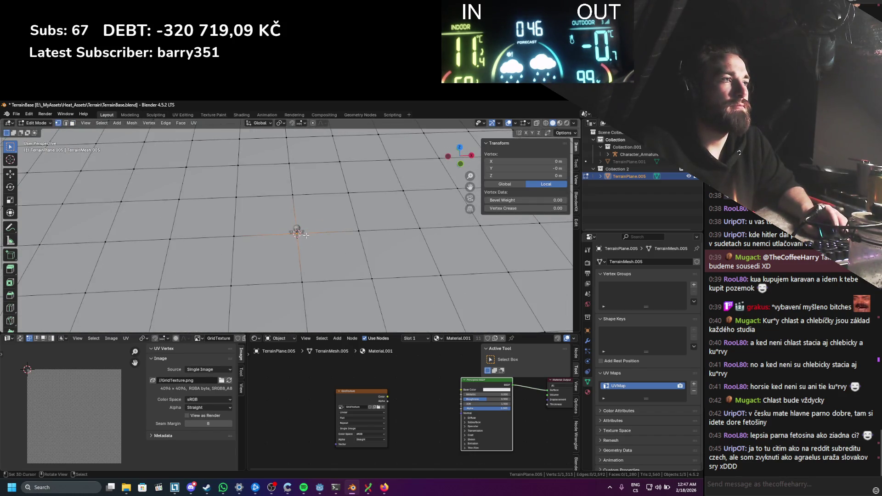
click(304, 236)
Step: Paint-select a block of faces surrounding the plane's centre
key(c)
drag(286, 243, 221, 212)
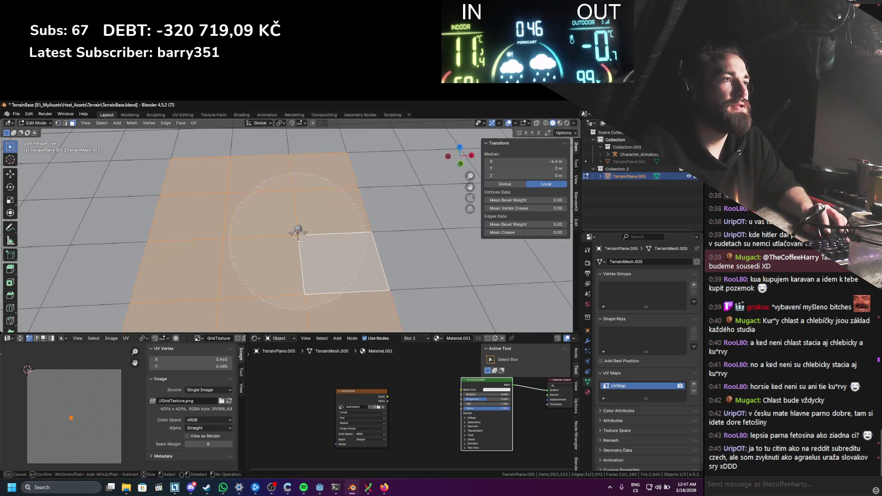
scroll(330, 285, up, 4)
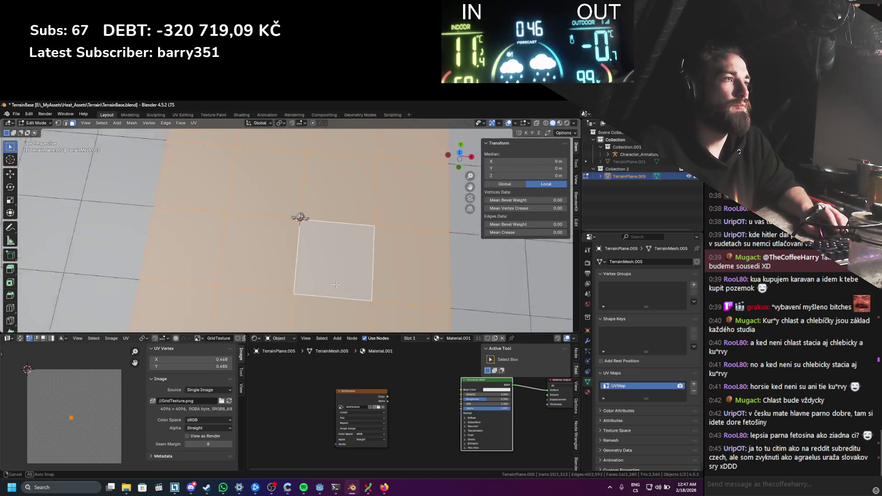
scroll(330, 295, down, 4)
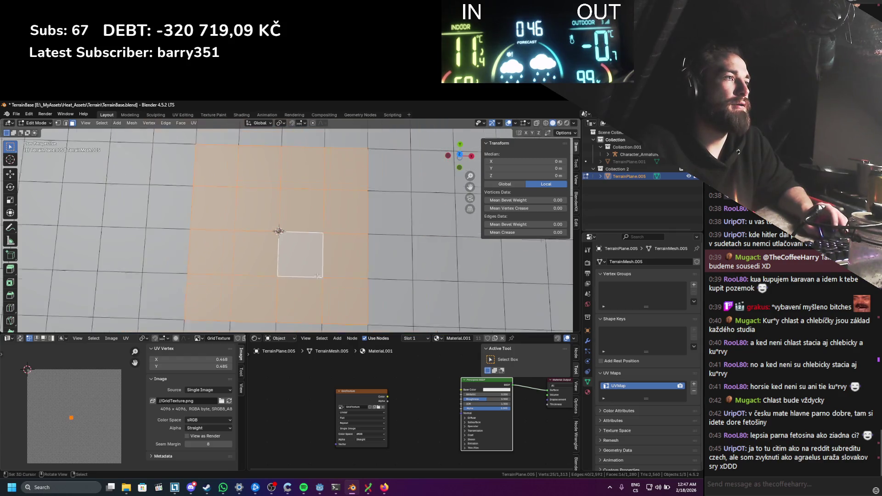
key(Escape)
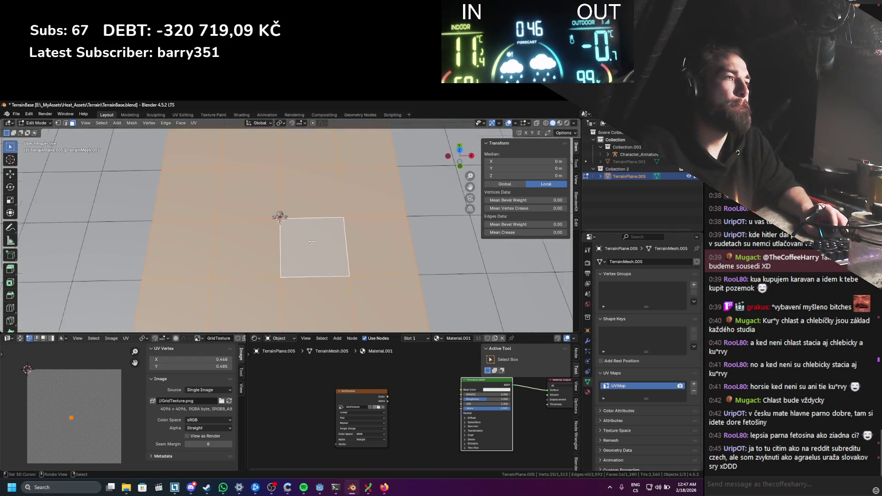
scroll(294, 258, down, 2)
key(c)
drag(231, 255, 237, 217)
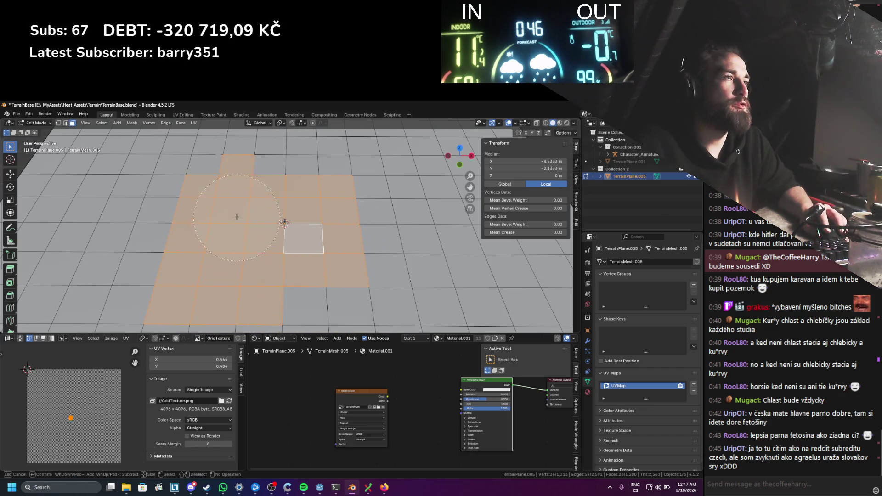
mouse_move(301, 210)
mouse_down()
mouse_move(368, 258)
mouse_move(349, 298)
mouse_up()
key(Escape)
scroll(333, 256, down, 3)
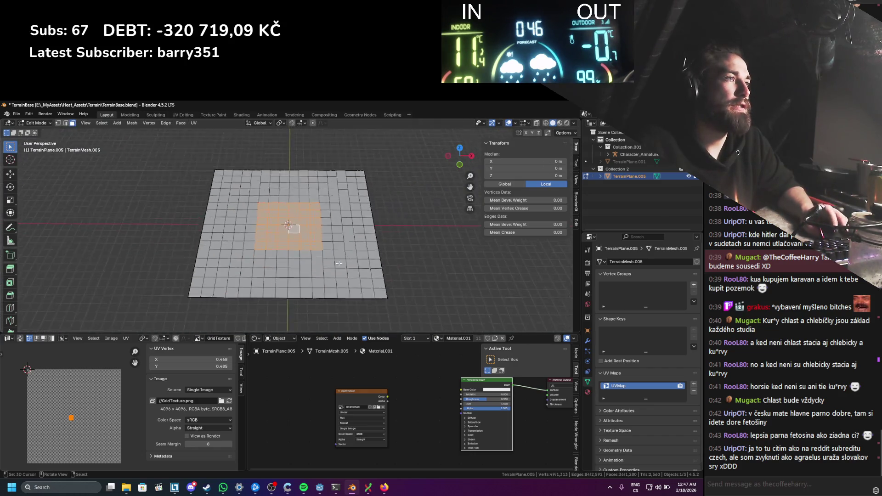
scroll(333, 256, up, 5)
Step: Subdivide the selected central faces, then undo the subdivision
right_click(332, 256)
click(318, 265)
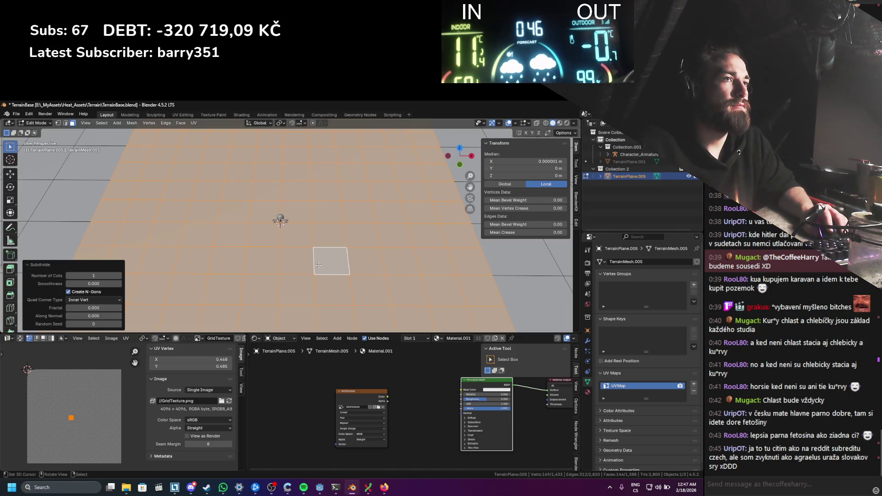
scroll(319, 265, down, 4)
key(ctrl+z)
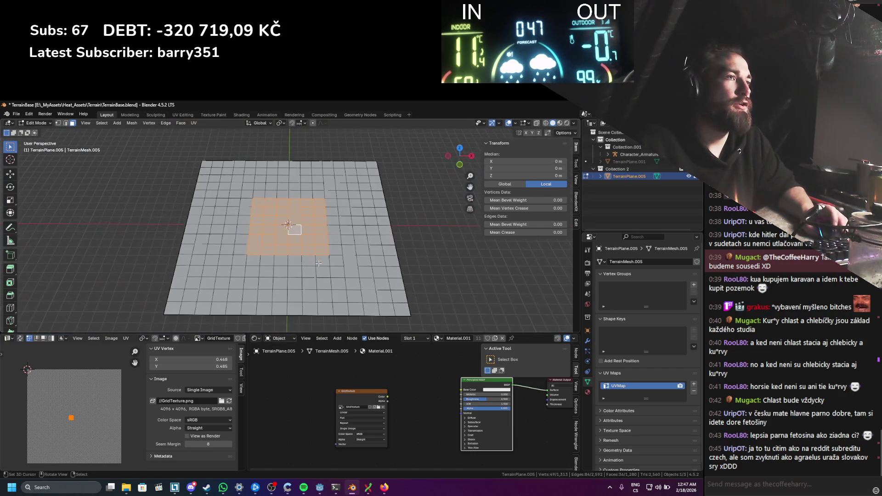
Step: Select the entire mesh and merge overlapping vertices by distance, removing 1024 duplicates
key(2)
alt+click(324, 298)
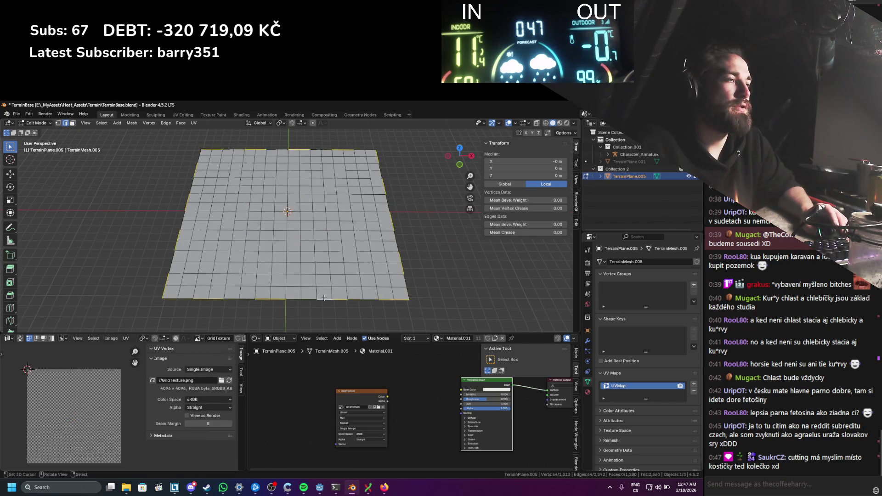
scroll(355, 277, up, 4)
scroll(350, 271, down, 3)
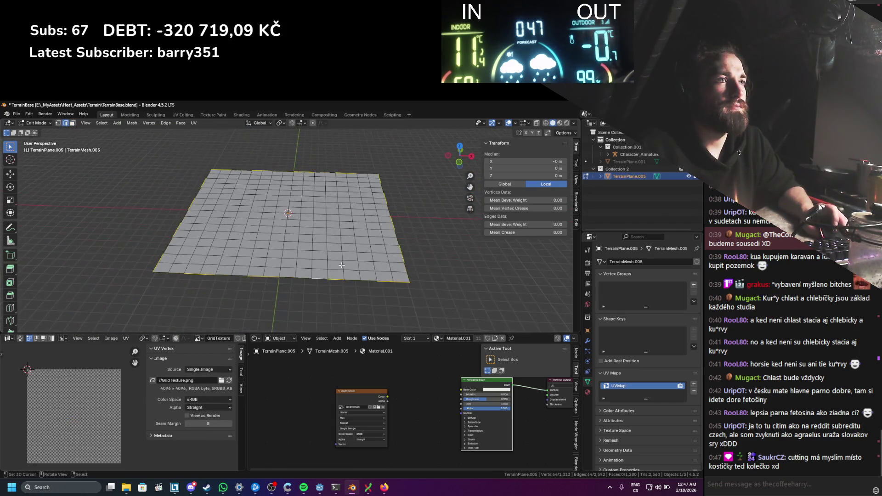
key(1)
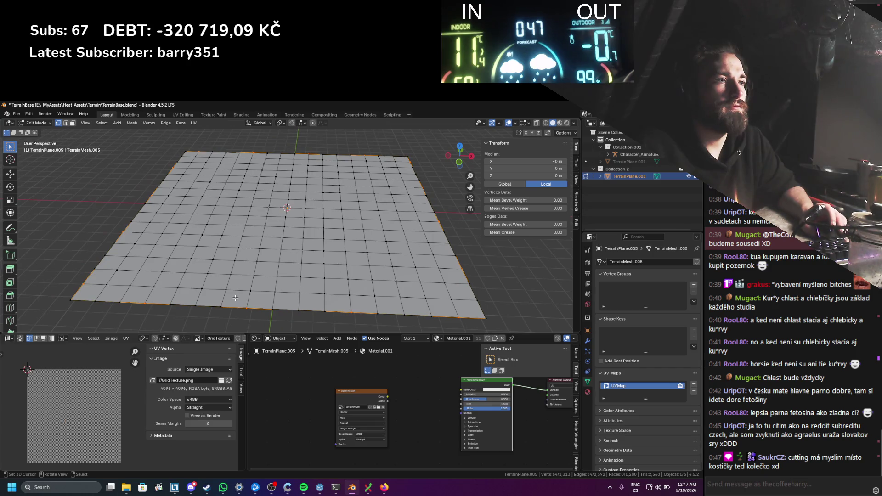
key(a)
key(m)
click(235, 297)
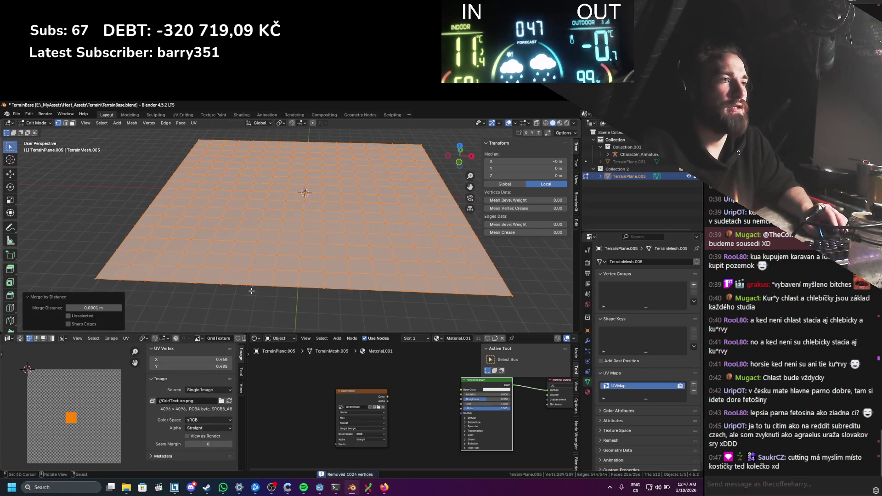
Step: Inspect the merged 289-vertex grid from above, then select its top and bottom boundary loops
click(248, 288)
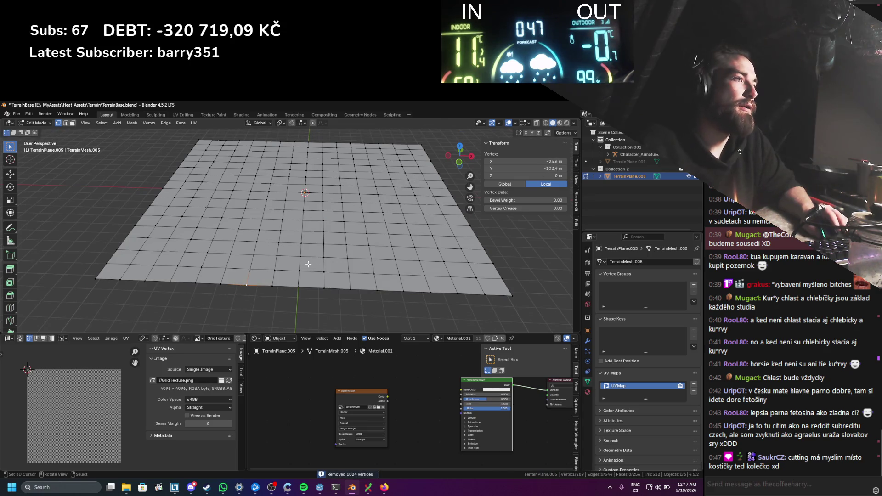
scroll(303, 266, up, 2)
scroll(293, 266, down, 2)
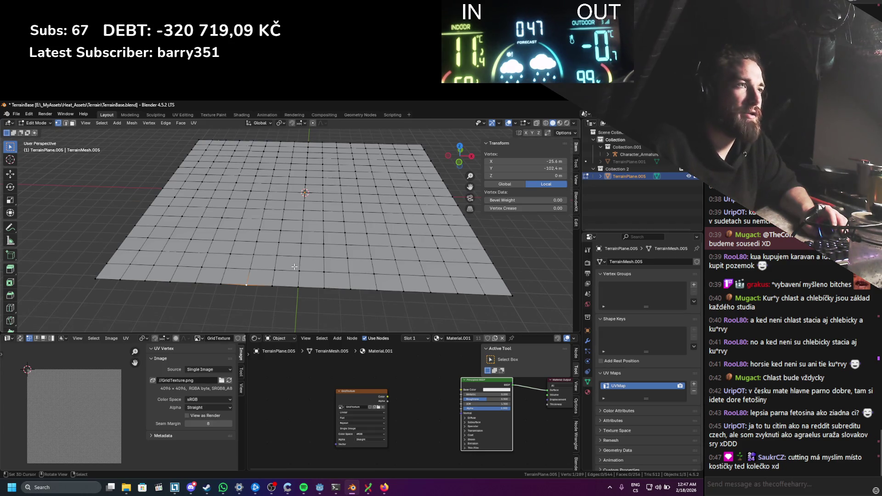
mouse_move(296, 256)
mouse_down()
mouse_move(329, 188)
mouse_move(323, 237)
mouse_move(350, 259)
mouse_move(316, 274)
mouse_up()
scroll(350, 259, down, 3)
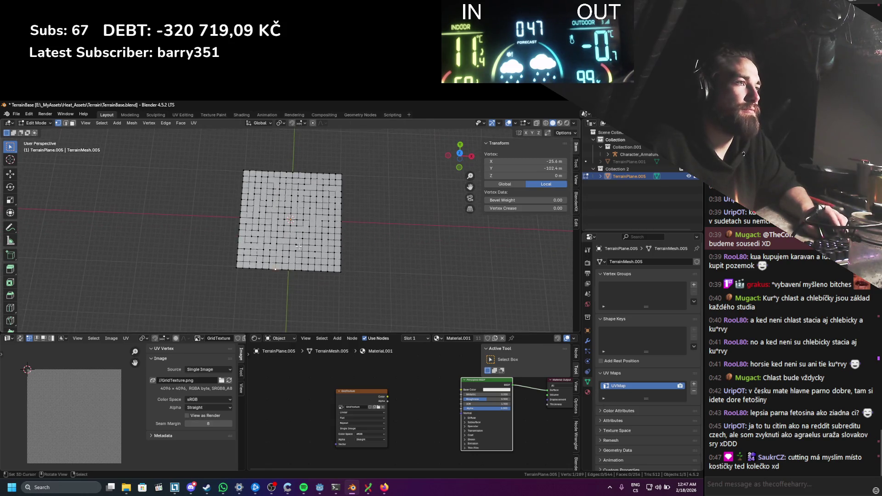
scroll(298, 246, up, 4)
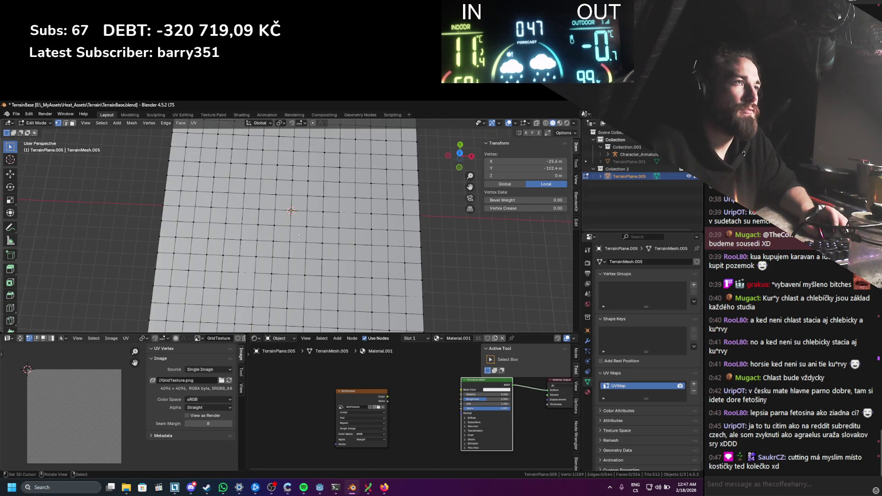
scroll(299, 237, down, 3)
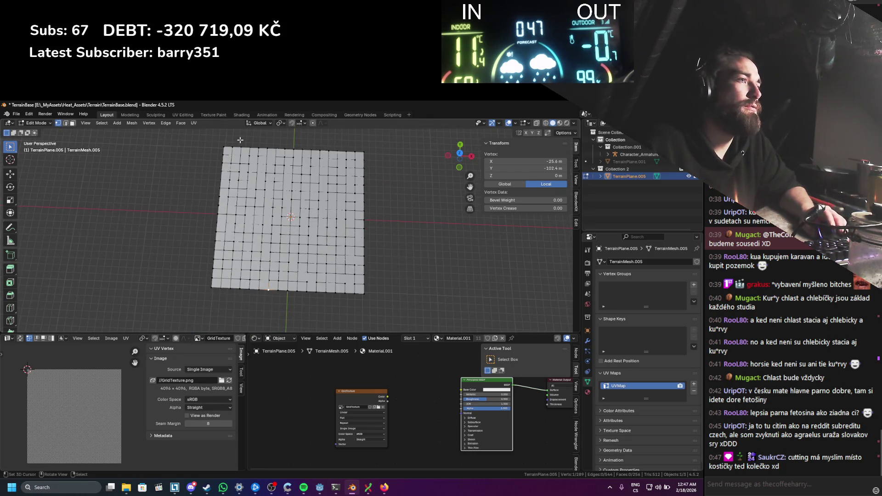
scroll(303, 277, up, 5)
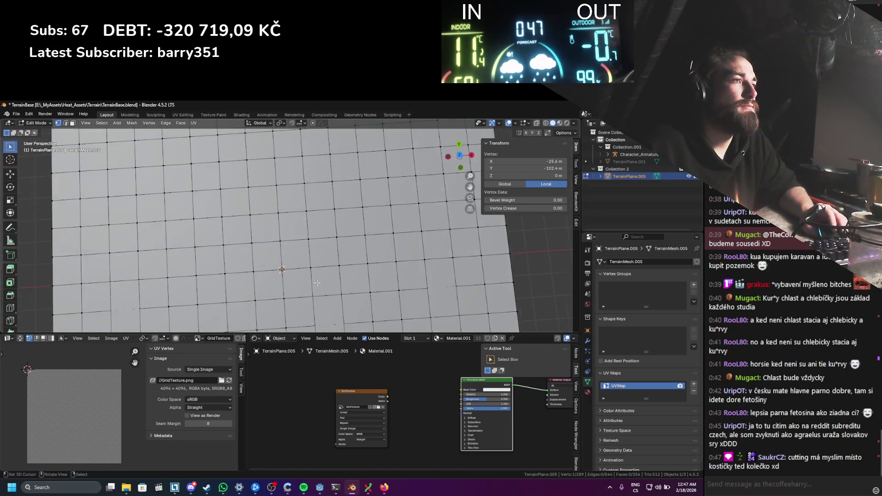
scroll(311, 245, down, 4)
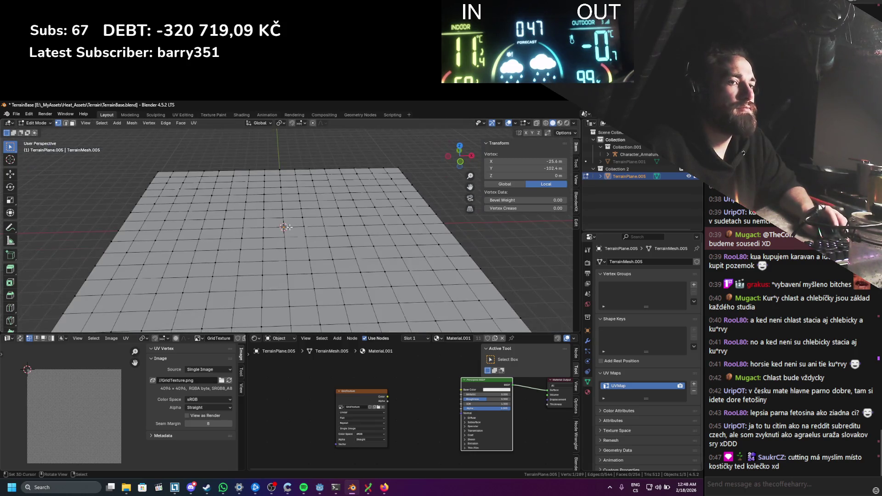
scroll(299, 186, down, 3)
alt+click(298, 189)
alt+shift+click(320, 289)
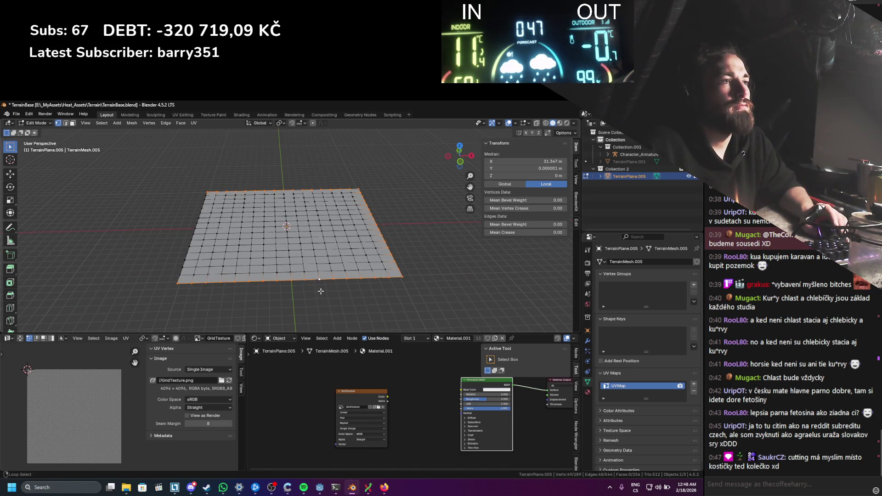
Step: Add the left boundary loop, try extruding and scaling the border, then undo it
alt+shift+click(179, 242)
key(e)
key(Escape)
key(s)
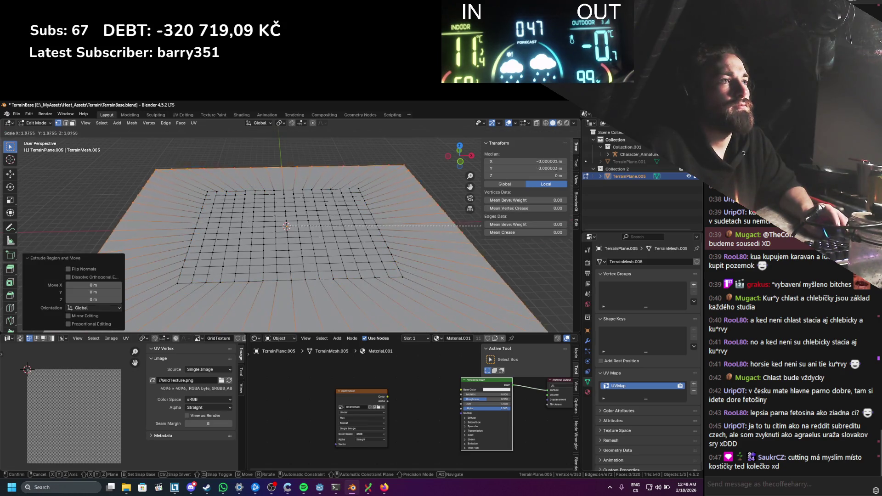
key(Escape)
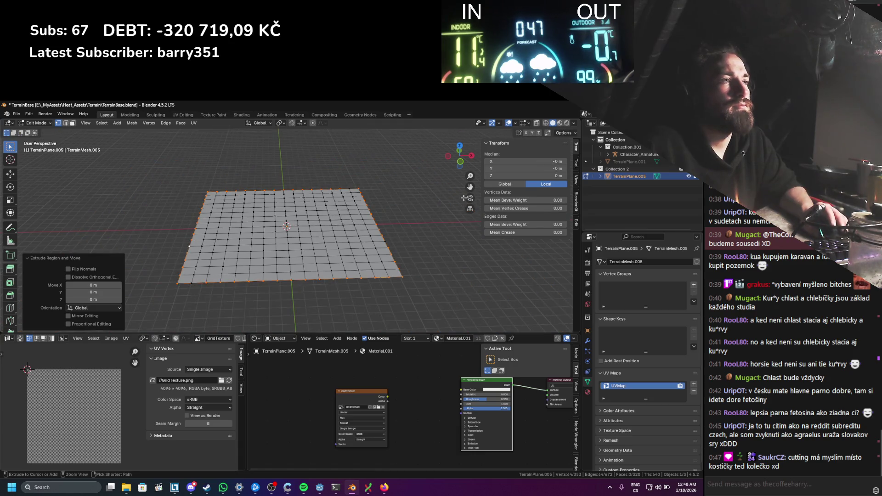
key(ctrl+z)
Step: Paint-select a block of faces near the plane's centre
scroll(443, 222, up, 3)
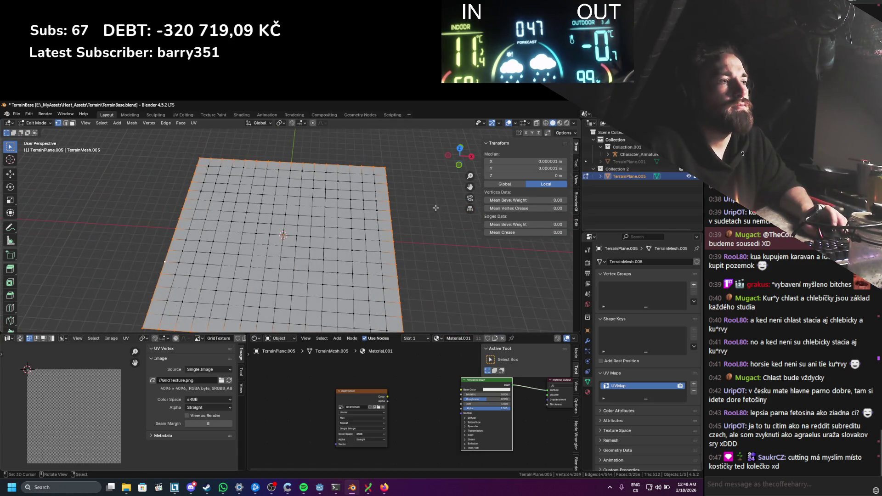
key(3)
scroll(293, 267, up, 5)
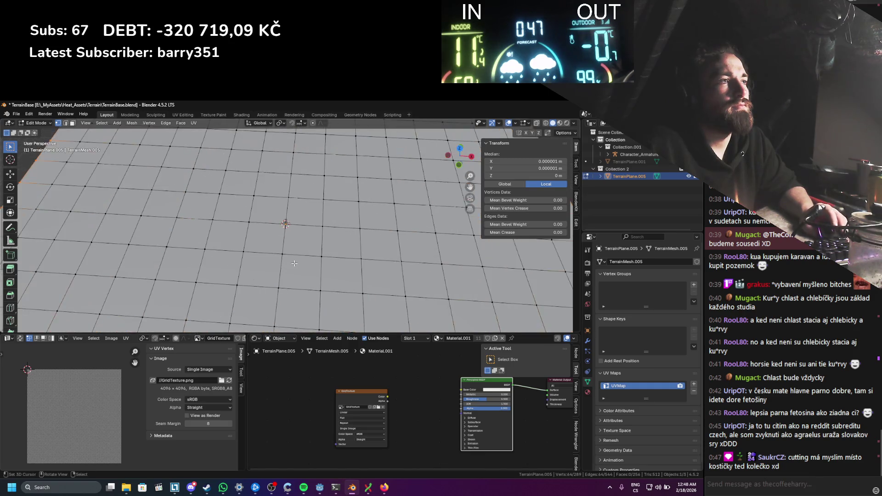
click(301, 248)
key(c)
mouse_move(272, 234)
mouse_down()
mouse_move(202, 276)
mouse_move(359, 290)
mouse_move(268, 135)
mouse_up()
key(Escape)
scroll(299, 203, up, 2)
Step: Subdivide the selected block twice for much denser geometry
right_click(299, 202)
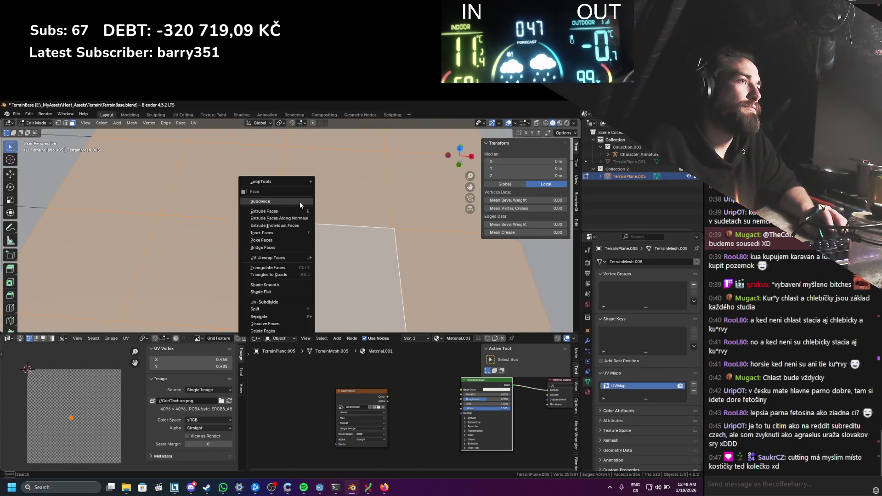
click(300, 202)
right_click(299, 202)
click(300, 202)
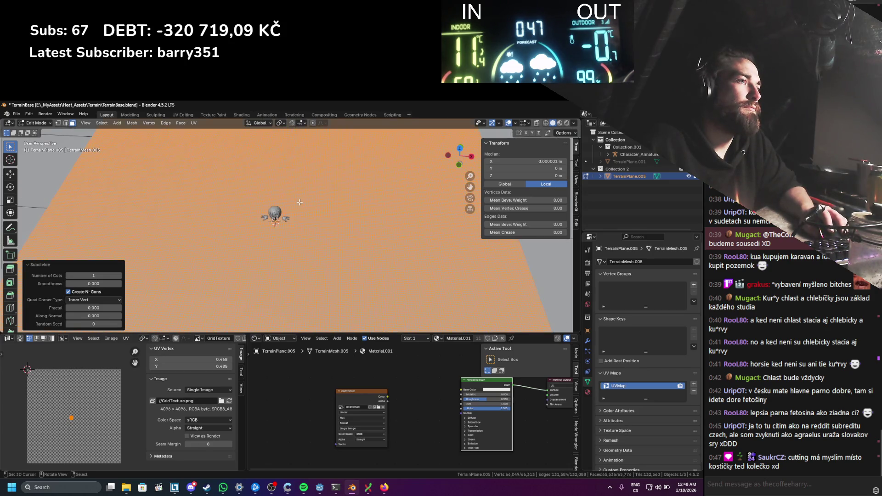
right_click(340, 227)
key(Escape)
Step: Save the terrain file from Object Mode and resume editing the mesh
scroll(335, 250, down, 4)
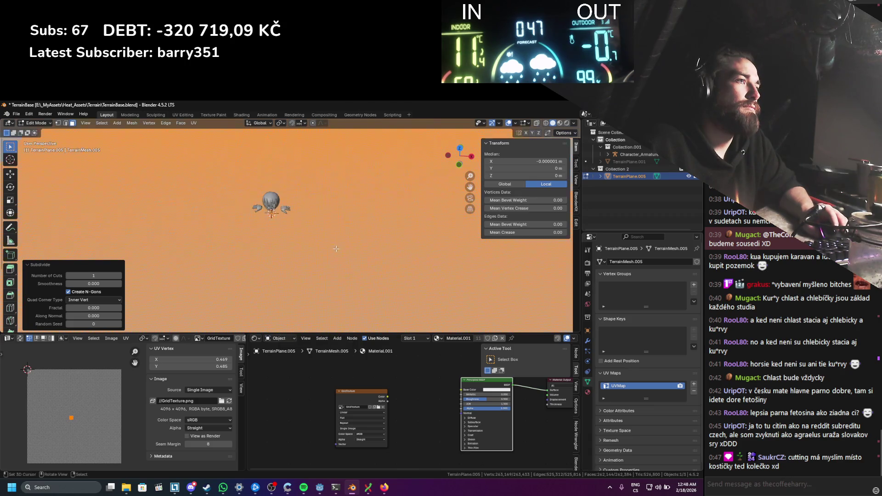
key(Tab)
key(ctrl+s)
key(Tab)
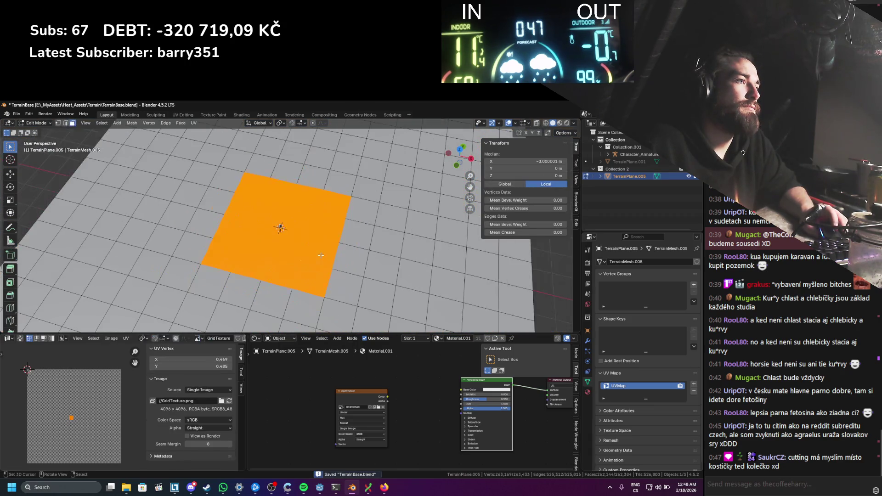
scroll(338, 241, down, 2)
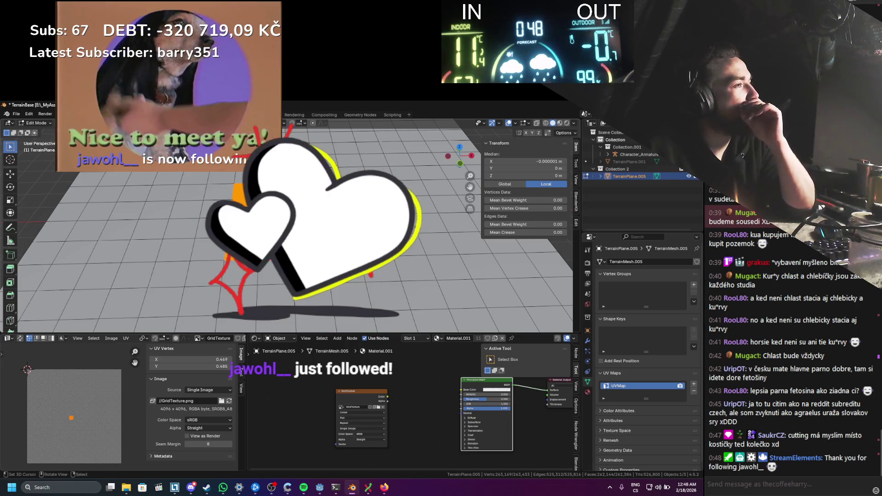
Step: Paint-select a wider band of faces up the terrain and frame the view on them
key(Tab)
key(Tab)
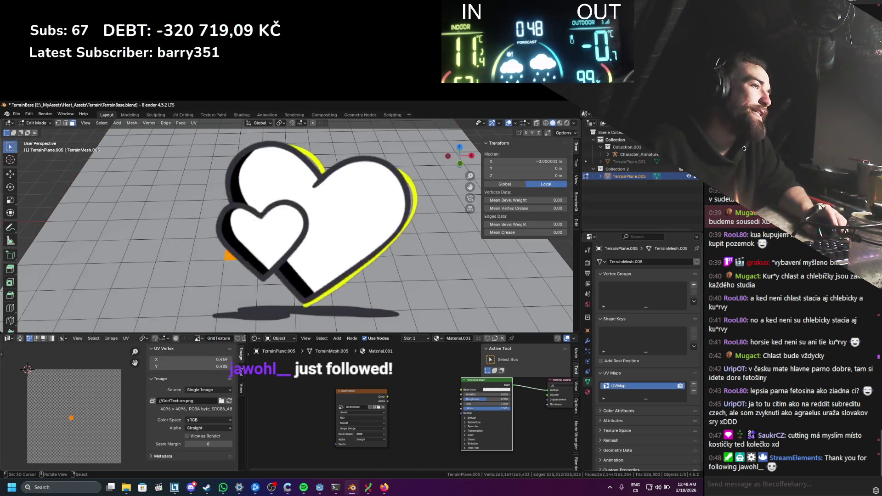
key(c)
mouse_move(186, 283)
mouse_down()
mouse_move(231, 170)
mouse_move(285, 163)
mouse_move(350, 163)
mouse_move(386, 207)
mouse_move(392, 282)
mouse_up()
key(Escape)
key(KP_Decimal)
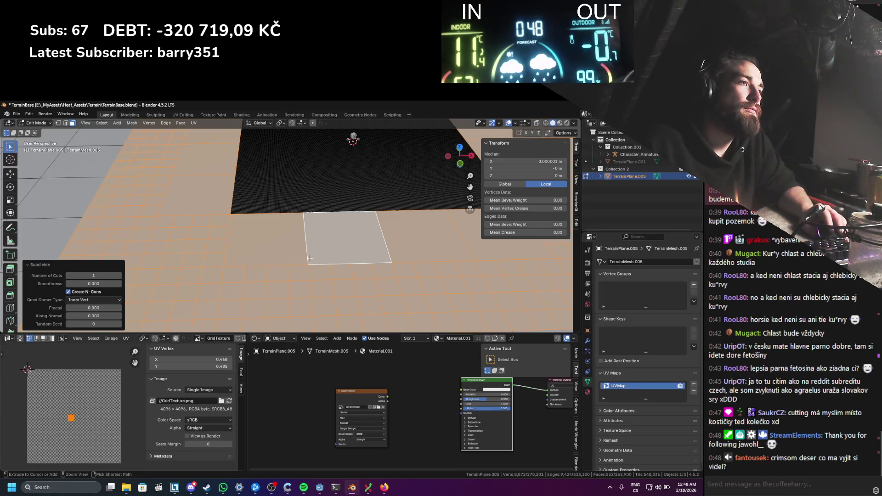
Step: Hide and reveal the terrain object twice to check it, then return to Edit Mode
key(Tab)
key(h)
key(alt+h)
key(h)
key(alt+h)
key(Tab)
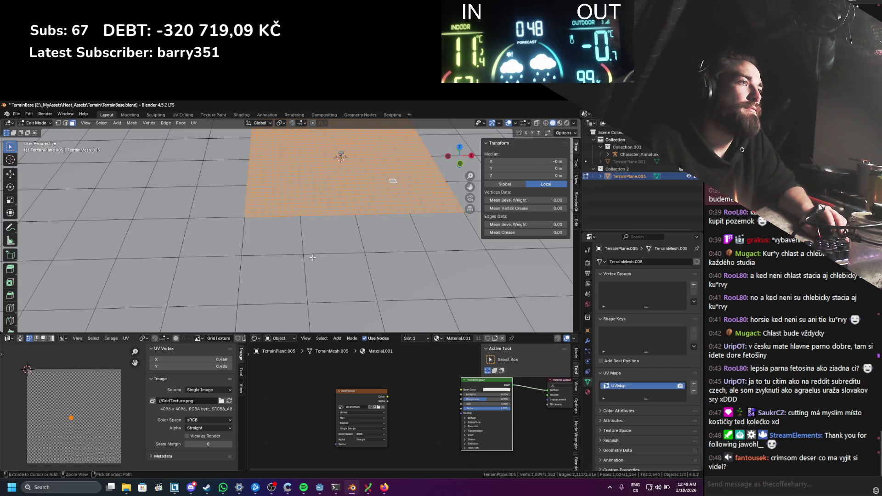
Step: Undo the two extra subdivisions on the terrain mesh
key(ctrl+z)
key(ctrl+z)
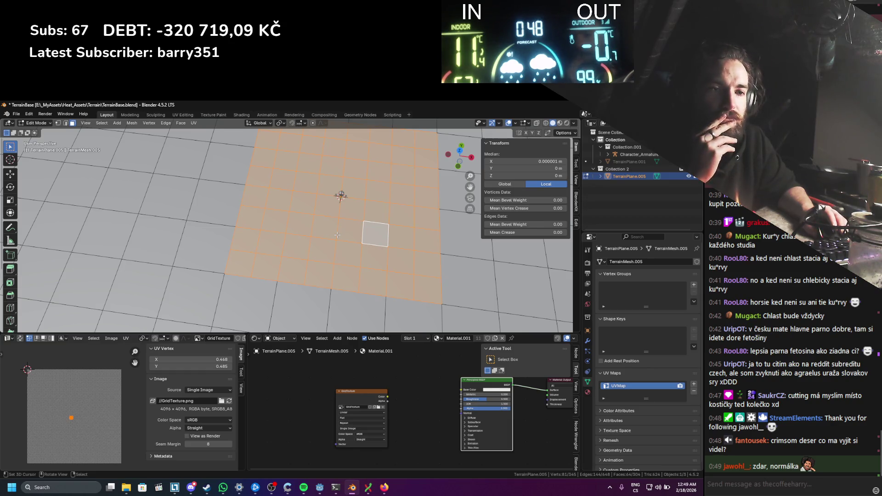
scroll(337, 234, down, 3)
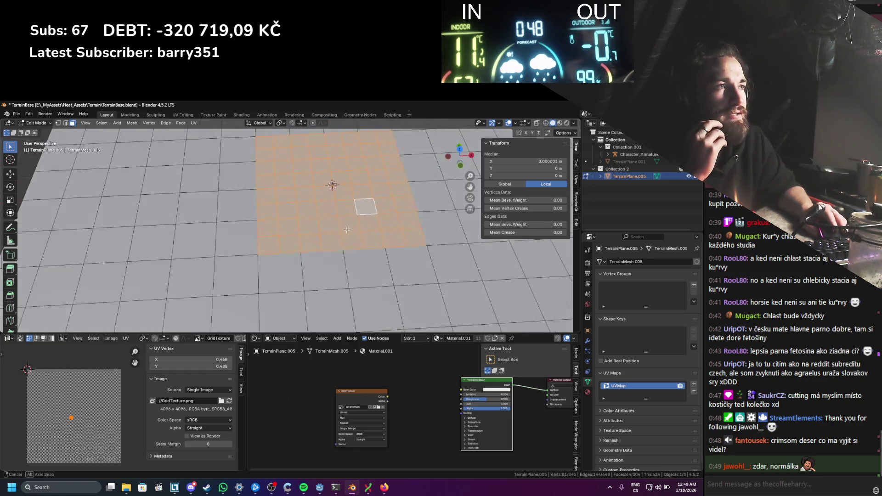
scroll(349, 225, up, 1)
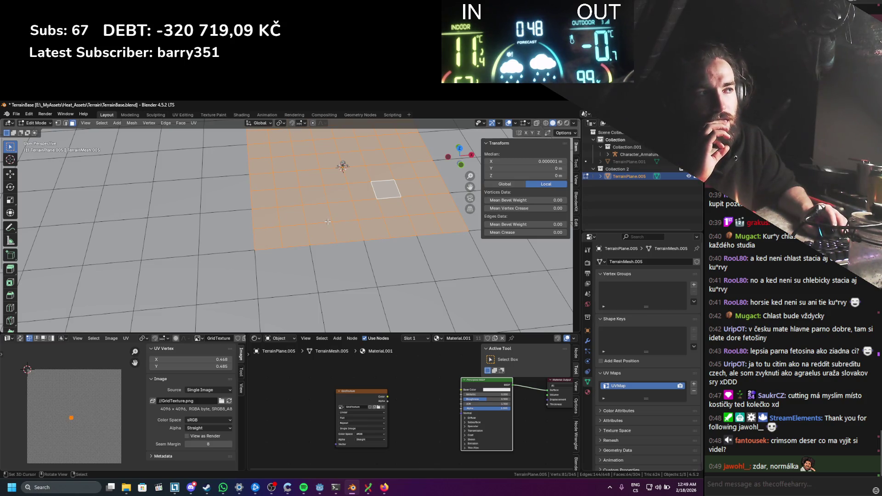
key(ctrl+z)
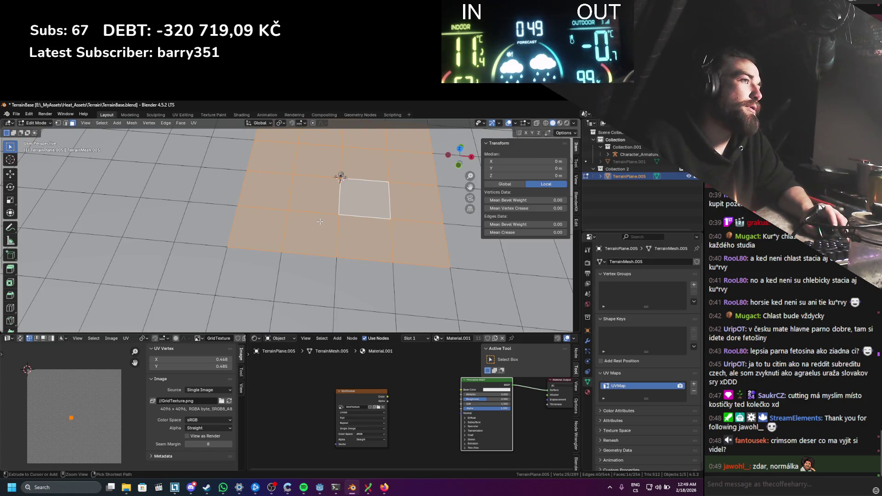
scroll(320, 222, down, 4)
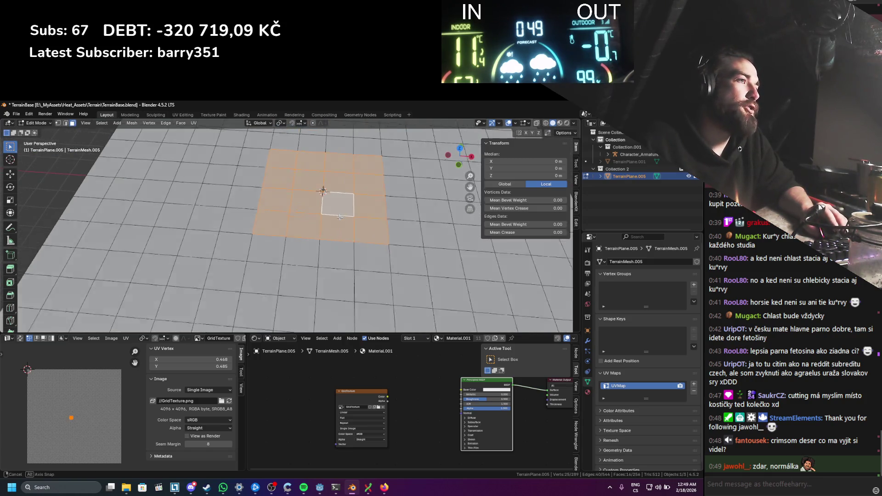
Step: Separate the selected inner faces into their own object and return to Object Mode
key(p)
click(340, 208)
key(Tab)
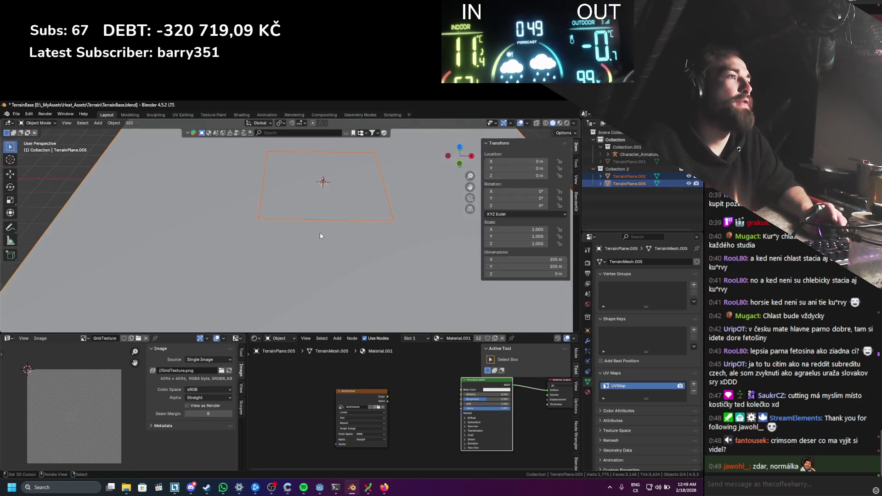
Step: Join TerrainPlane.002 into TerrainPlane.005 and edit the combined mesh
shift+click(326, 234)
key(KP_Decimal)
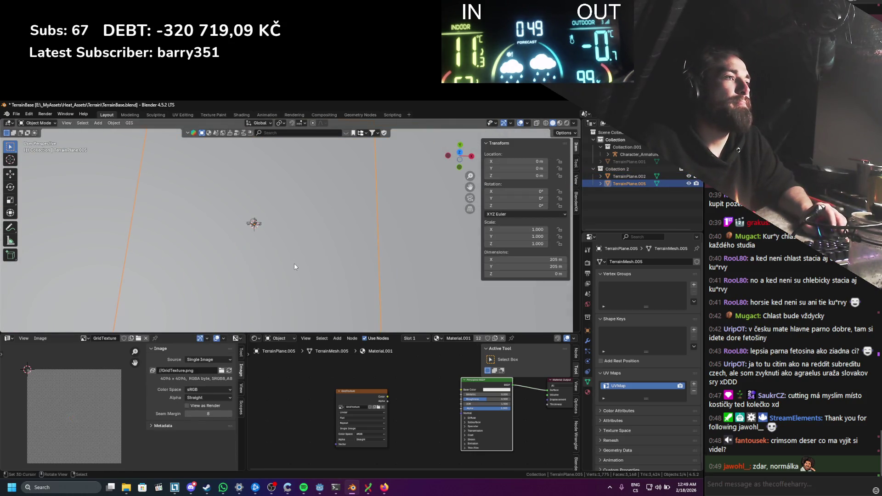
key(ctrl+j)
key(Tab)
Step: Circle-select the plane's inner faces and separate them into TerrainPlane.002
scroll(276, 248, down, 3)
key(c)
mouse_move(265, 181)
mouse_down()
mouse_move(352, 225)
mouse_move(345, 279)
mouse_up()
key(Escape)
scroll(373, 260, down, 5)
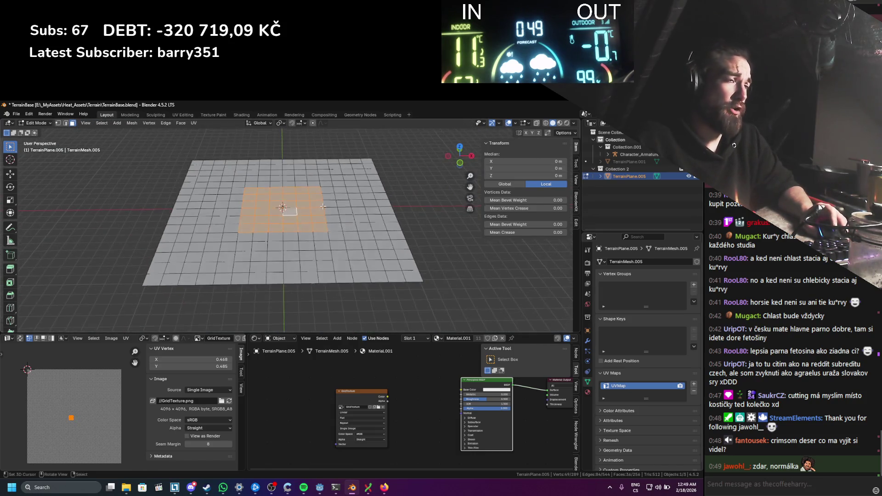
scroll(323, 207, up, 4)
key(p)
click(313, 213)
key(Tab)
Step: Isolate TerrainPlane.002 and select all of its faces in Edit Mode
click(306, 222)
key(KP_Divide)
key(Tab)
drag(300, 219, 310, 239)
key(a)
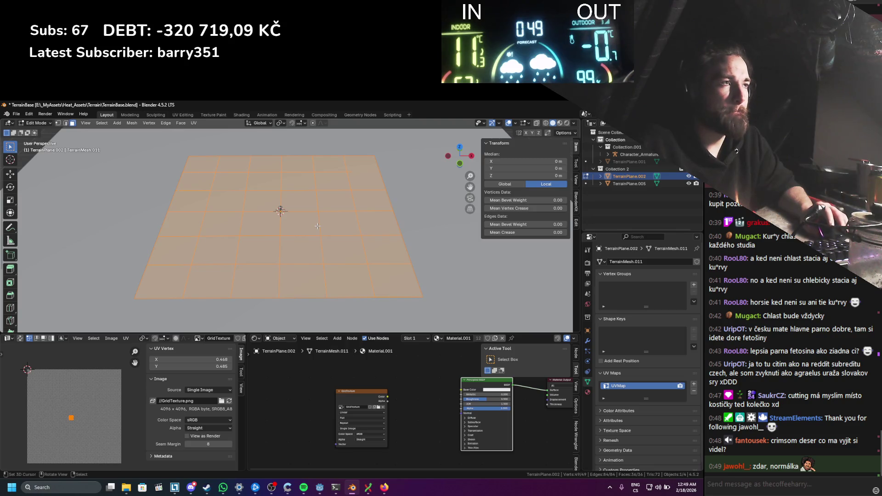
Step: Subdivide the plane four times, reaching 148,225 vertices
right_click(314, 227)
click(315, 226)
right_click(315, 226)
click(315, 226)
right_click(315, 226)
click(316, 226)
scroll(315, 226, up, 3)
right_click(317, 228)
click(318, 236)
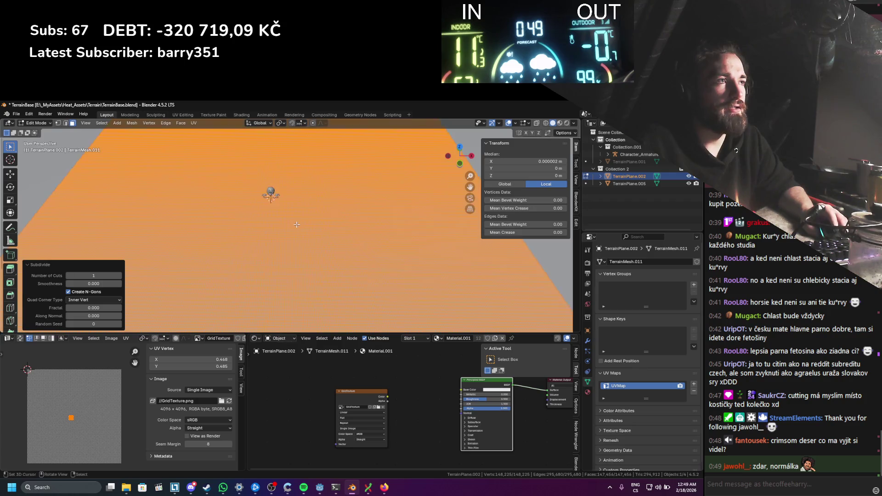
Step: Try a subdivision to 591,361 vertices, undo it, and settle at 37,249 vertices
drag(283, 252, 293, 256)
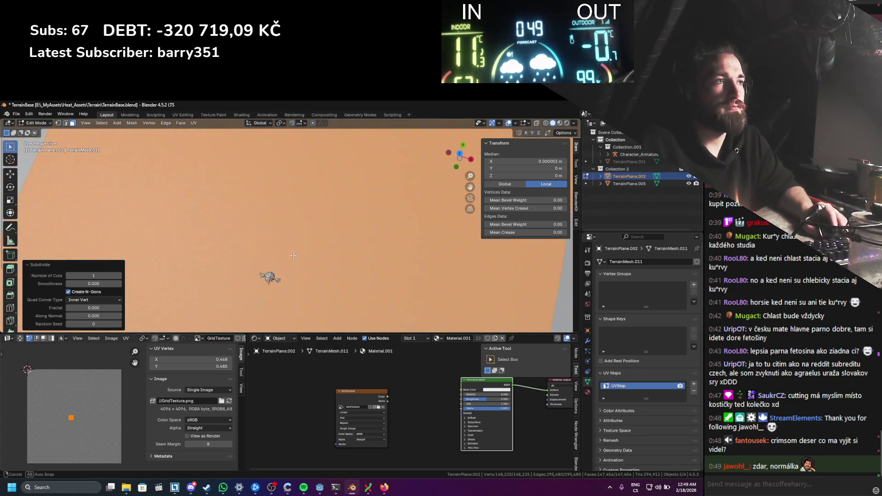
right_click(348, 258)
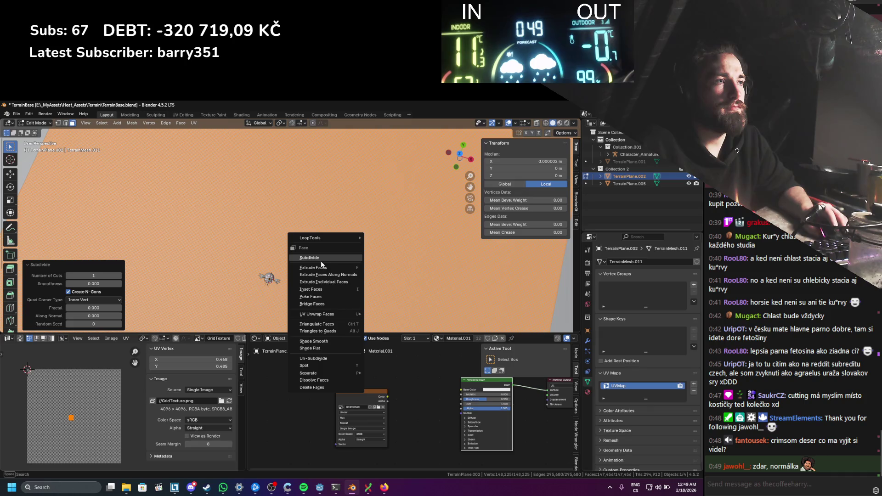
click(299, 272)
key(ctrl+z)
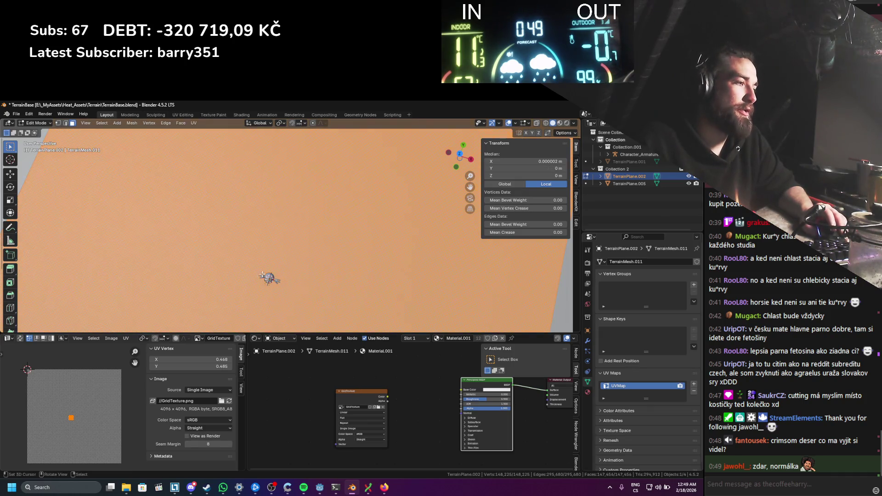
mouse_move(288, 266)
mouse_down()
mouse_move(290, 238)
mouse_move(369, 258)
mouse_up()
right_click(368, 257)
click(382, 263)
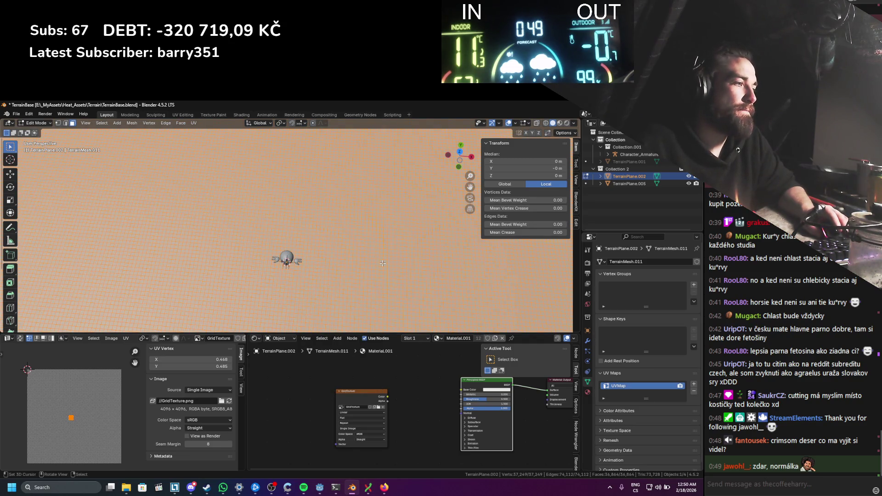
Step: Return to Object Mode and save TerrainBase.blend
key(Tab)
scroll(380, 265, down, 5)
key(ctrl+s)
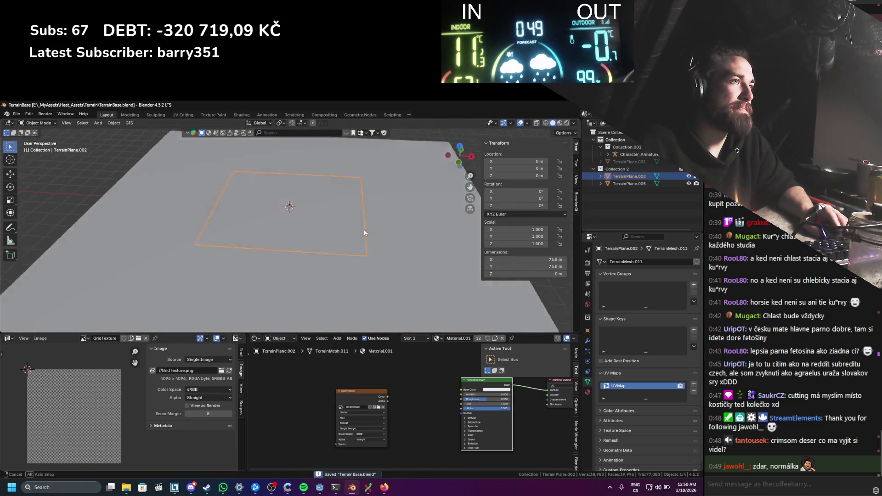
Step: Lower TerrainPlane.005's whole mesh to Z -0.14647 m
scroll(363, 229, down, 2)
click(347, 226)
key(Tab)
scroll(392, 219, up, 2)
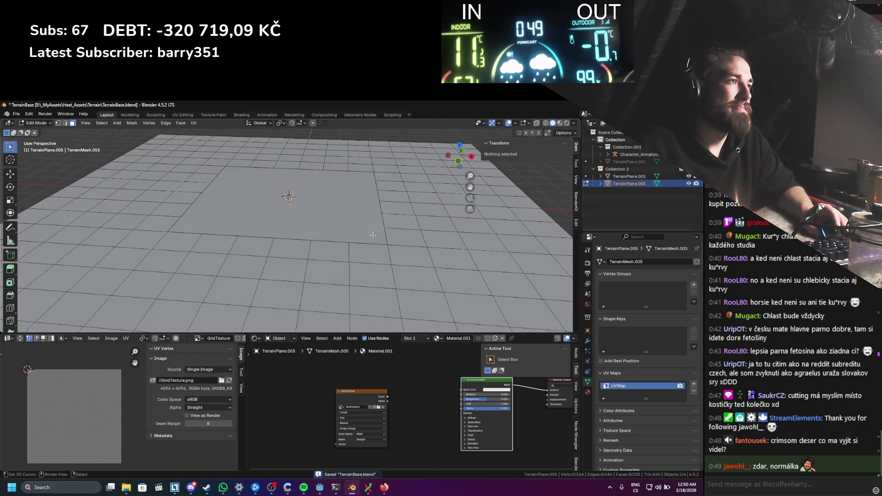
key(g)
key(z)
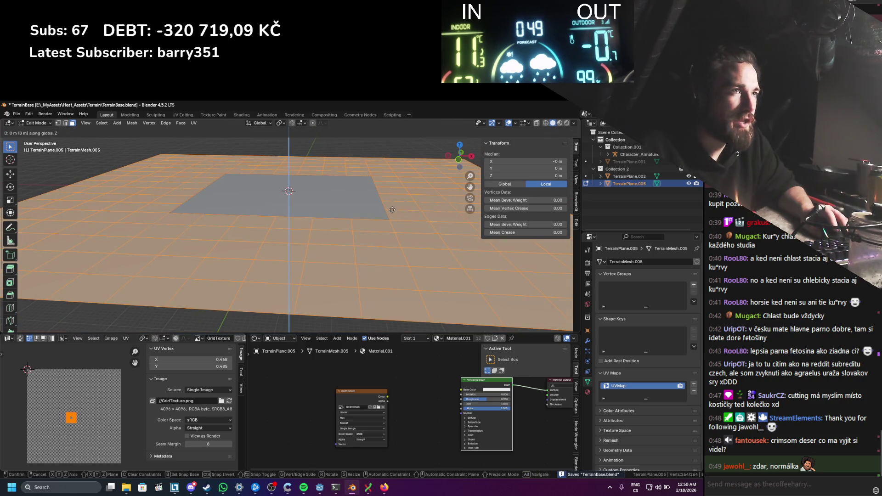
click(373, 222)
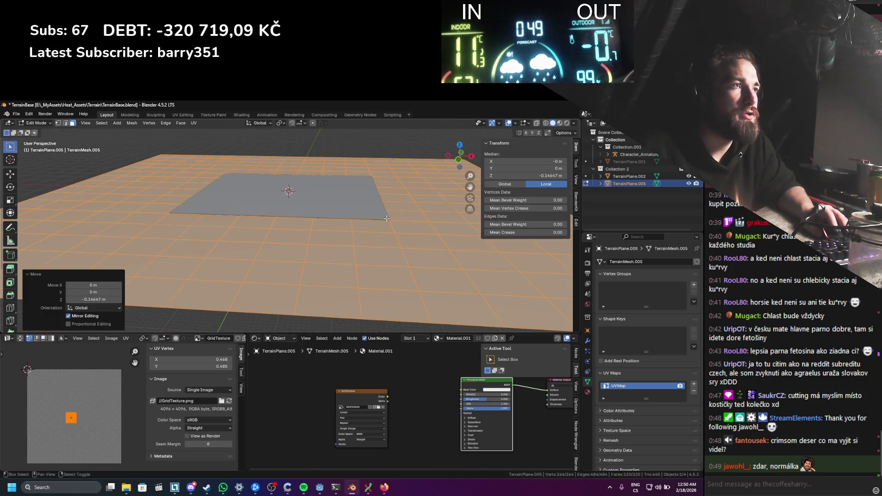
Step: Select the inner boundary edge loop and scale it to 0.990
key(2)
alt+click(372, 222)
scroll(372, 221, up, 2)
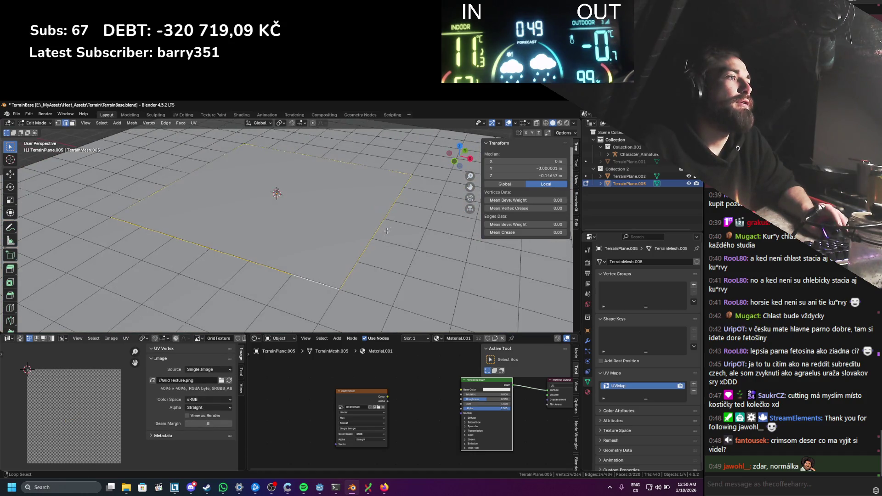
key(s)
click(405, 223)
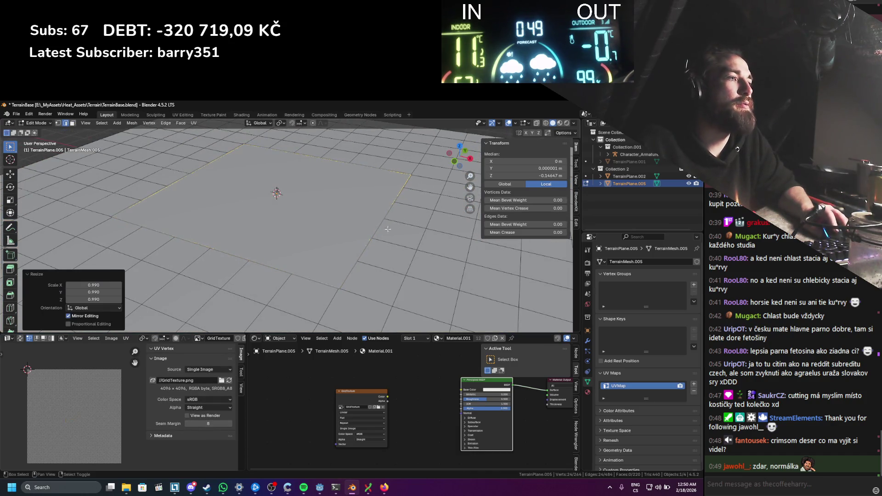
Step: Return to Object Mode and save the terrain file
key(Tab)
scroll(357, 277, up, 3)
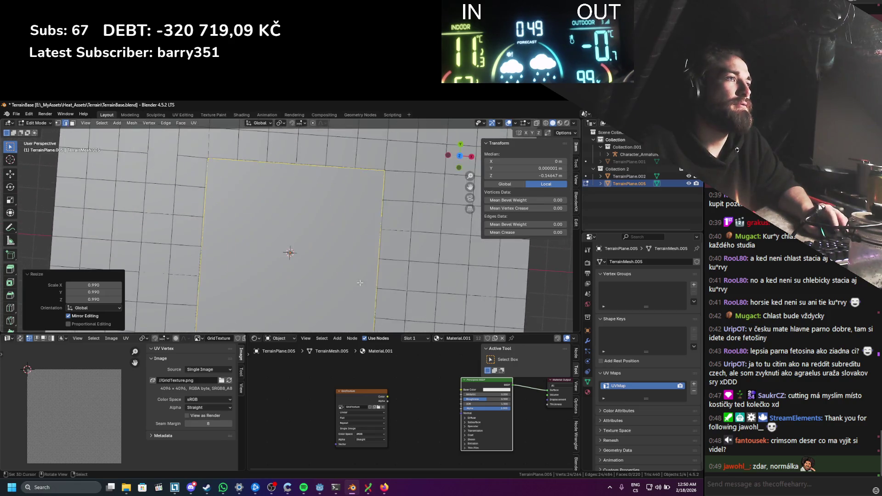
scroll(341, 222, down, 3)
key(ctrl+s)
scroll(344, 216, up, 3)
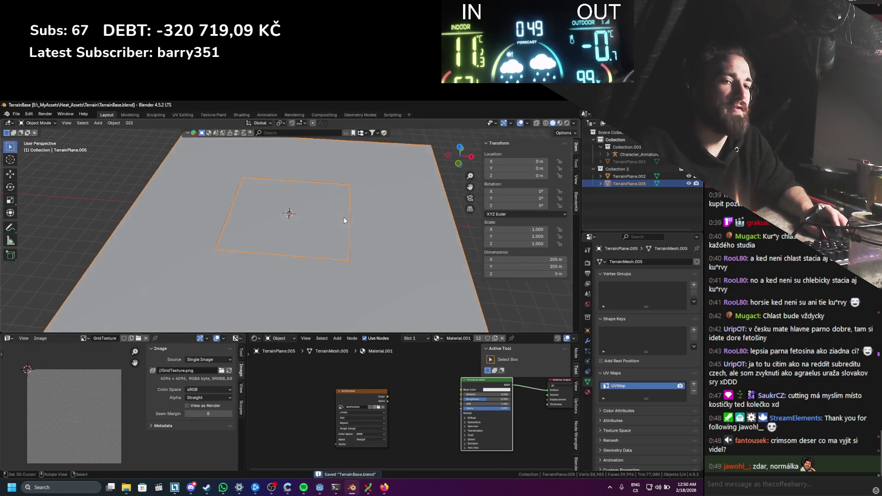
Step: Back in Edit Mode, select the bottom, right and top border edges plus a vertical edge loop
key(Tab)
scroll(352, 291, down, 2)
alt+click(351, 278)
alt+shift+click(365, 230)
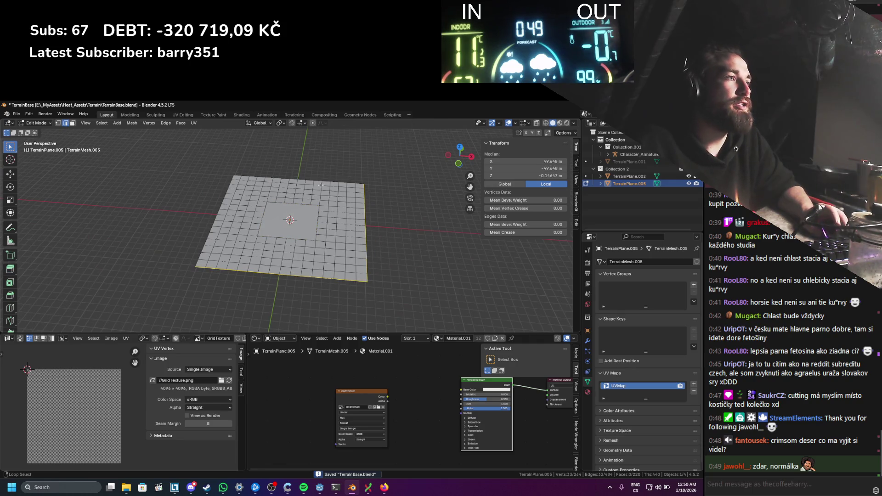
alt+click(263, 170)
alt+shift+click(264, 278)
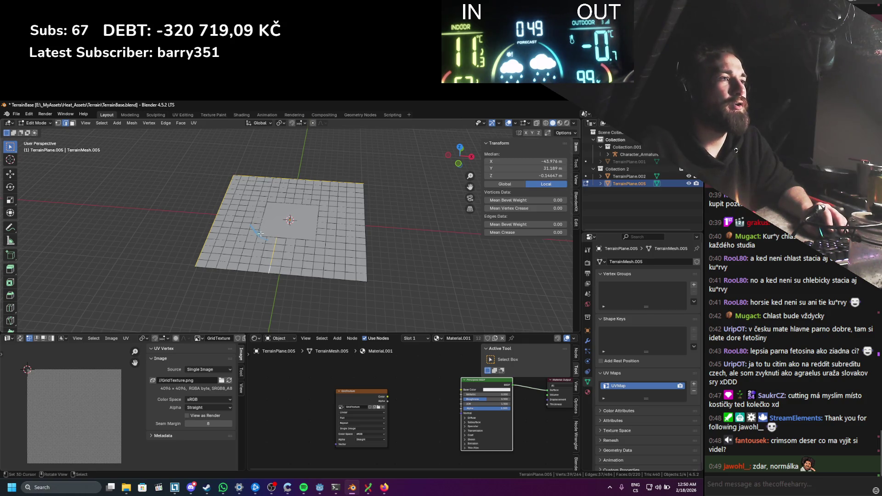
scroll(284, 249, up, 2)
scroll(285, 249, up, 5)
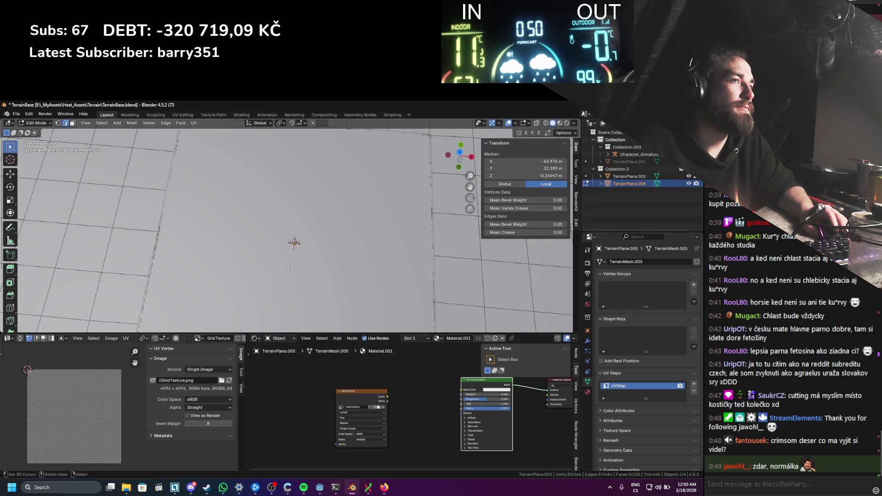
scroll(289, 270, down, 5)
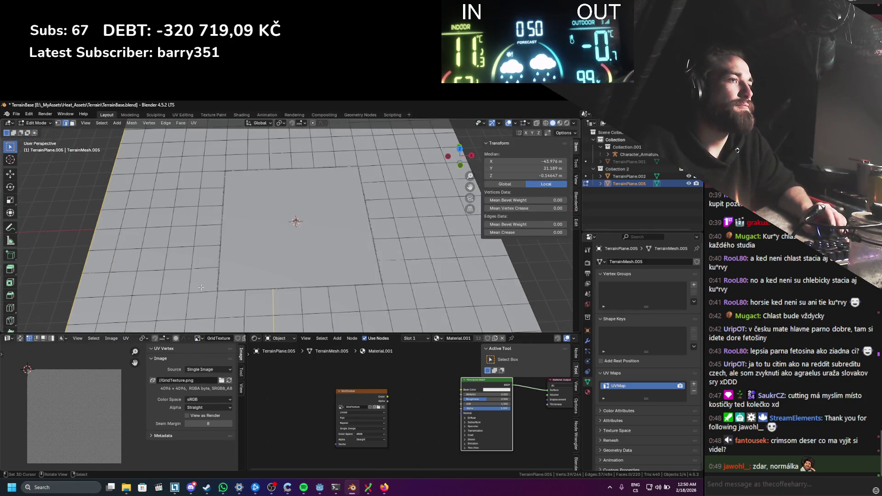
Step: Circle-select faces along the ring's left and top sides
click(201, 287)
key(c)
mouse_move(209, 275)
mouse_down()
mouse_move(216, 170)
mouse_move(347, 164)
mouse_move(383, 254)
mouse_move(346, 294)
mouse_move(199, 298)
mouse_up()
Step: Separate the selected ring into its own object and subdivide its faces
key(Escape)
key(p)
click(365, 257)
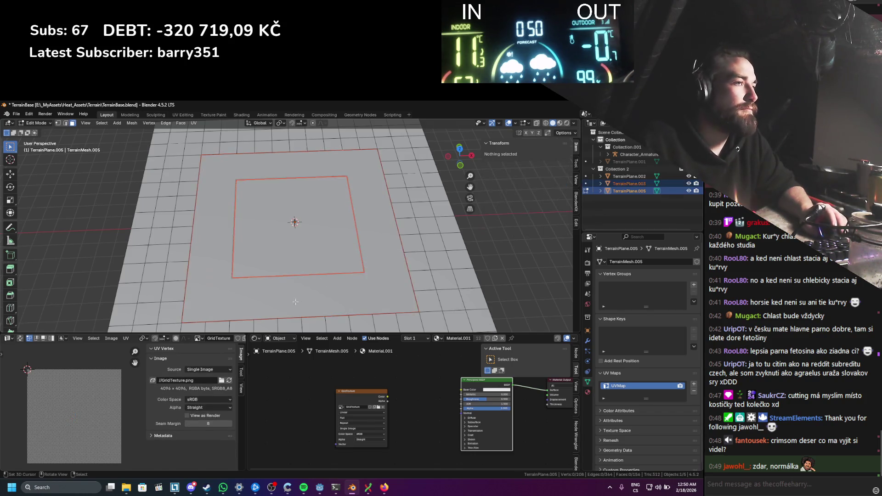
key(a)
right_click(279, 285)
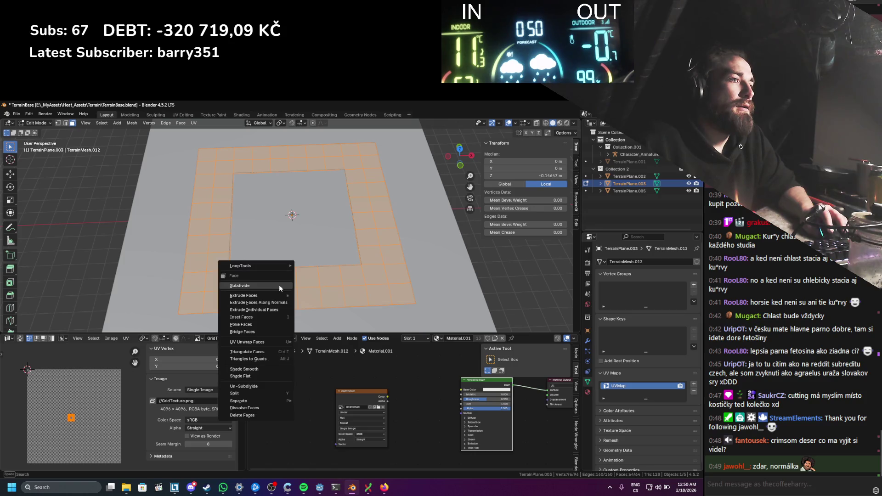
click(280, 285)
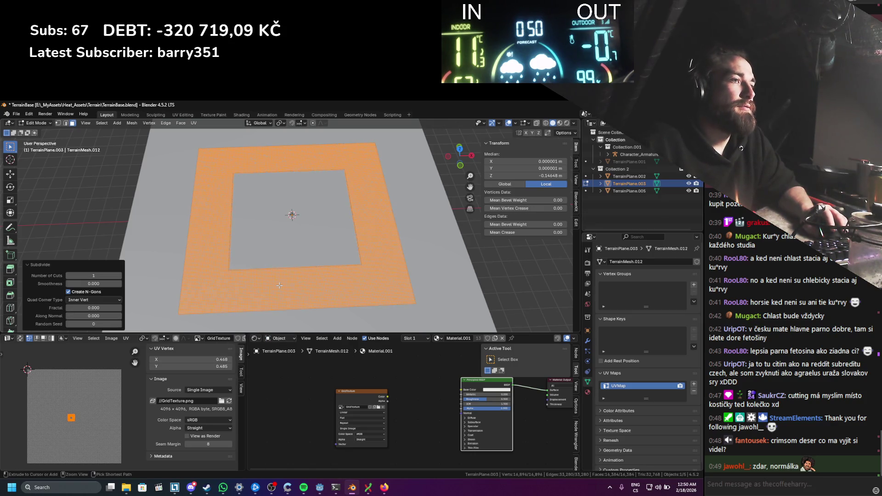
Step: Undo the extra subdivision, save, and lower the large plane's outer faces about 0.54 m
key(ctrl+z)
key(ctrl+z)
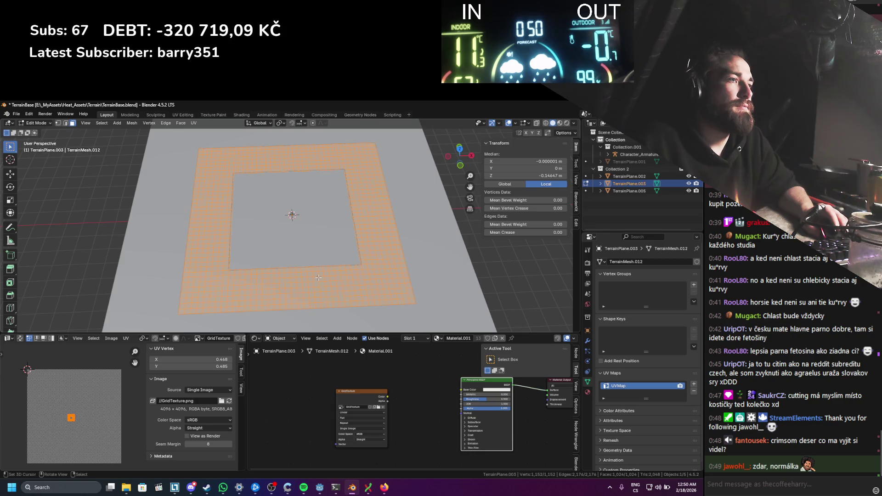
key(ctrl+z)
key(ctrl+s)
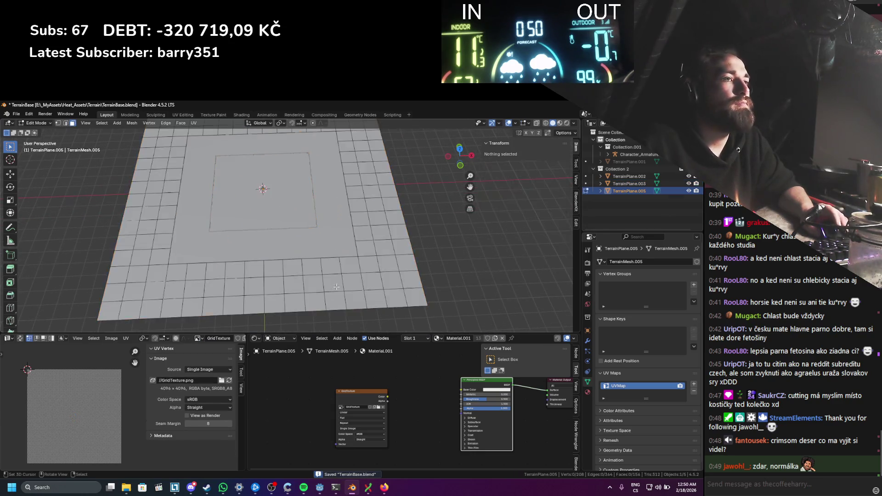
key(ctrl+z)
key(g)
key(z)
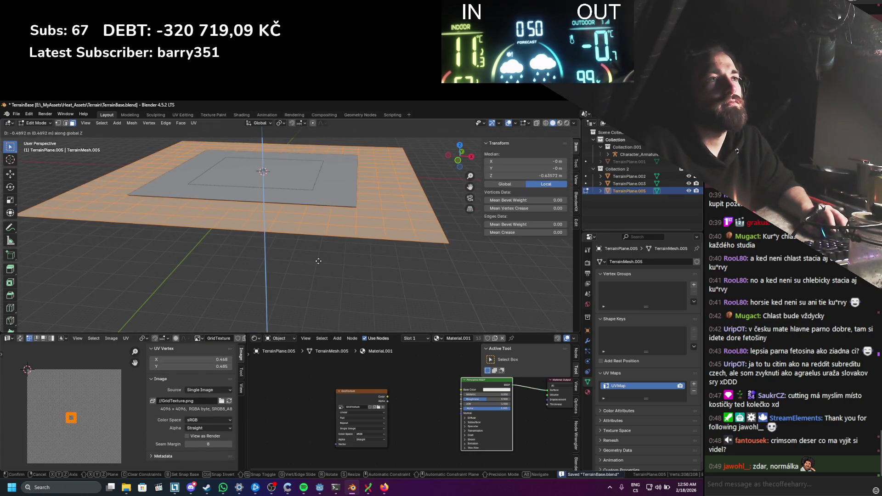
click(316, 259)
scroll(269, 255, up, 3)
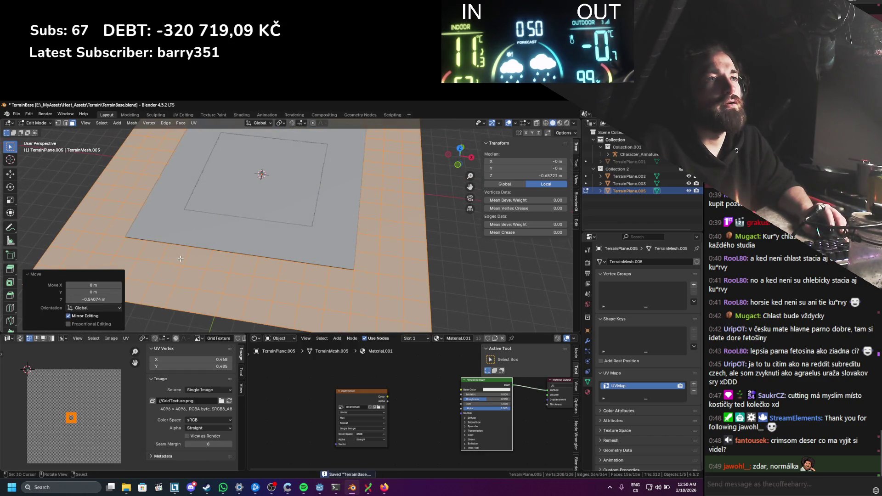
Step: Paint-select faces near the plane's front edge, then return to Object Mode
click(212, 288)
key(c)
click(149, 294)
key(Escape)
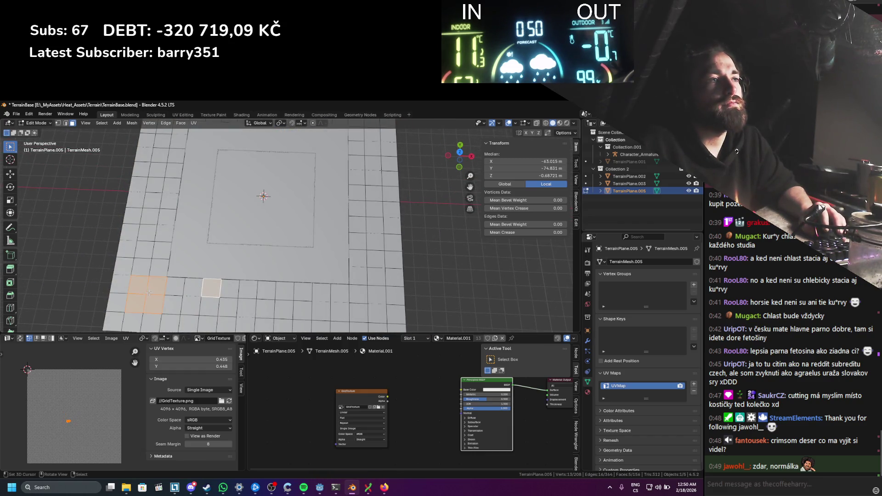
key(Tab)
scroll(273, 263, down, 2)
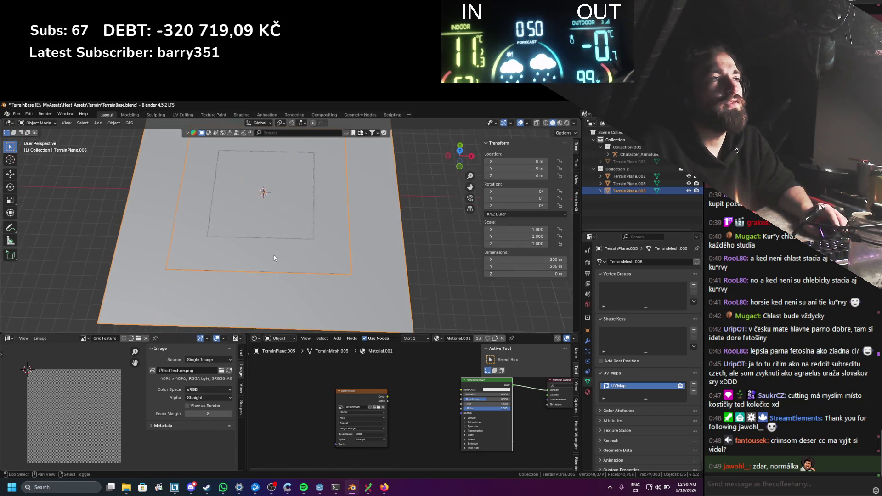
Step: Select all three terrain planes, check them in Edit Mode, and save
key(a)
scroll(292, 243, up, 2)
key(Tab)
scroll(323, 242, up, 1)
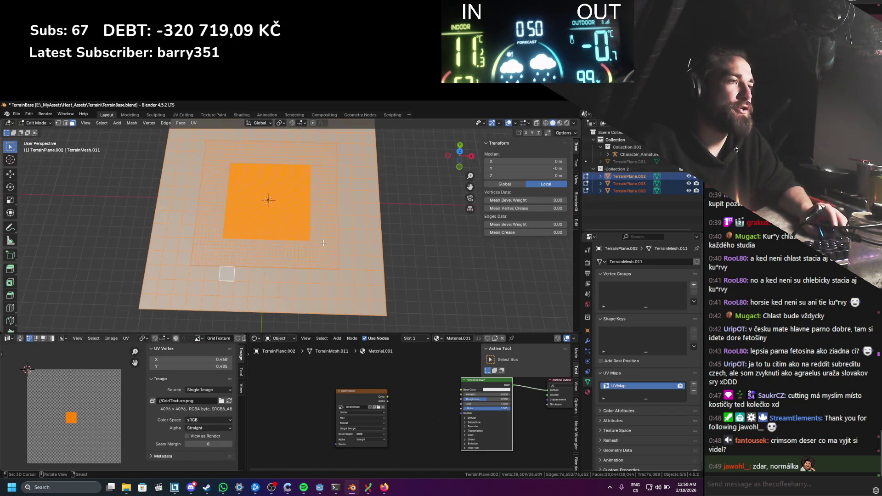
scroll(326, 239, up, 1)
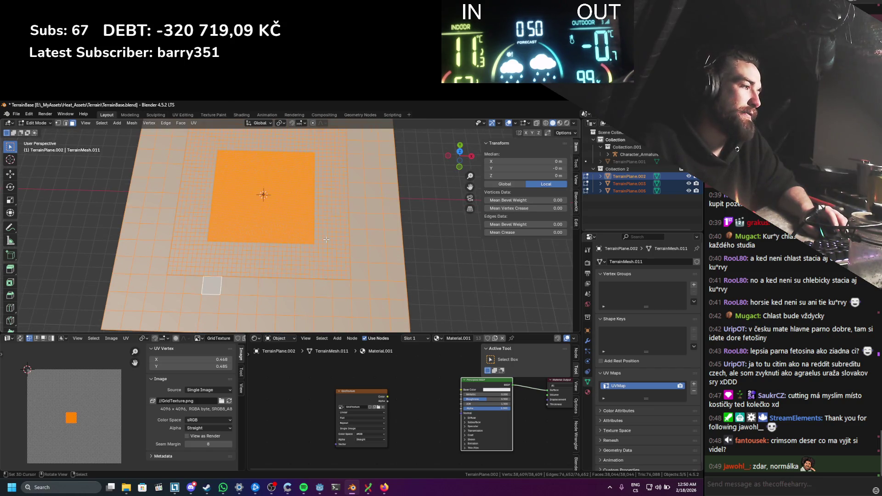
key(Tab)
scroll(327, 238, up, 3)
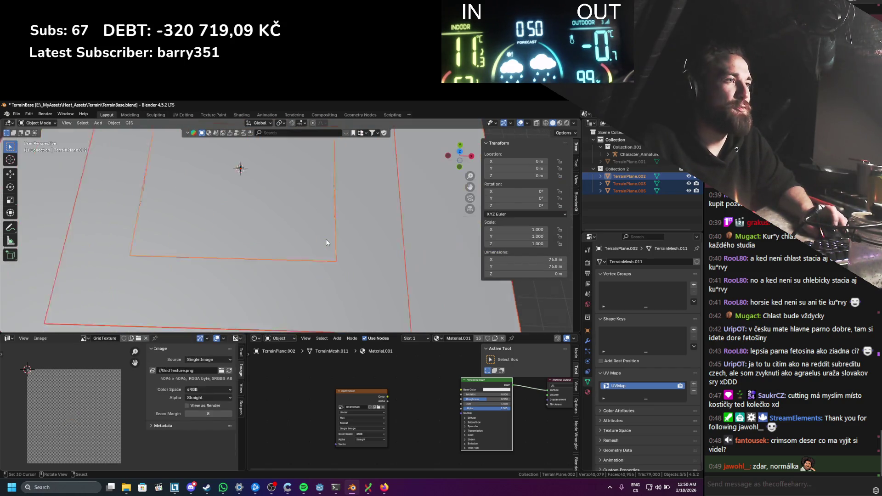
key(ctrl+s)
Step: Check the inner plane's face density on a single face and save again
scroll(319, 256, up, 3)
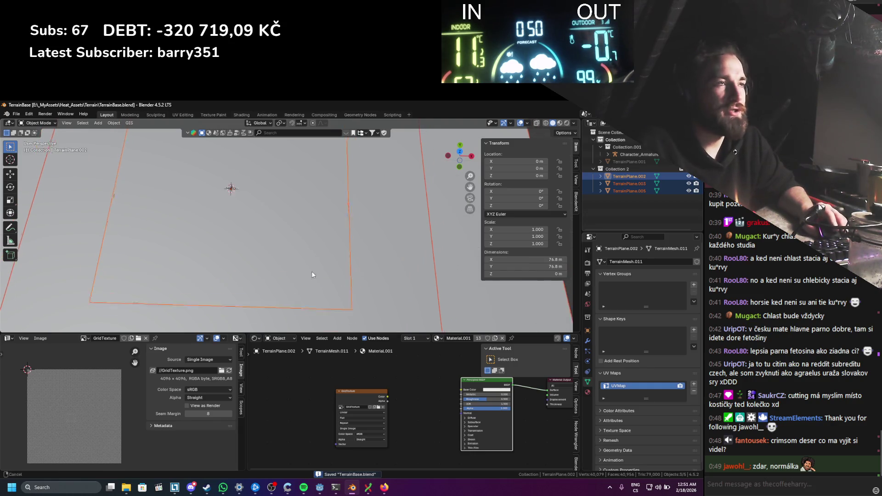
key(Tab)
click(310, 260)
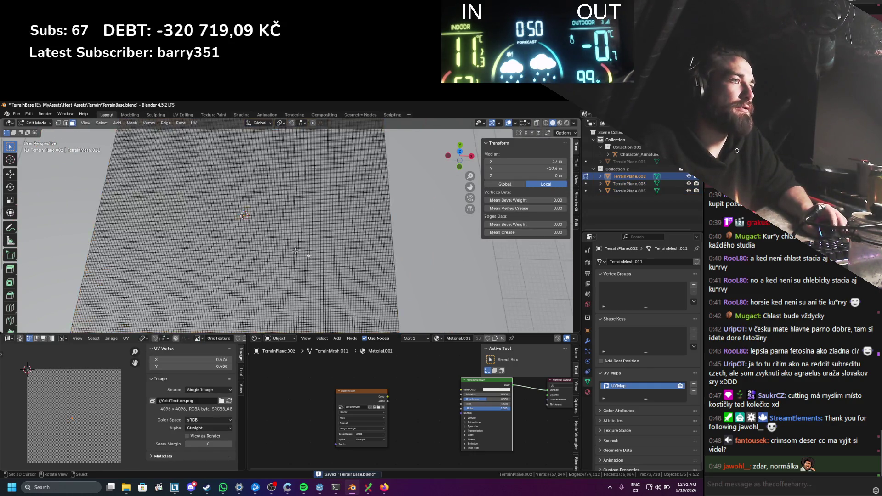
scroll(313, 263, up, 2)
key(Tab)
scroll(317, 252, down, 6)
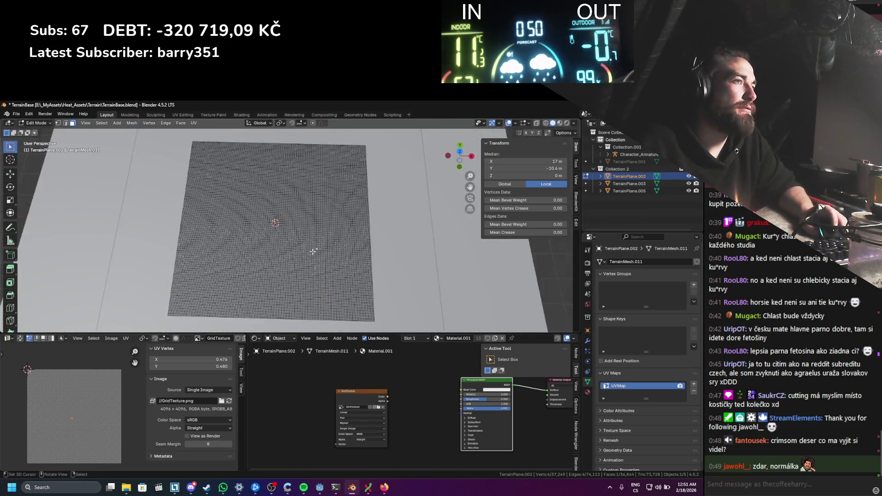
key(ctrl+s)
Step: Add TerrainPlane.003 and TerrainPlane.005 to the selection
scroll(320, 246, down, 3)
scroll(321, 246, up, 2)
shift+click(317, 294)
shift+click(317, 296)
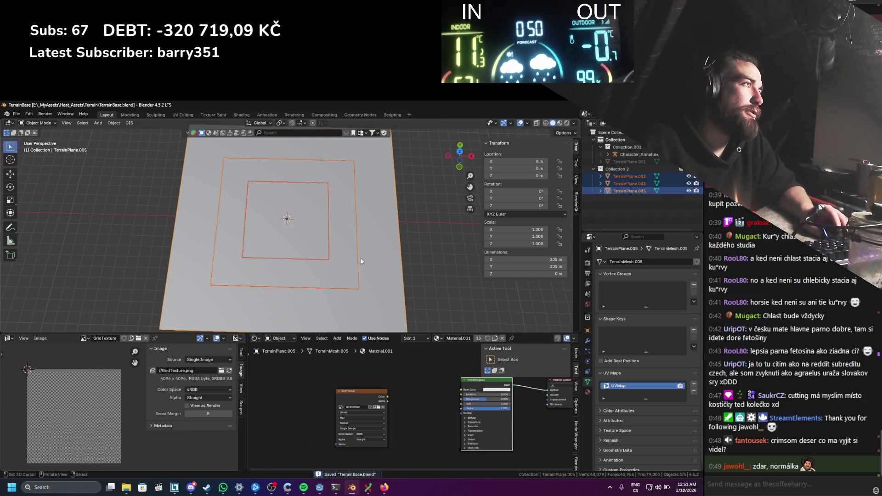
Step: Duplicate the three planes in place, move the copies into Collection, and exclude Collection 2
key(shift+d)
key(Escape)
key(m)
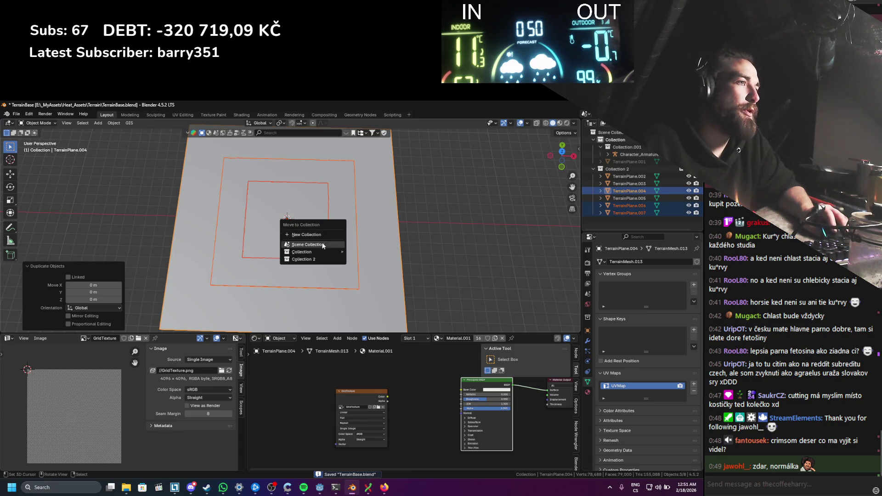
click(328, 245)
drag(616, 198, 615, 140)
click(681, 191)
Step: Join the copies into TerrainPlane.006 with the join command and edit its mesh
shift+click(298, 238)
key(F3)
text(join)
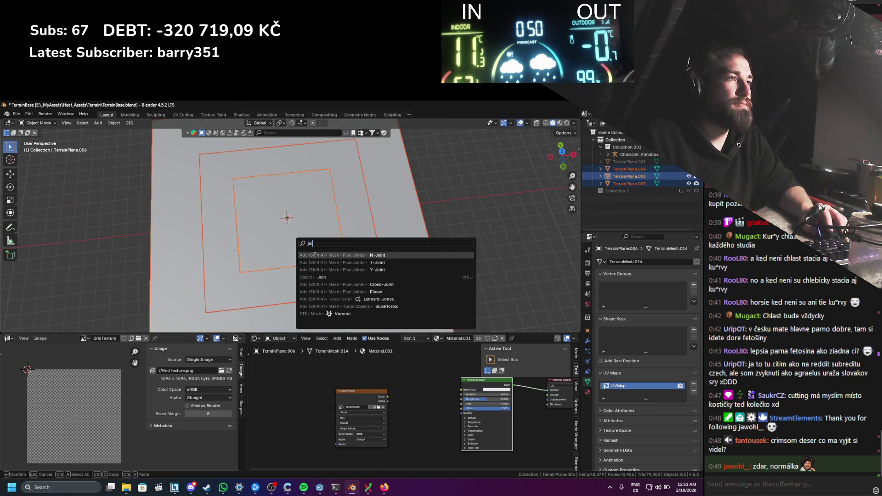
key(Return)
key(Tab)
Step: Project the joined terrain's UVs from the top view fitted to bounds, then check its transform in Object Mode
key(a)
key(KP_7)
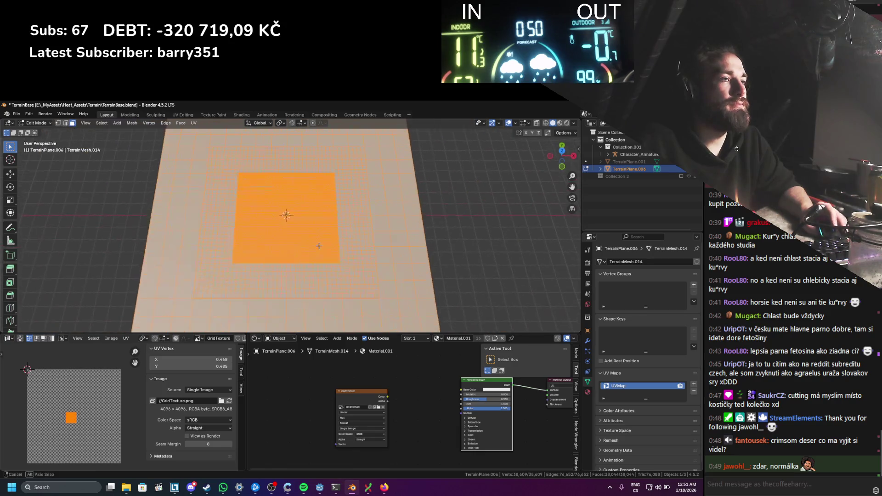
key(u)
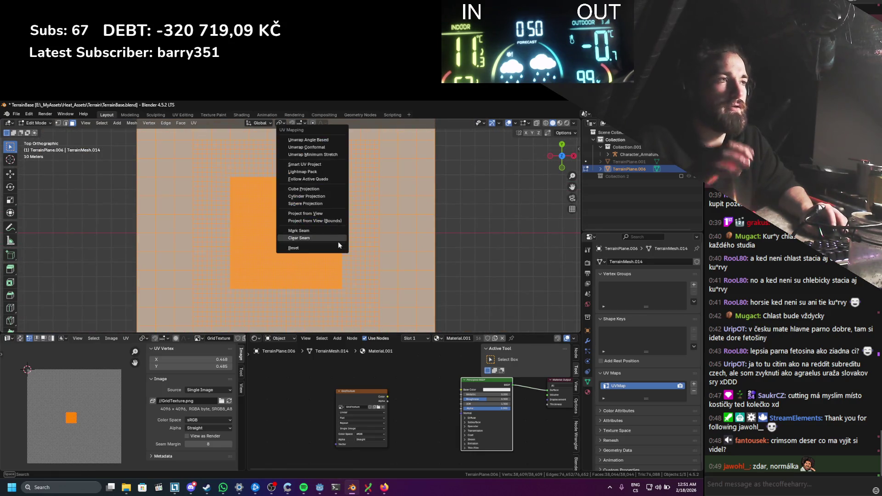
click(335, 220)
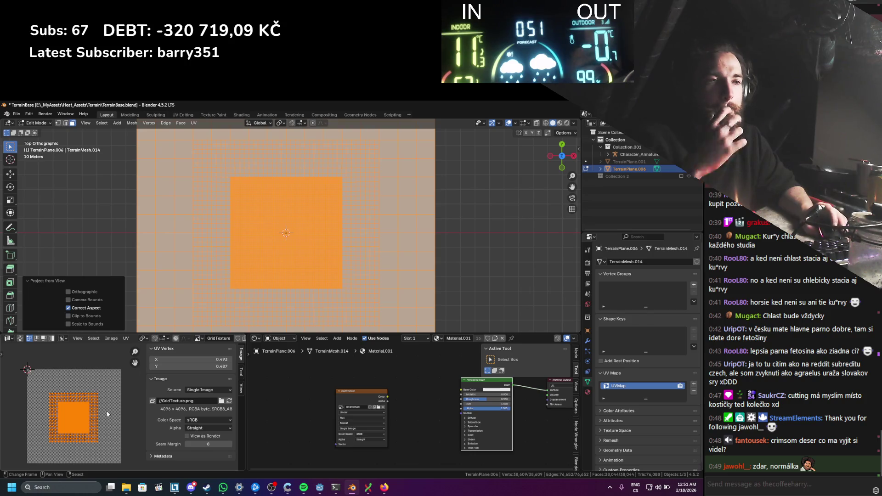
scroll(120, 391, up, 2)
key(s)
click(121, 398)
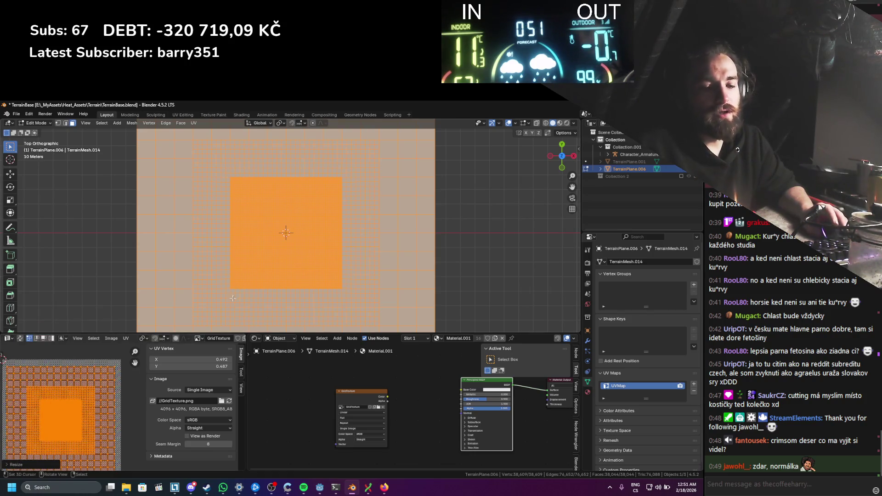
key(u)
click(221, 301)
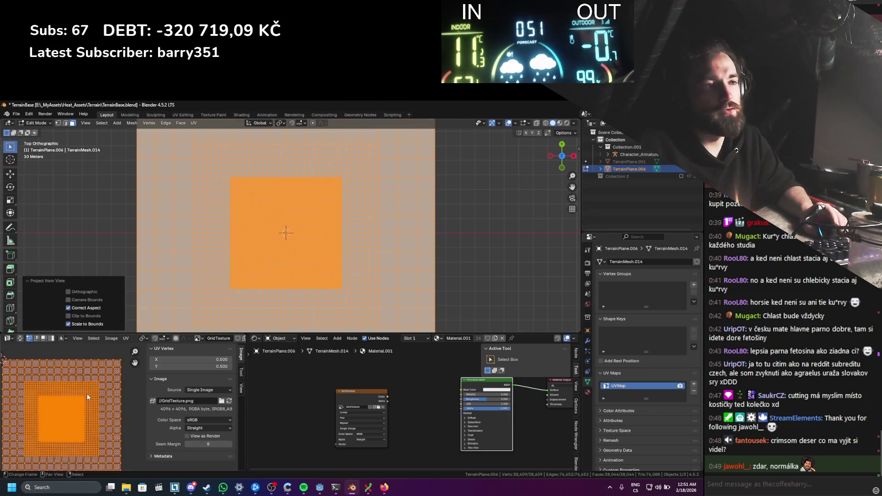
key(Tab)
click(577, 151)
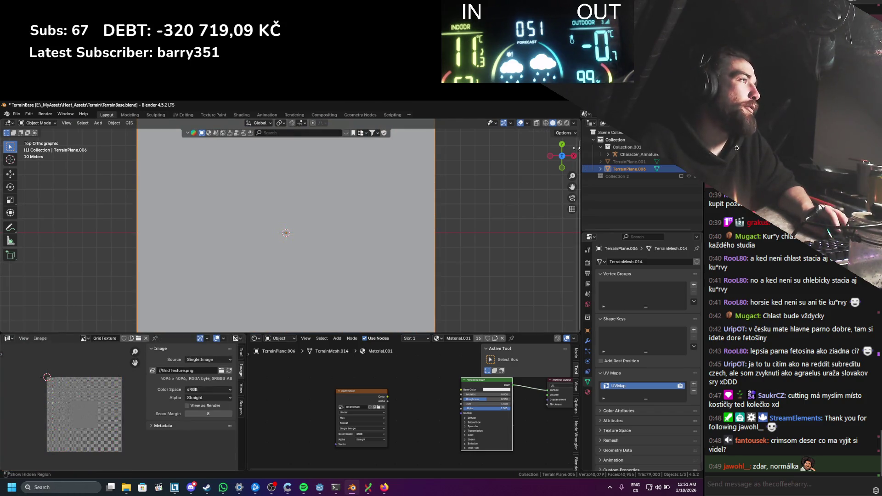
mouse_move(441, 267)
mouse_down()
mouse_move(408, 219)
mouse_move(427, 223)
mouse_move(438, 212)
mouse_up()
Step: Scale the UVs to 0, move them X -0.5 and Y 0.5 to the left edge, and save
key(Tab)
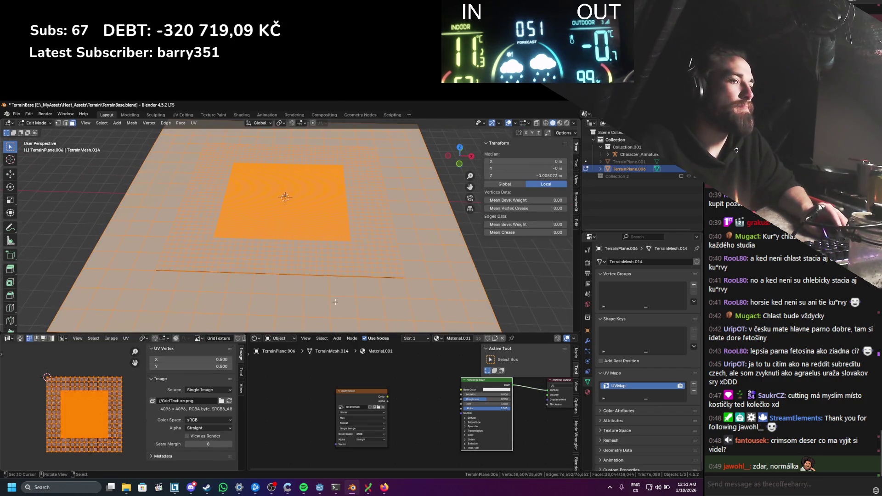
key(s)
key(0)
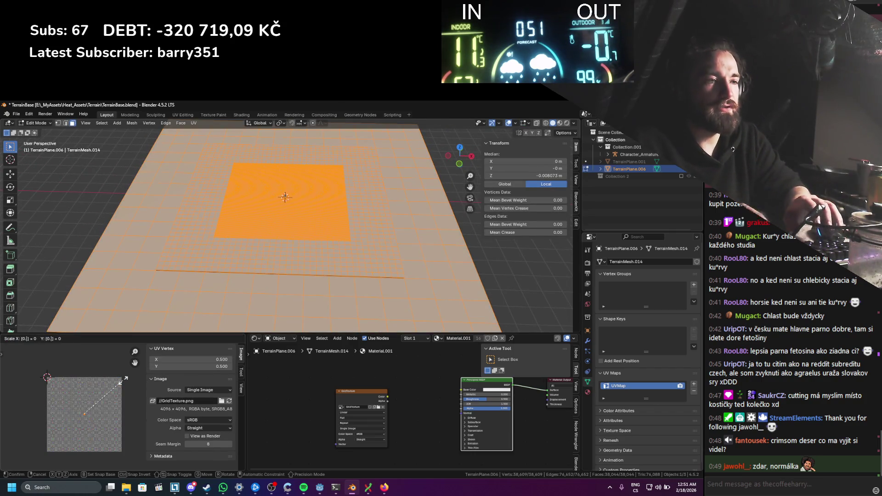
key(period)
key(2)
key(Return)
text(gx)
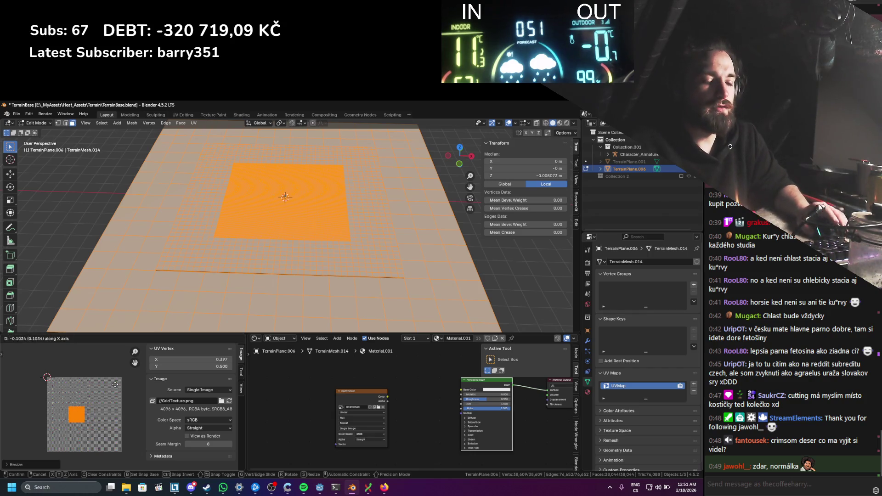
text(0.5)
text(-)
key(Return)
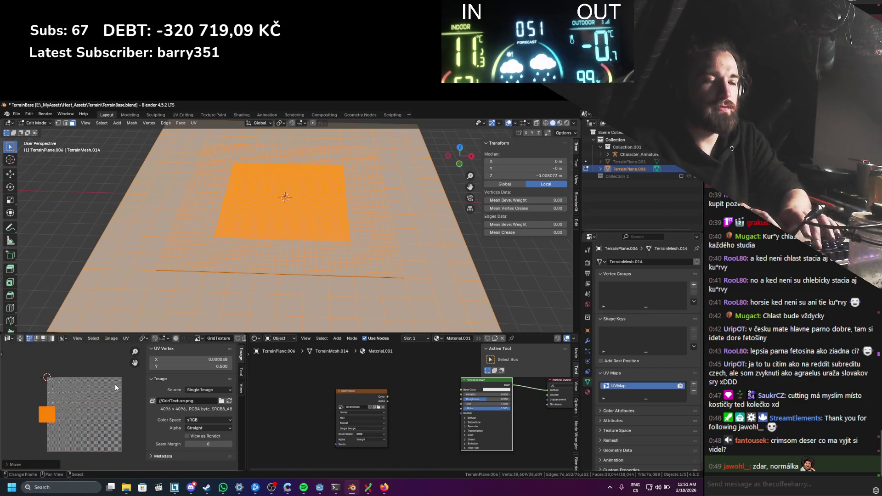
text(gy0.5)
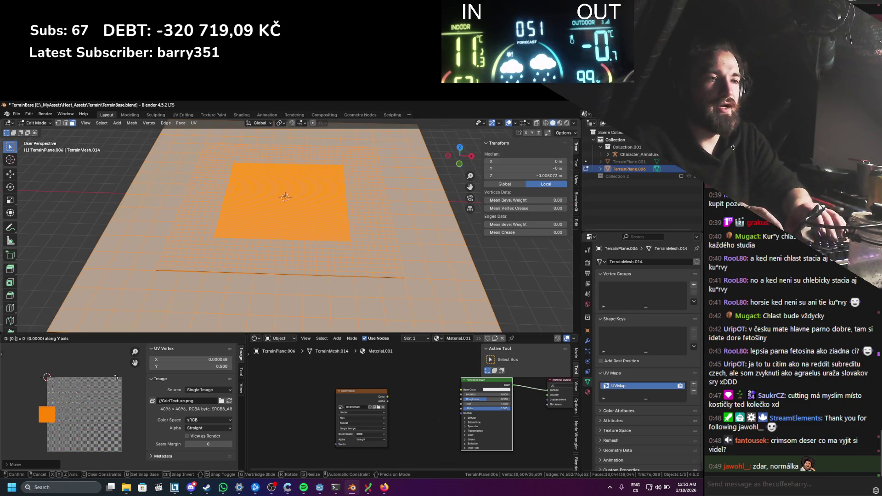
key(Return)
key(Tab)
key(ctrl+s)
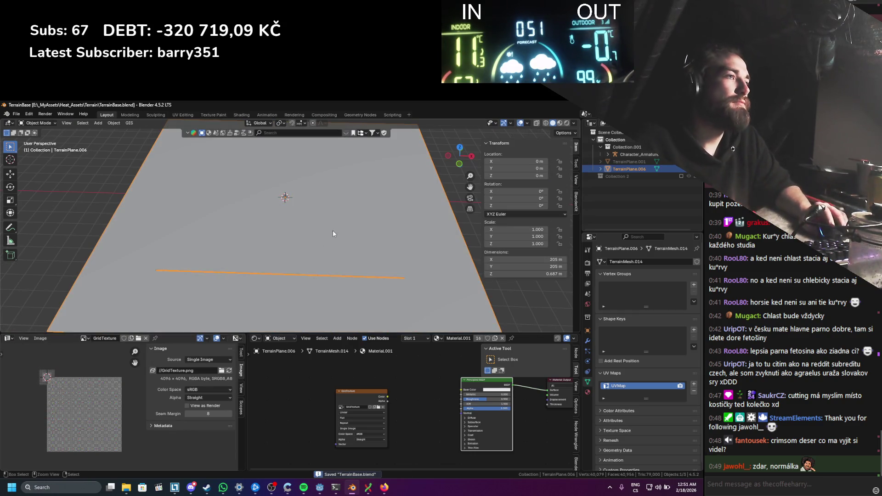
Step: Open the FBX export dialog and cancel it without exporting
click(16, 114)
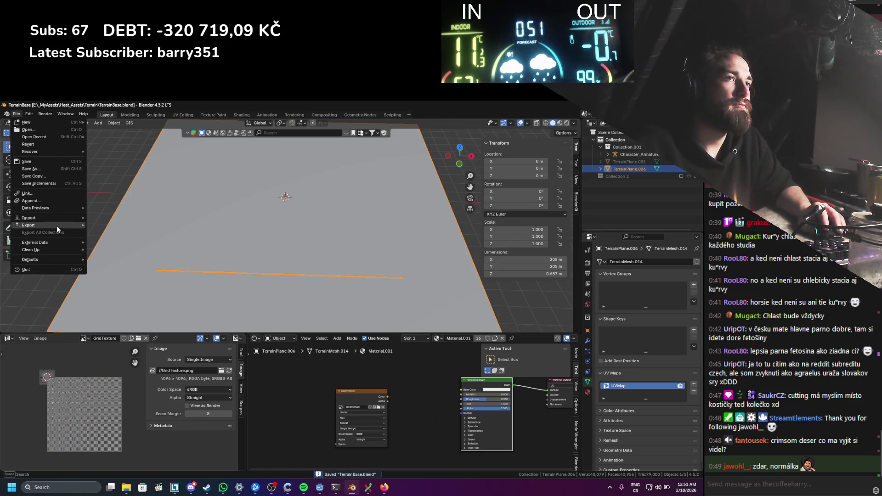
mouse_move(56, 225)
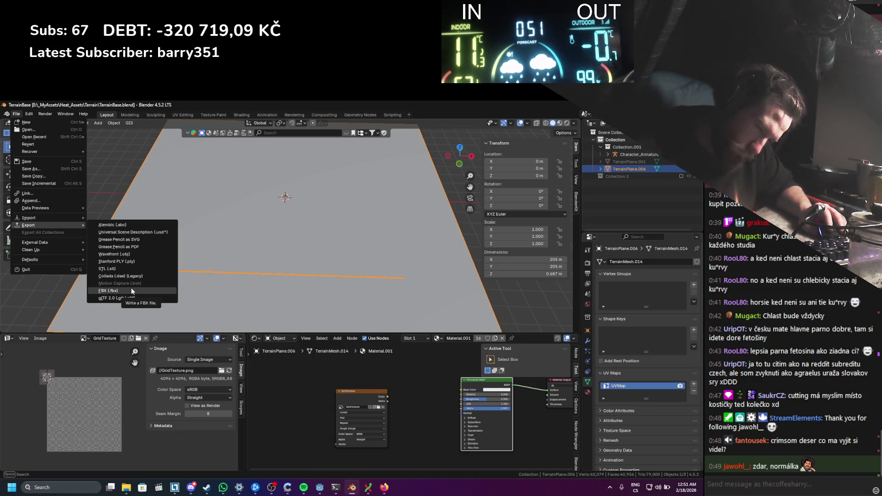
click(131, 291)
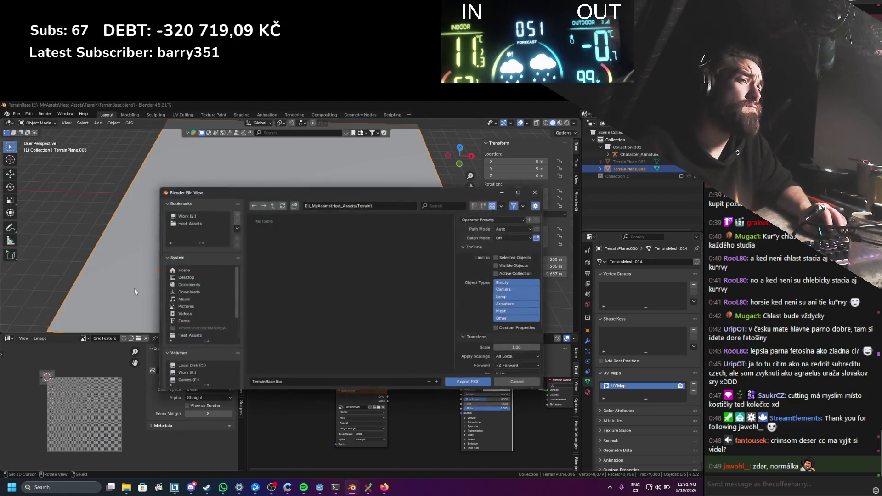
click(536, 191)
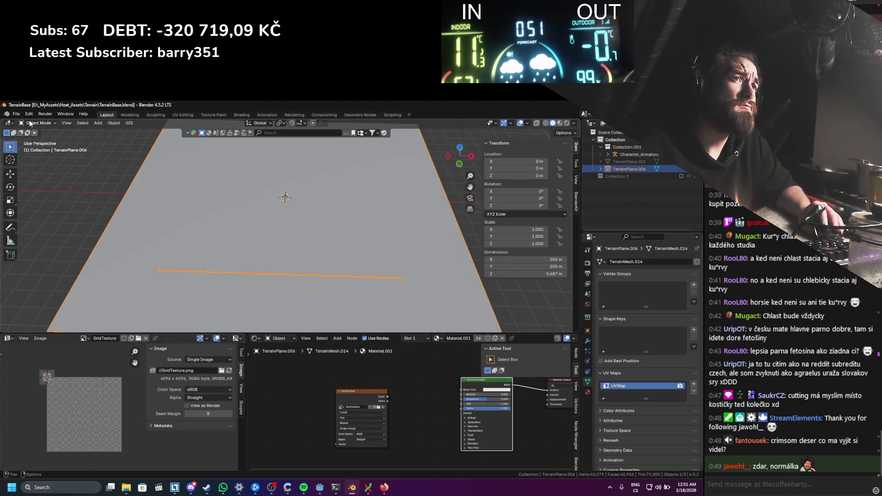
Step: Open the glTF 2.0 export browser, dismiss it, and save TerrainBase.blend
click(16, 113)
click(16, 113)
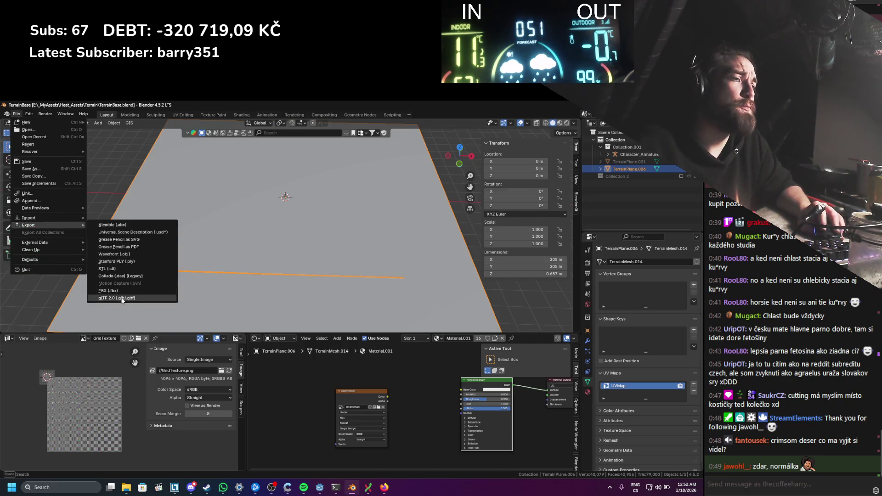
click(122, 298)
key(Escape)
key(ctrl+s)
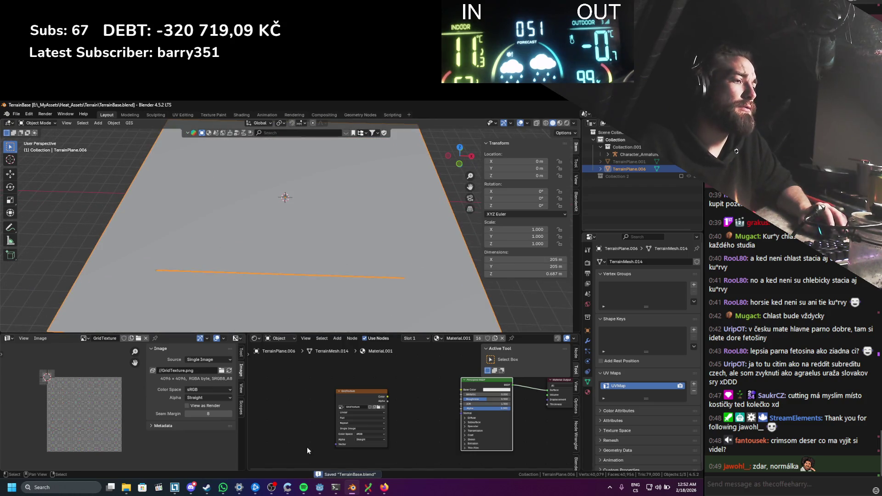
click(317, 489)
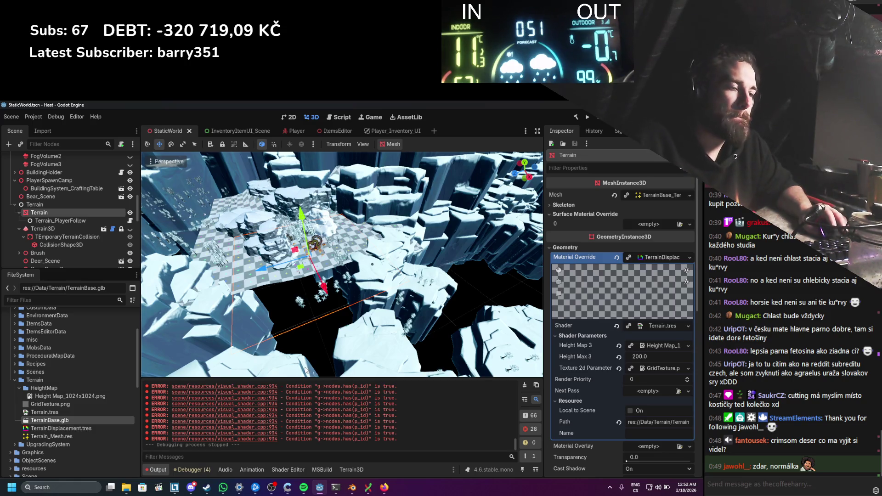
Step: Bring the Firefox window with the LOD terrain search results back in front
click(385, 489)
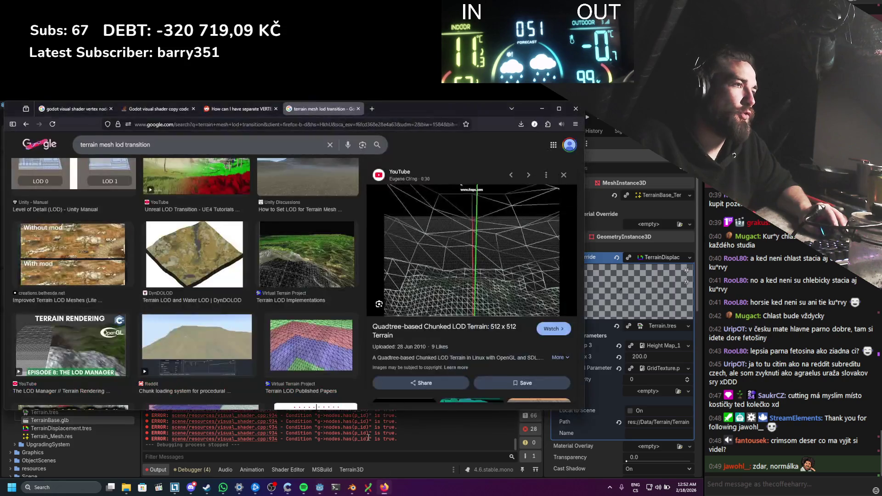
Step: Maximize Firefox and load the YouTube home page in a new tab
click(558, 108)
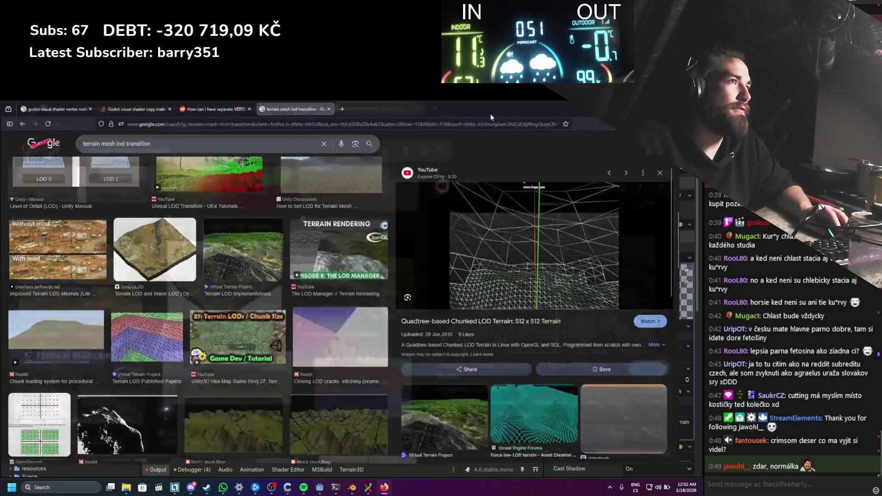
key(ctrl+t)
click(20, 137)
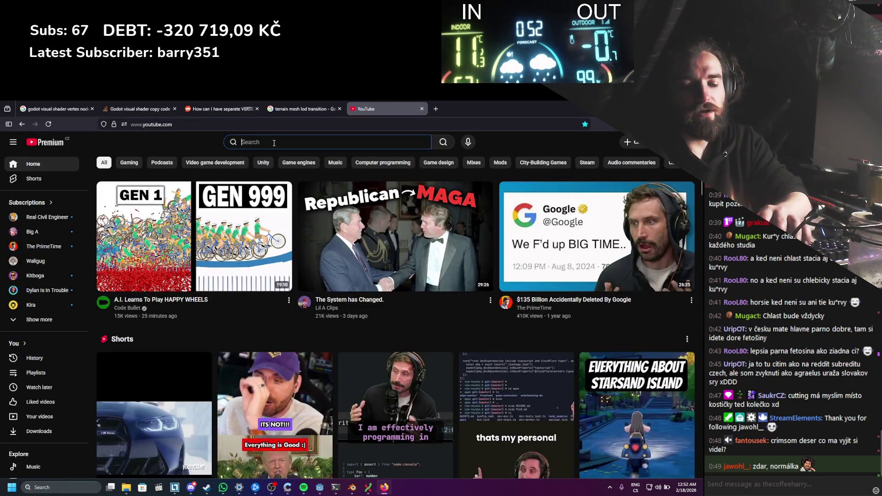
Step: Search for the No Rest for the Wicked trailer, open the PS5 reveal, mute it and skip to 0:47
text(no rest for the wicked trailer)
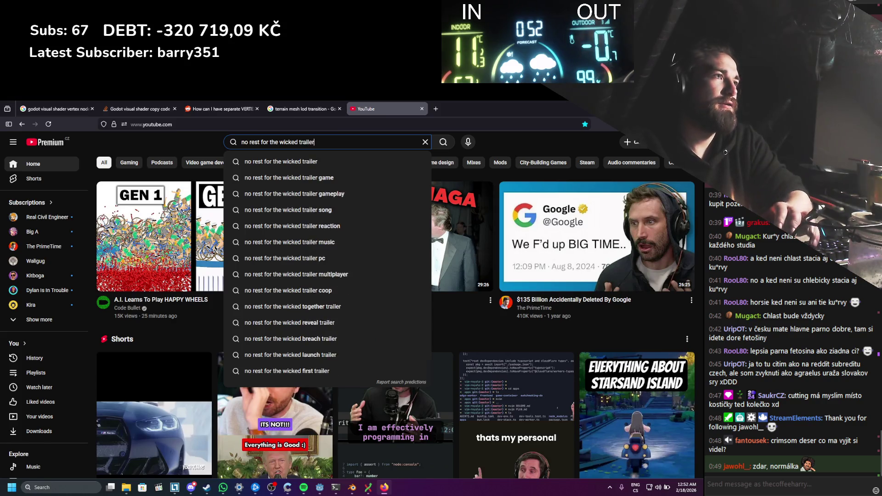
key(Return)
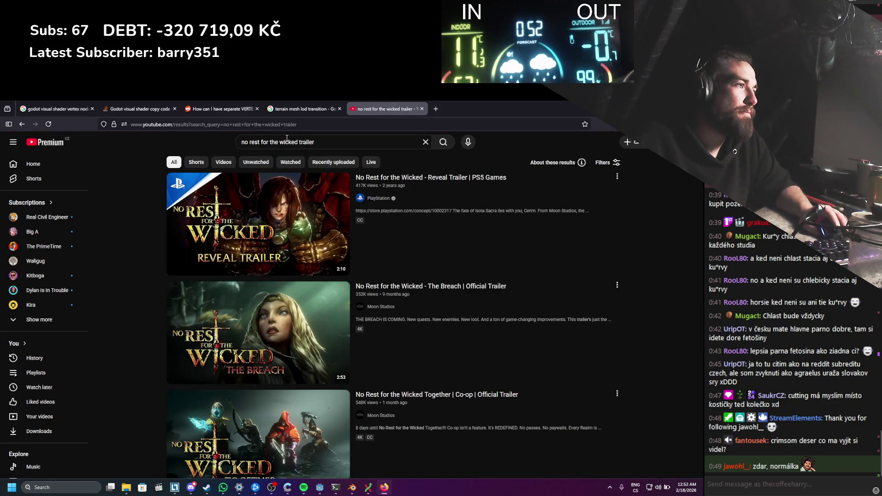
click(384, 180)
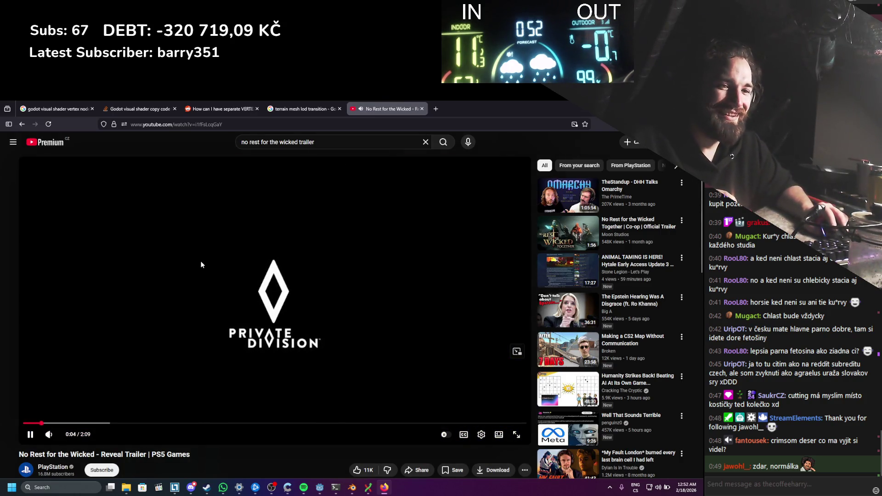
click(43, 436)
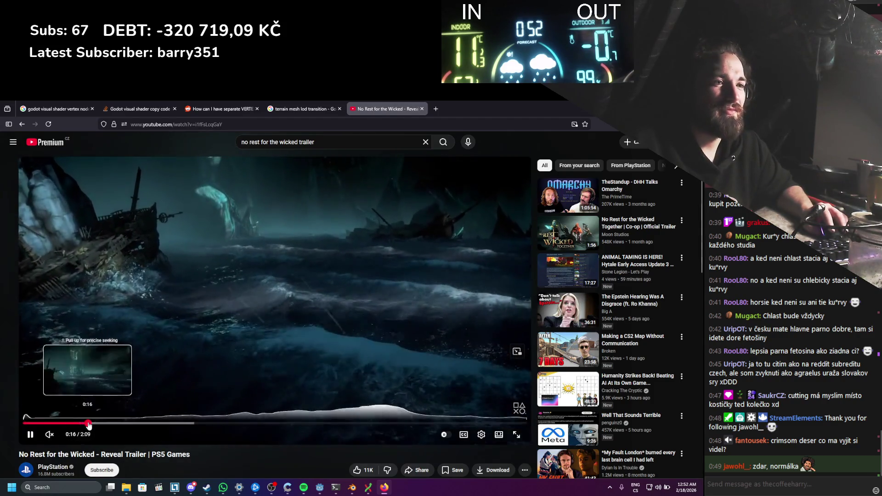
click(104, 423)
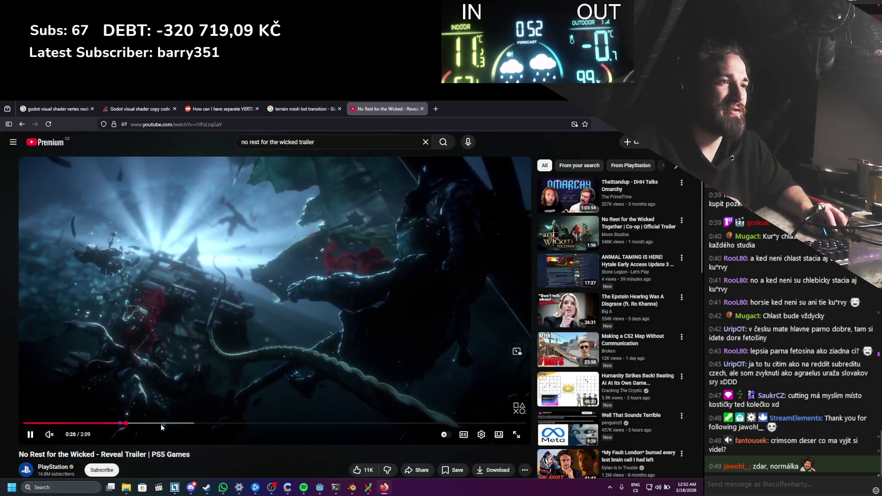
click(177, 423)
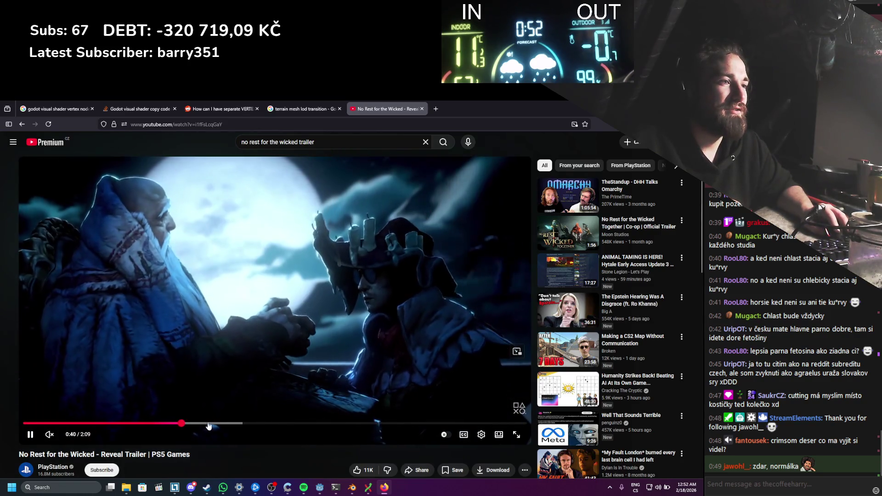
click(208, 423)
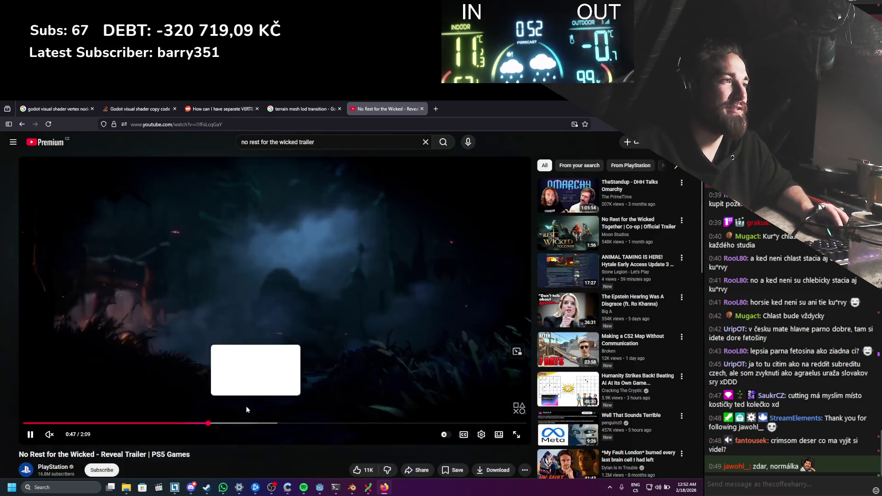
Step: Change the search to 'no rest for the wicked gameplay' trailer and run it
click(298, 143)
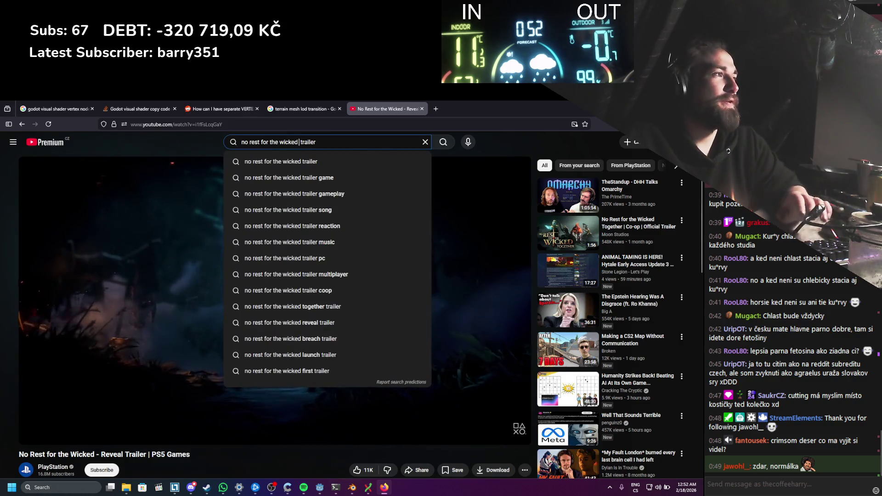
text(gameplay)
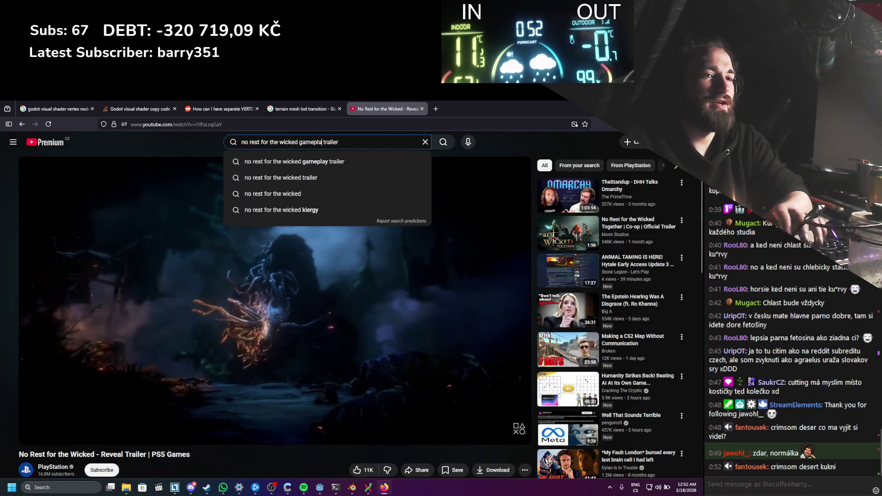
key(Return)
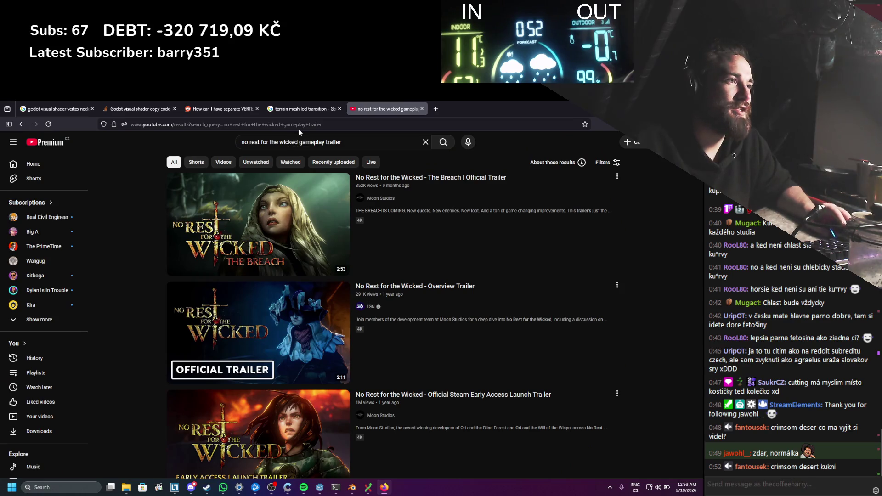
Step: Open The Breach trailer in its own tab, scrub through it and pause at 1:30
middle_click(388, 182)
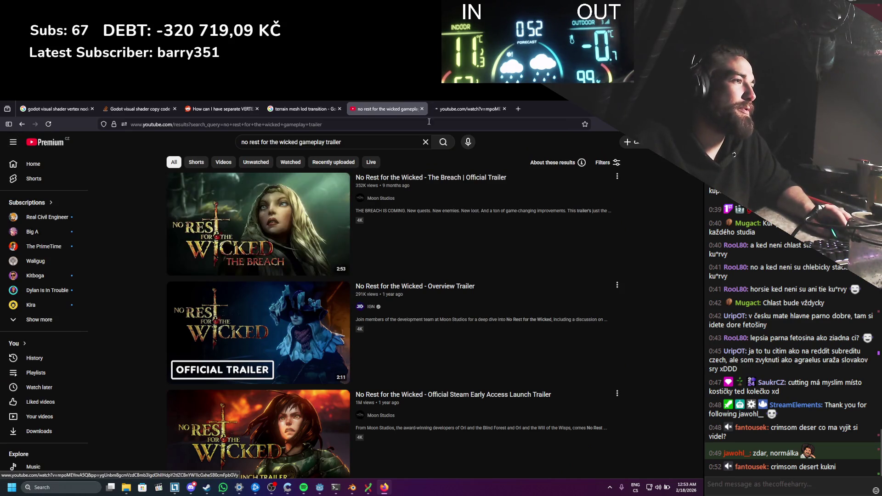
click(475, 107)
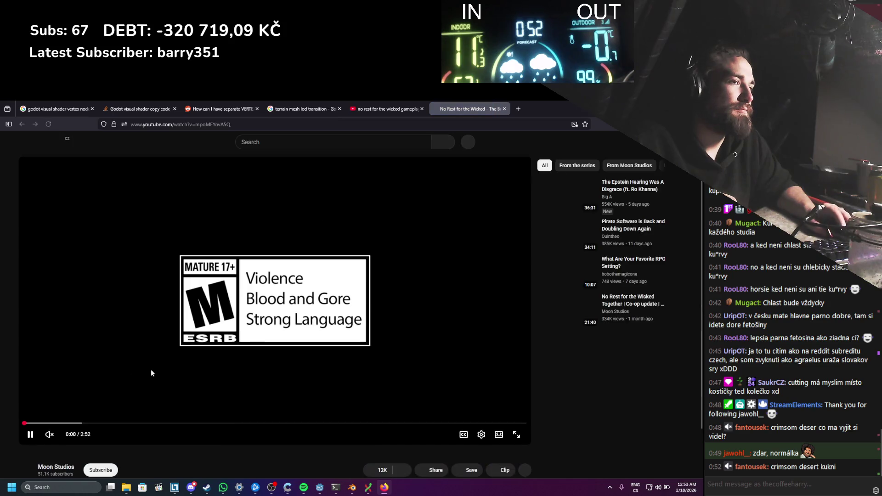
drag(54, 425, 114, 424)
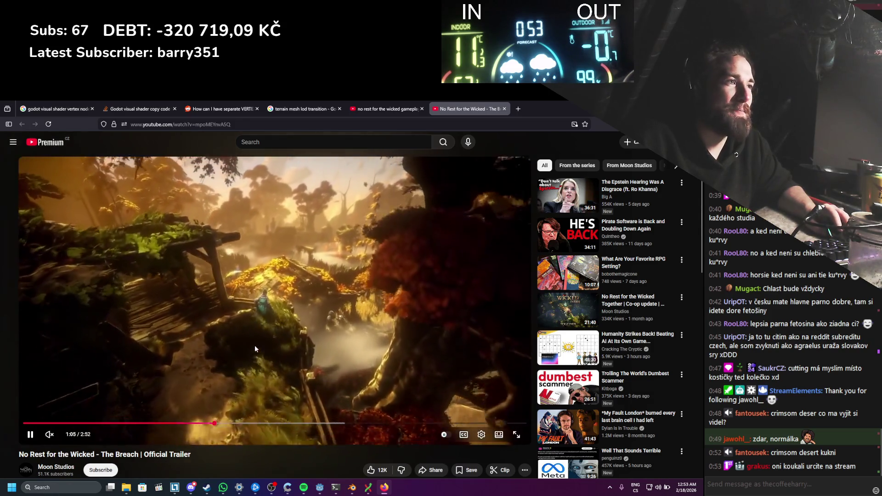
click(179, 299)
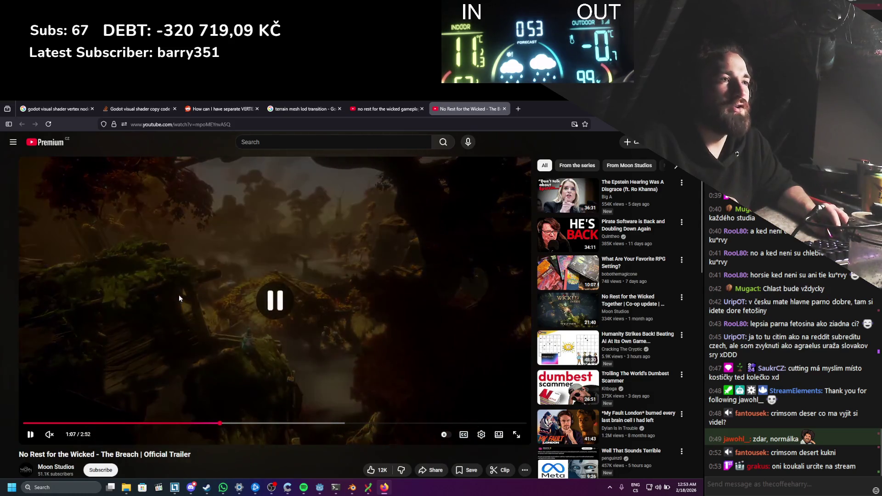
click(217, 423)
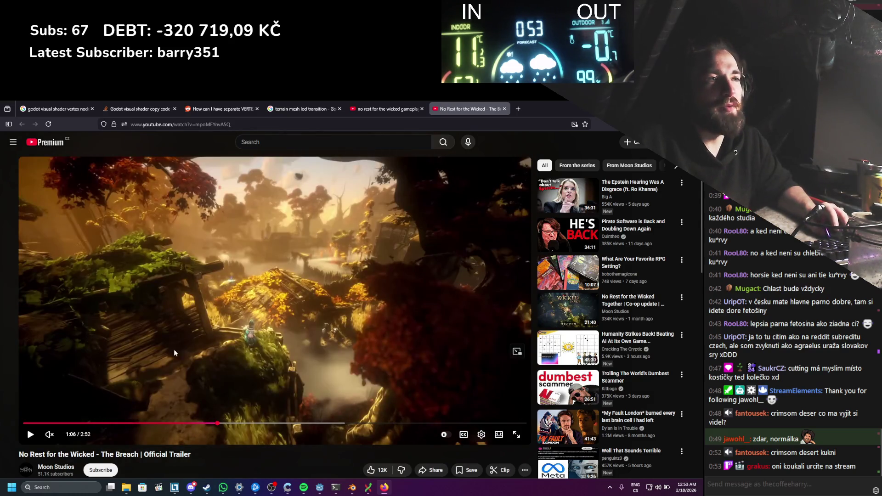
click(327, 345)
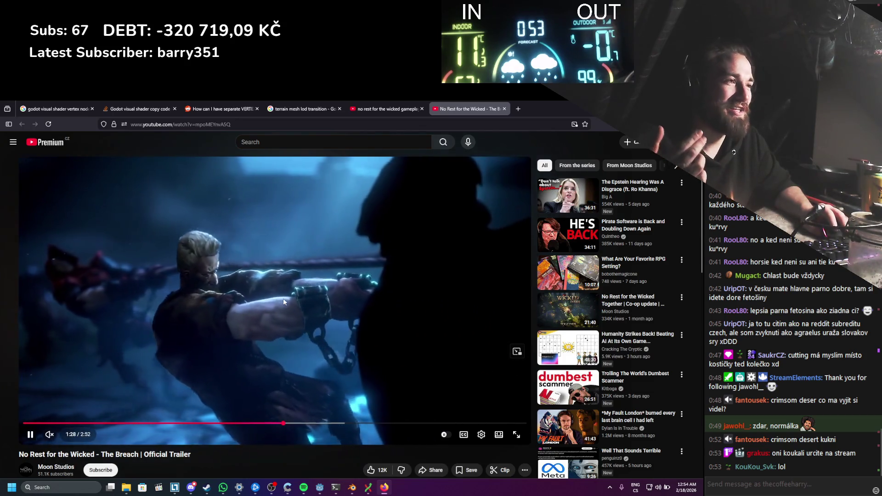
click(276, 304)
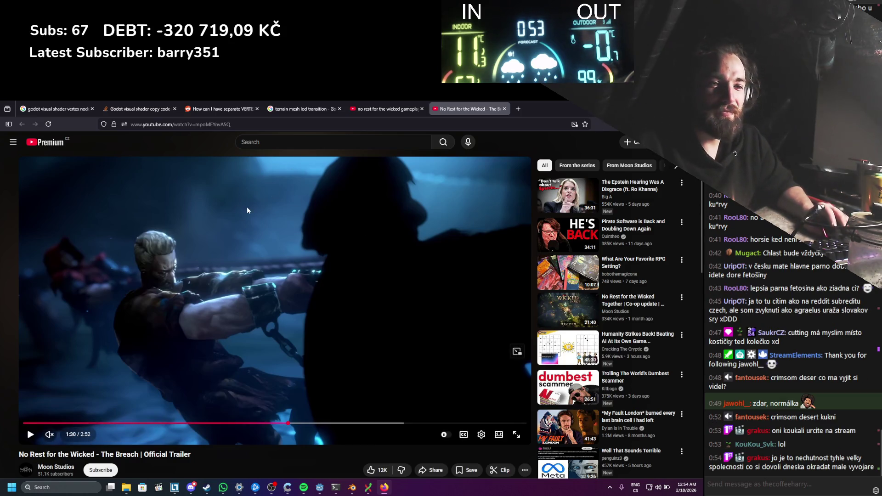
text(crimson desert)
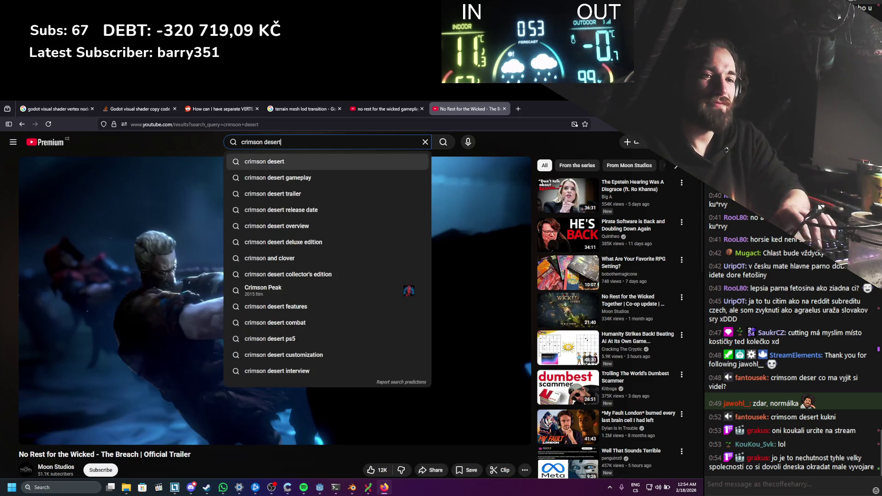
Step: Search 'crimson desert' and play the 'NEW Gameplay Features, Combat Reveals & Dragon Riding' video
key(Return)
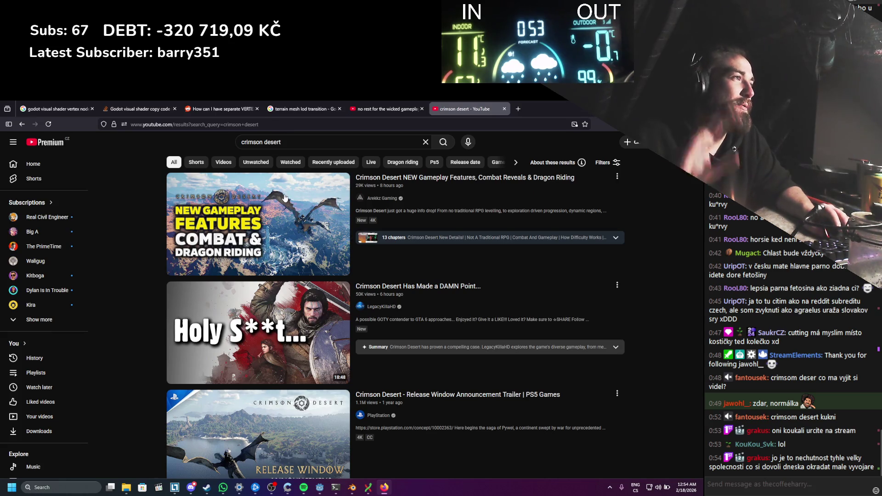
click(308, 227)
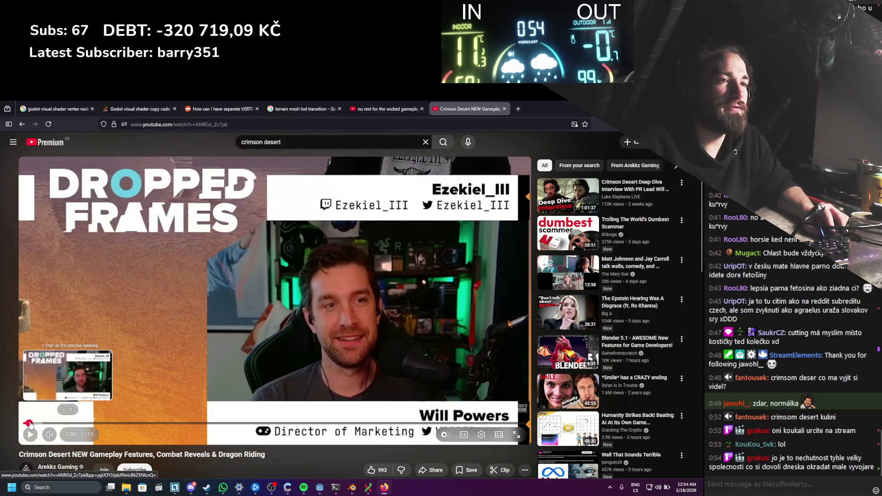
Step: Seek through the Crimson Desert video and pause it at 0:49 on the trading centre scene
click(29, 423)
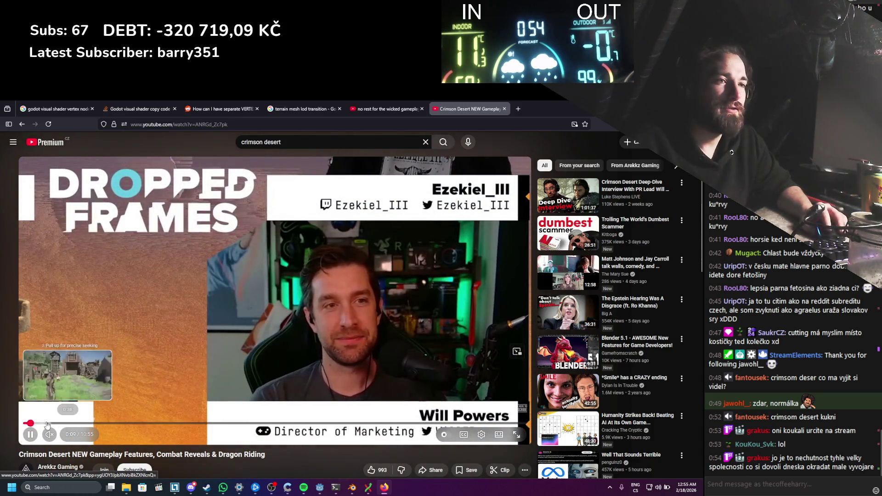
drag(43, 425, 44, 425)
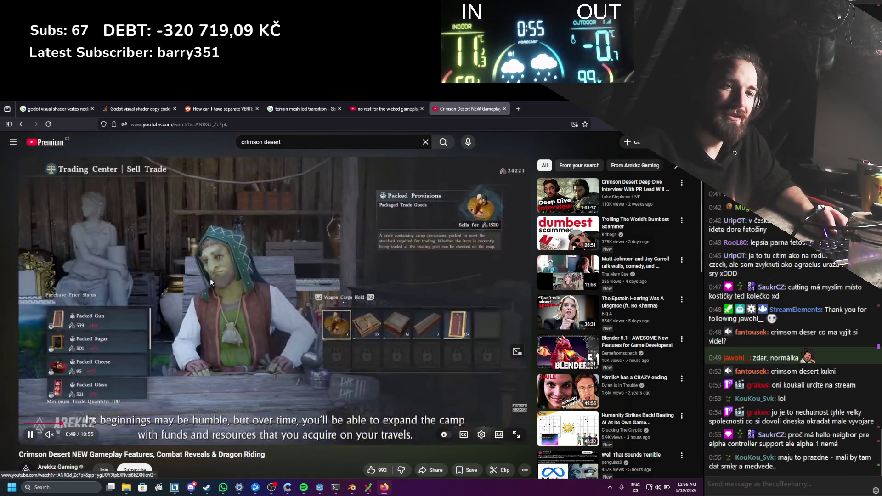
click(211, 278)
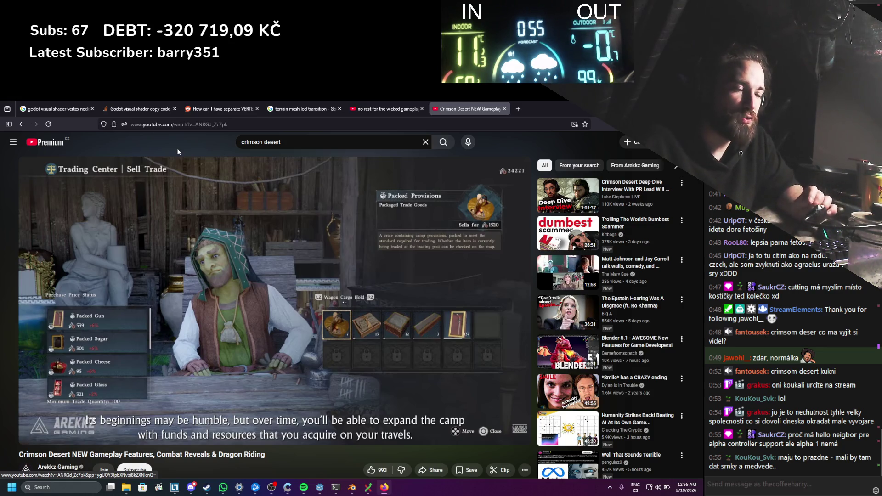
mouse_move(241, 171)
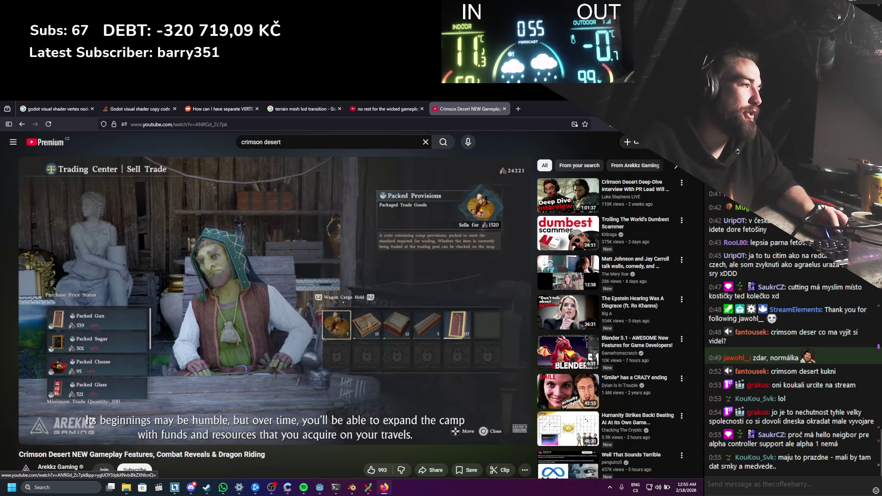
key(alt+Tab)
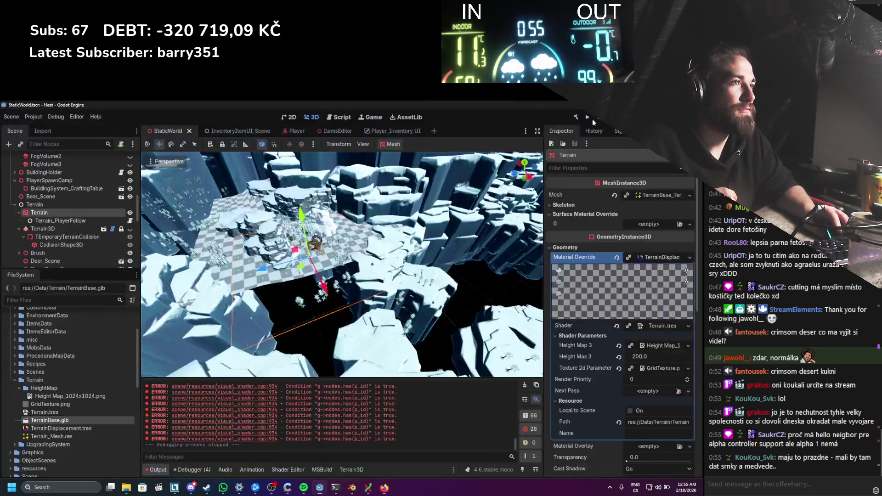
Step: Clear the shader errors from Godot's Output log
scroll(381, 247, up, 3)
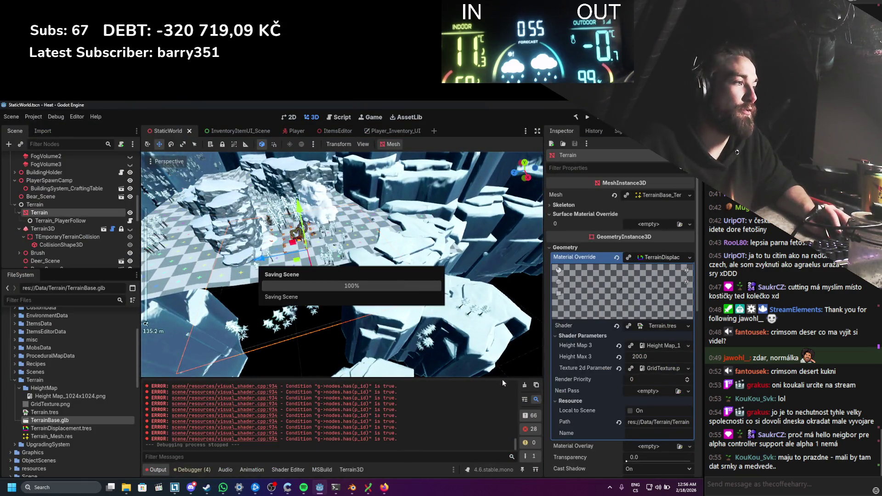
click(523, 387)
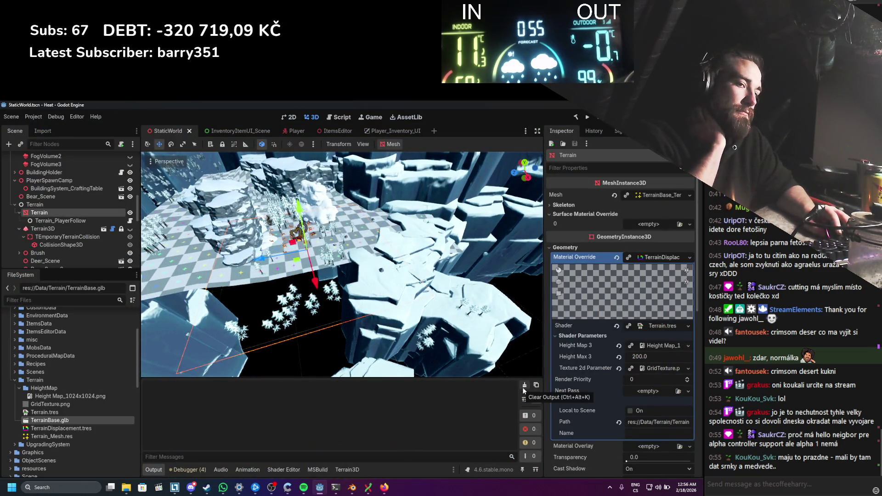
scroll(313, 256, up, 4)
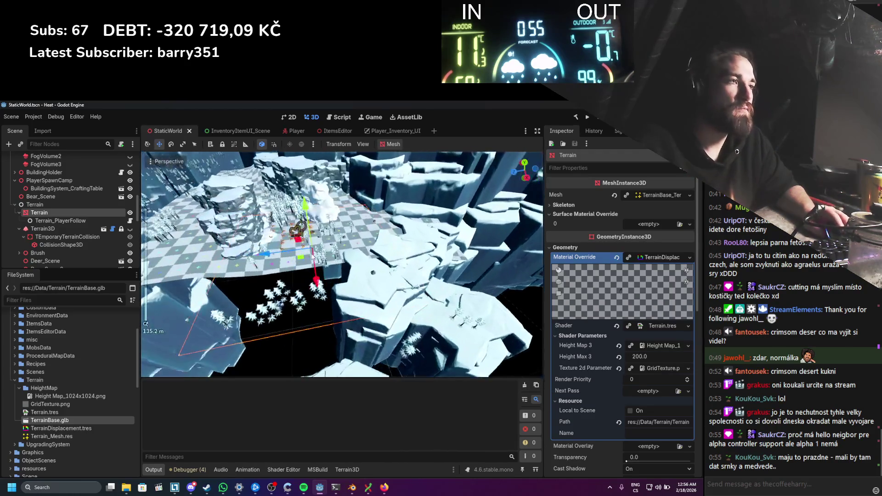
scroll(313, 256, down, 4)
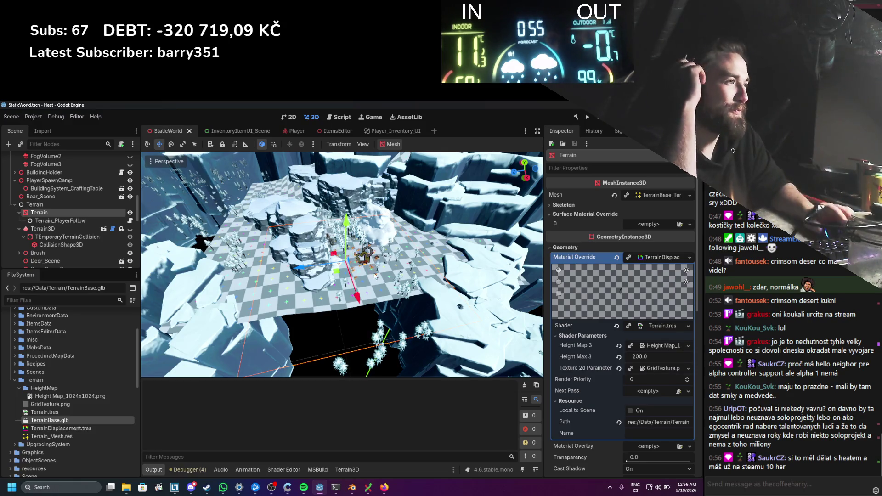
Step: Save the StaticWorld scene with Ctrl+S
scroll(357, 227, up, 3)
key(ctrl+s)
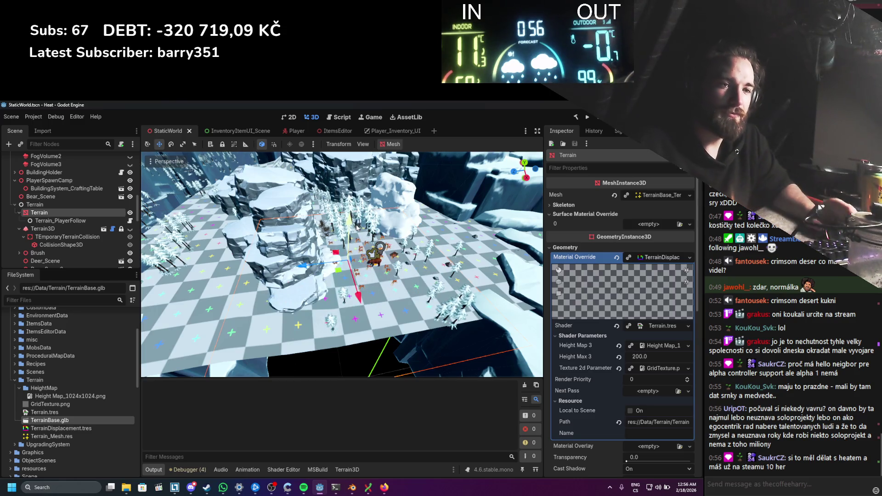
scroll(310, 244, up, 3)
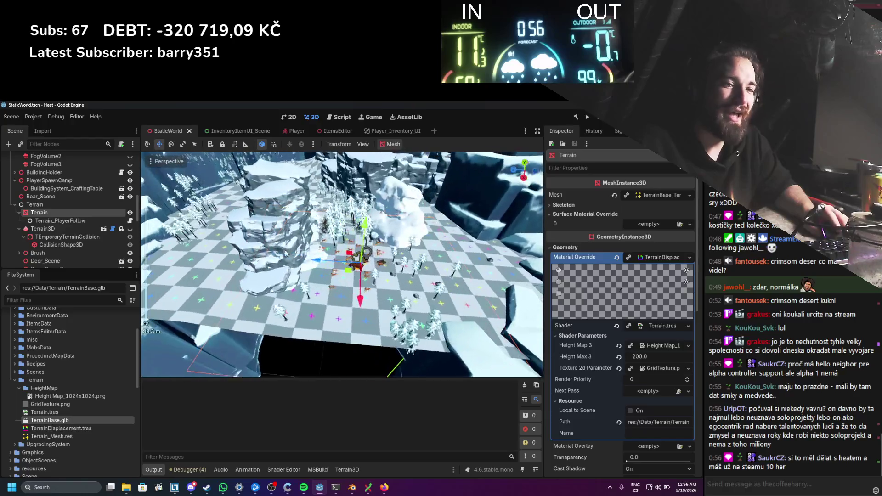
key(ctrl+s)
scroll(327, 252, up, 2)
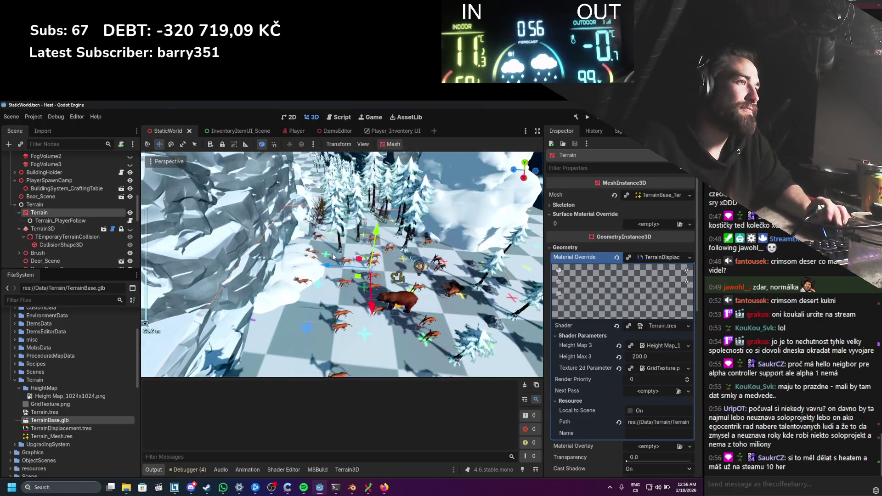
scroll(327, 252, up, 3)
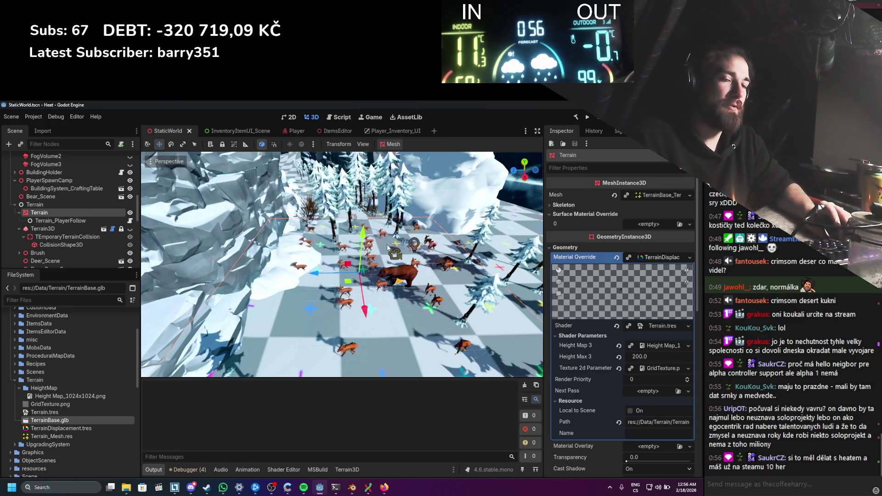
scroll(370, 271, up, 3)
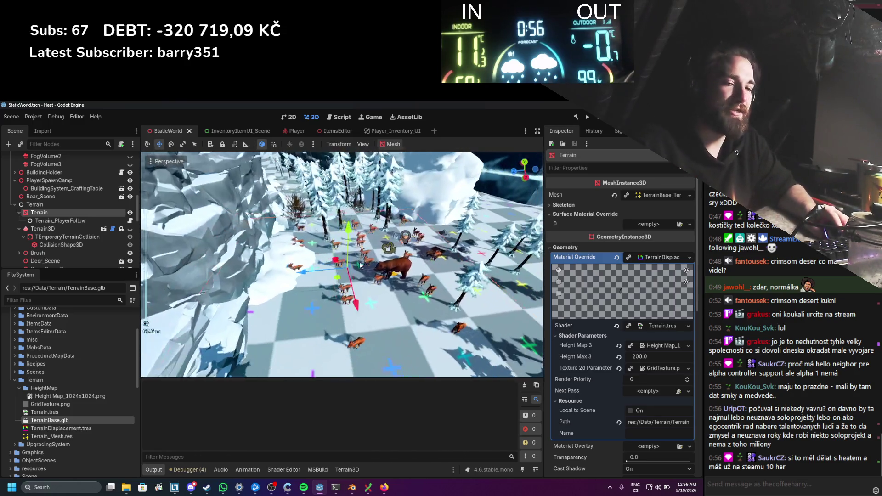
key(ctrl+s)
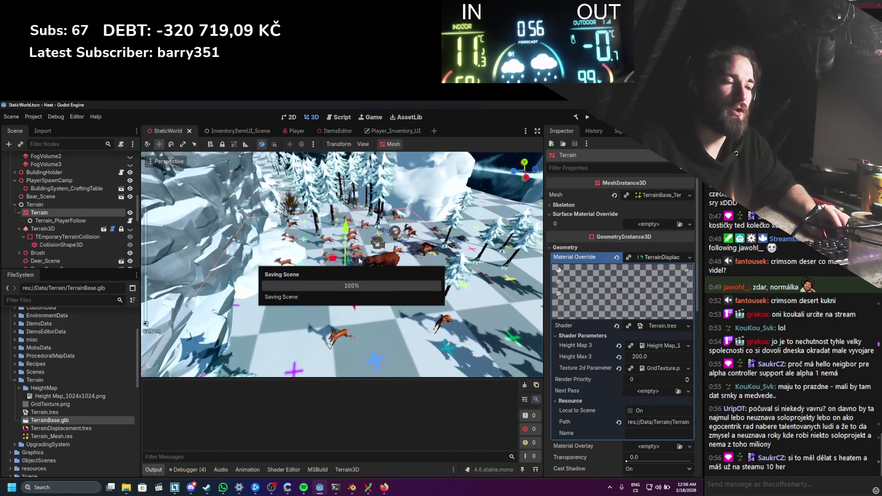
Step: Orbit from a steep top-down view to a low side-on view of the herd, then save
scroll(356, 268, down, 3)
scroll(356, 268, up, 3)
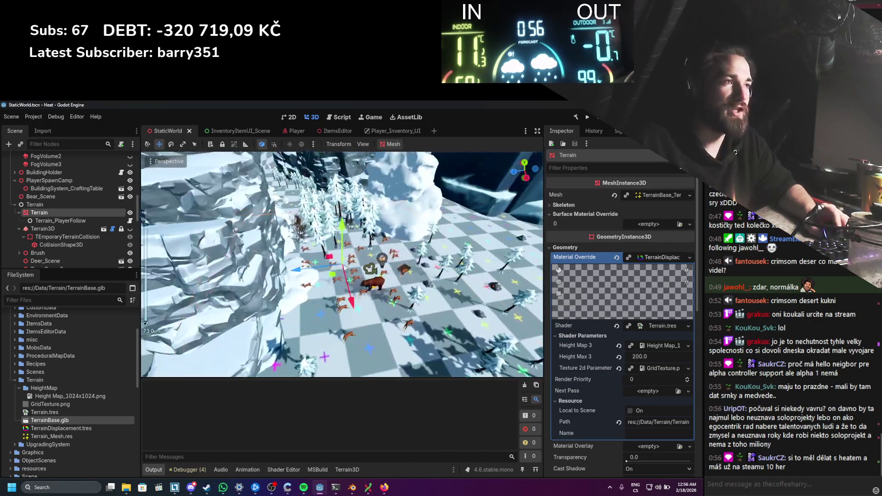
drag(352, 262, 344, 263)
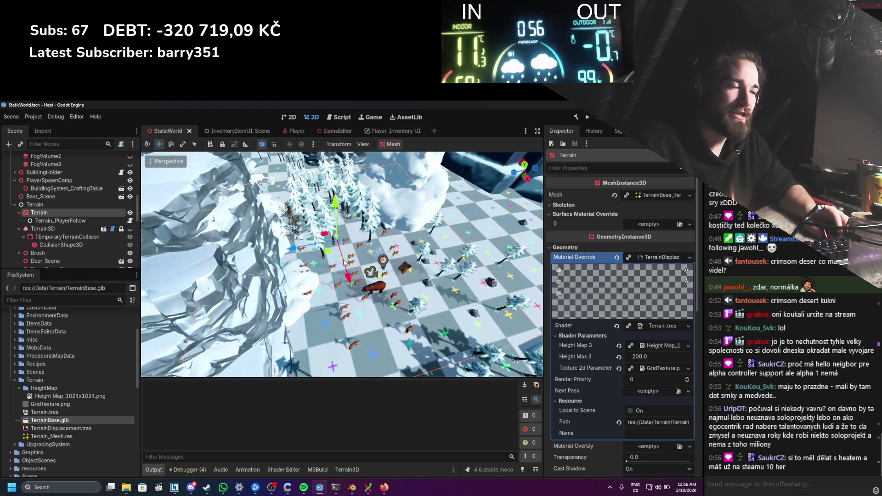
drag(344, 258, 345, 250)
key(ctrl+s)
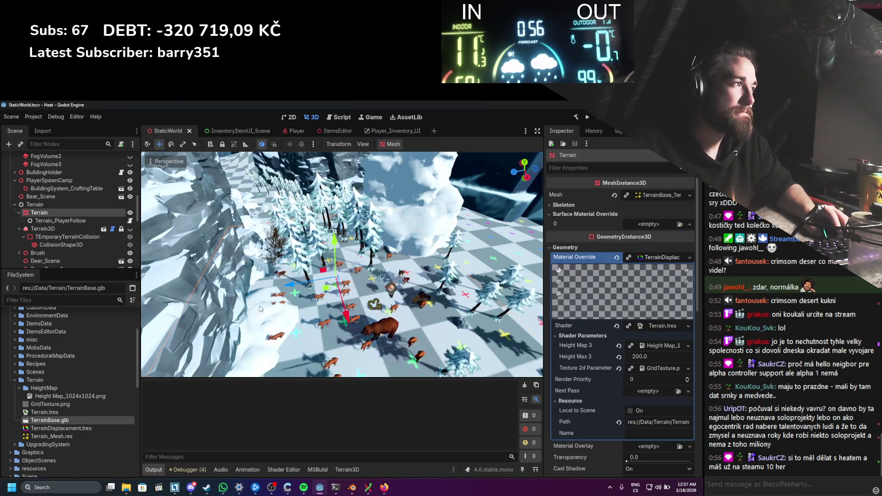
Step: Save the StaticWorld scene again and show the debugger's Errors list
scroll(316, 295, up, 1)
scroll(316, 295, down, 2)
key(ctrl+s)
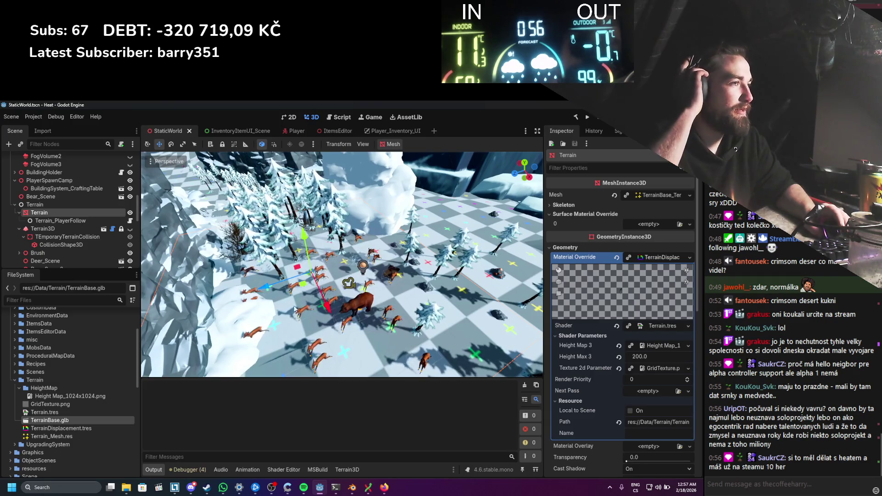
scroll(370, 295, up, 1)
scroll(370, 295, up, 1)
key(ctrl+s)
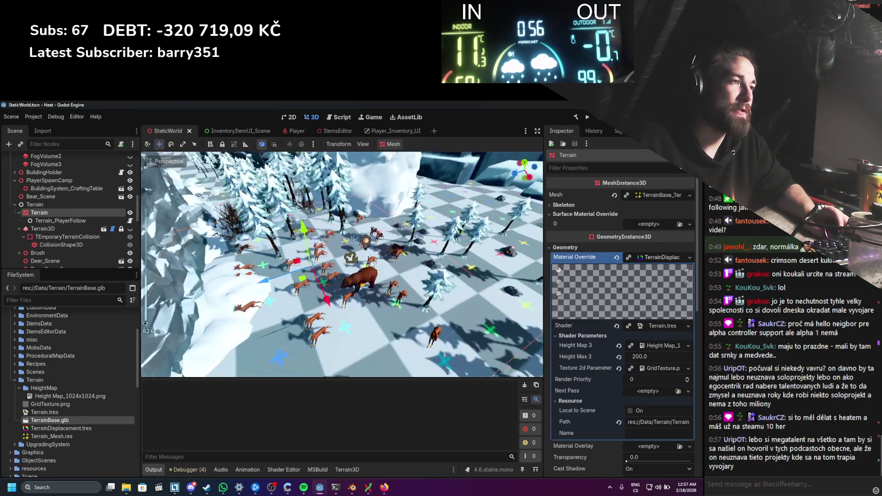
scroll(372, 264, up, 3)
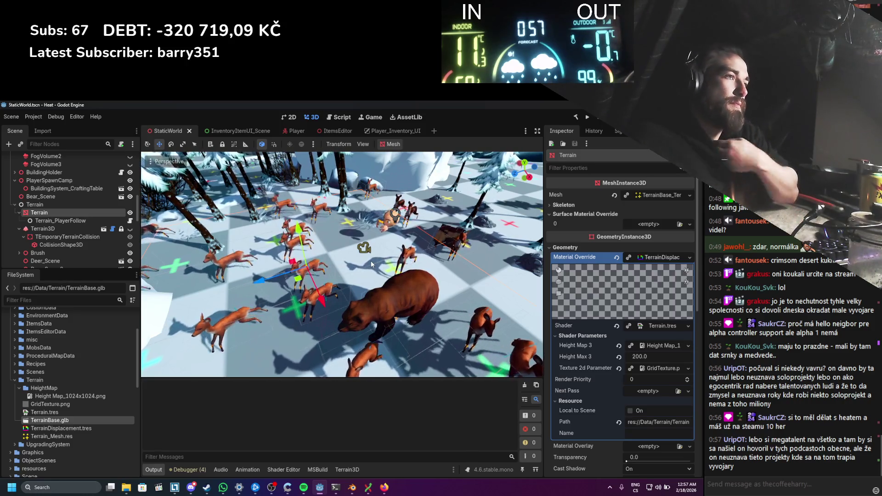
scroll(377, 261, down, 3)
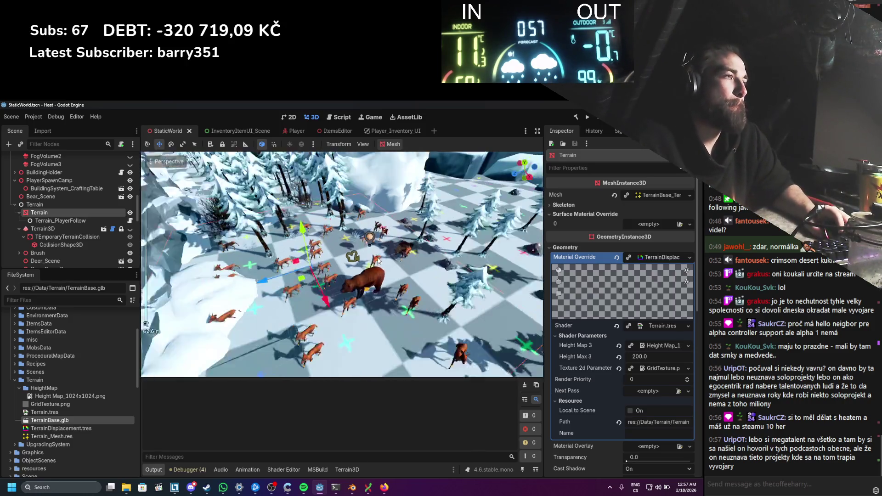
scroll(377, 261, down, 2)
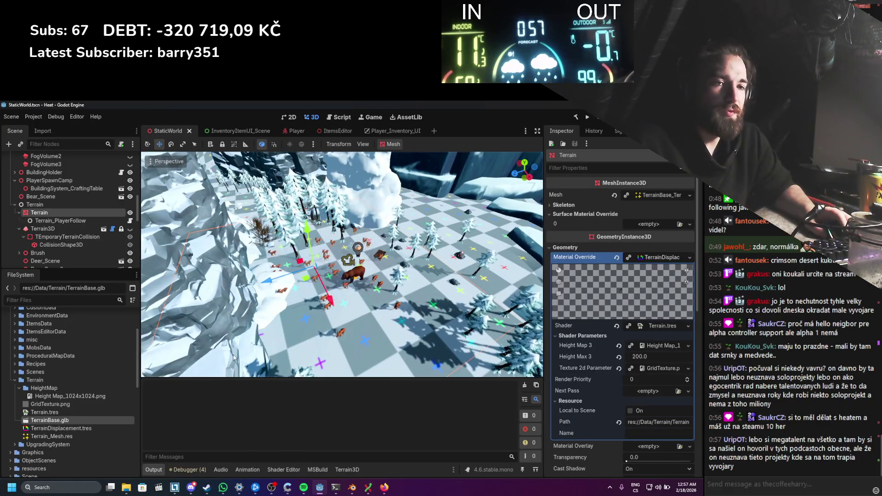
click(189, 469)
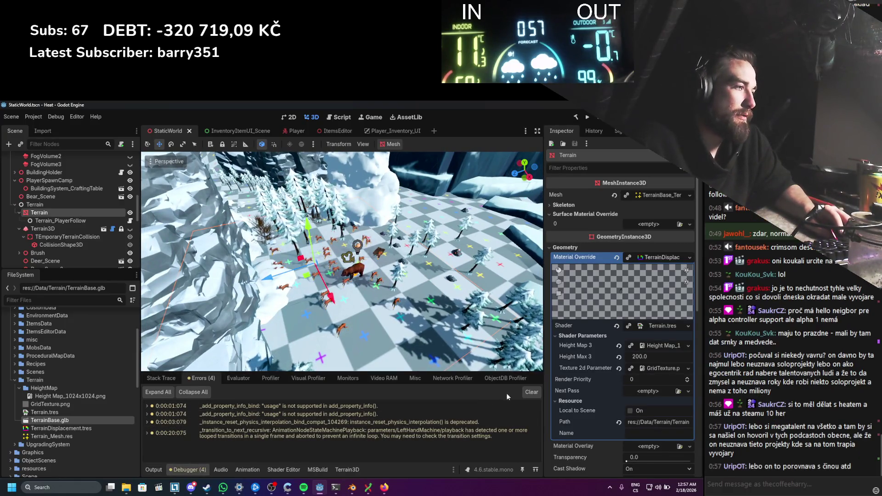
Step: Clear the errors and warnings from Godot's debugger error list
click(531, 392)
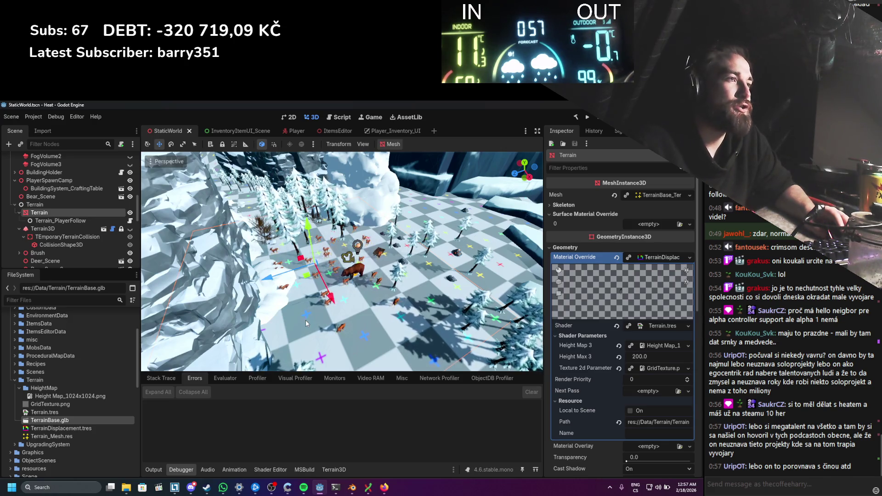
scroll(323, 296, down, 2)
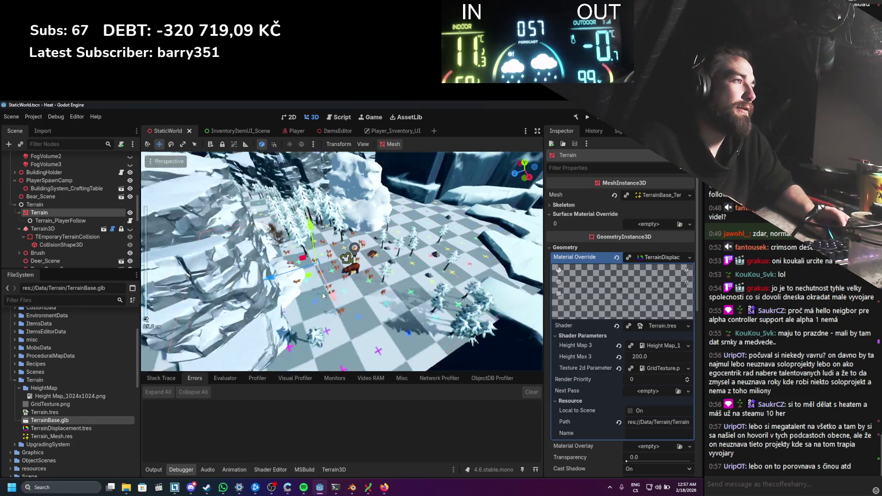
scroll(324, 296, up, 2)
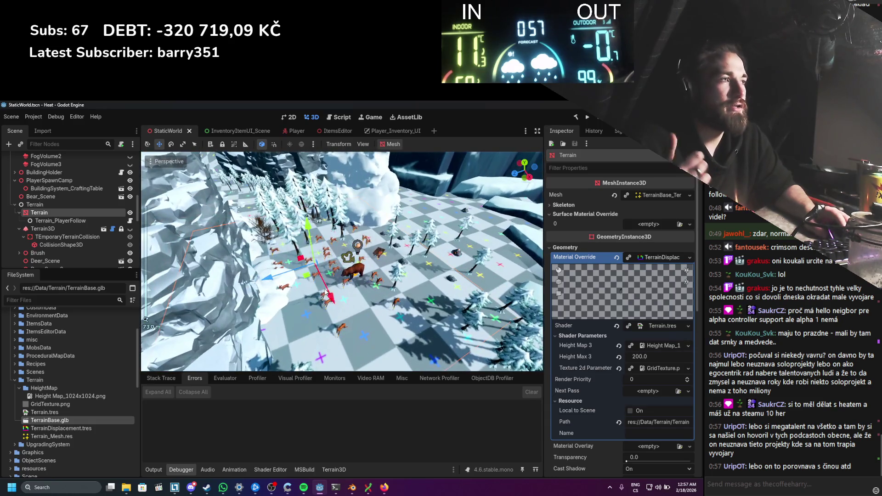
scroll(321, 299, down, 5)
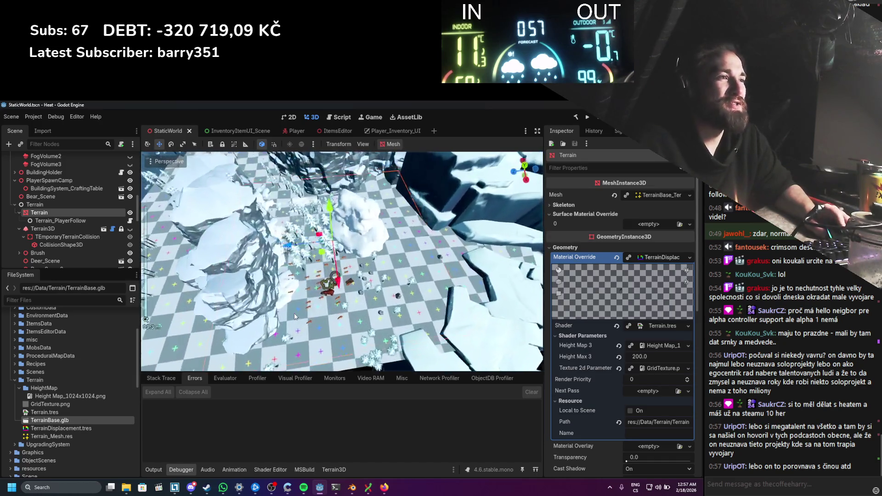
Step: Orbit around the wider snowy terrain, then bring the Firefox window forward
mouse_move(303, 309)
mouse_down()
mouse_move(343, 325)
mouse_move(300, 251)
mouse_move(299, 202)
mouse_up()
scroll(342, 325, up, 5)
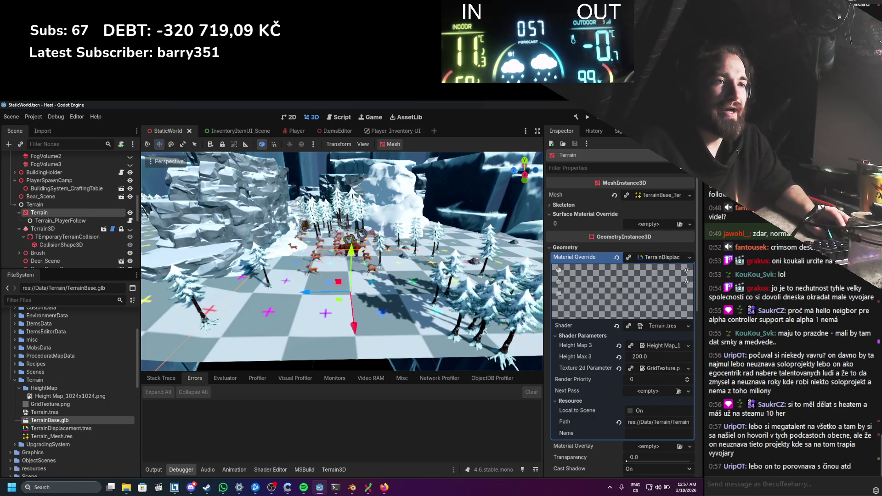
click(385, 489)
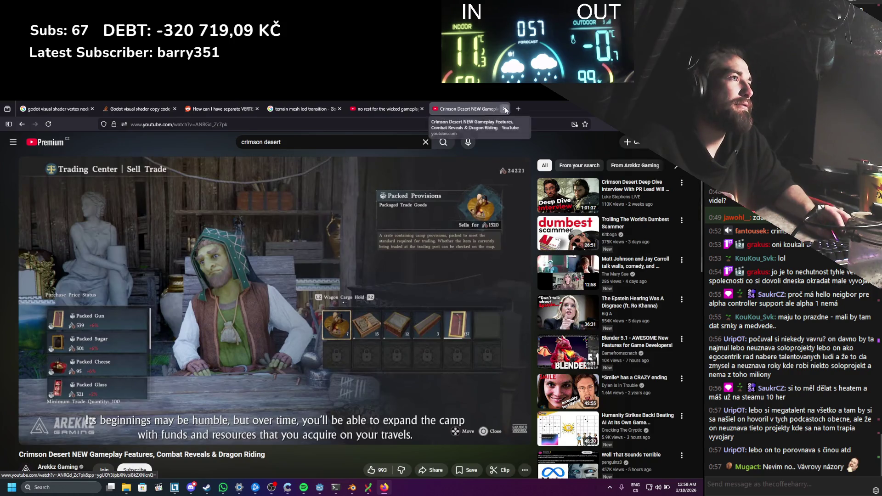
Step: Close the Crimson Desert video tab and the 'no rest for the wicked' search tab
click(505, 109)
click(421, 109)
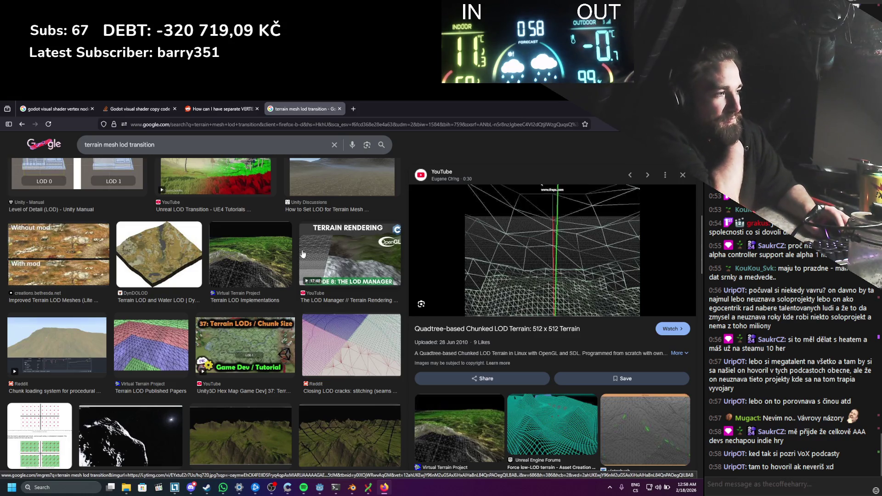
scroll(303, 254, down, 3)
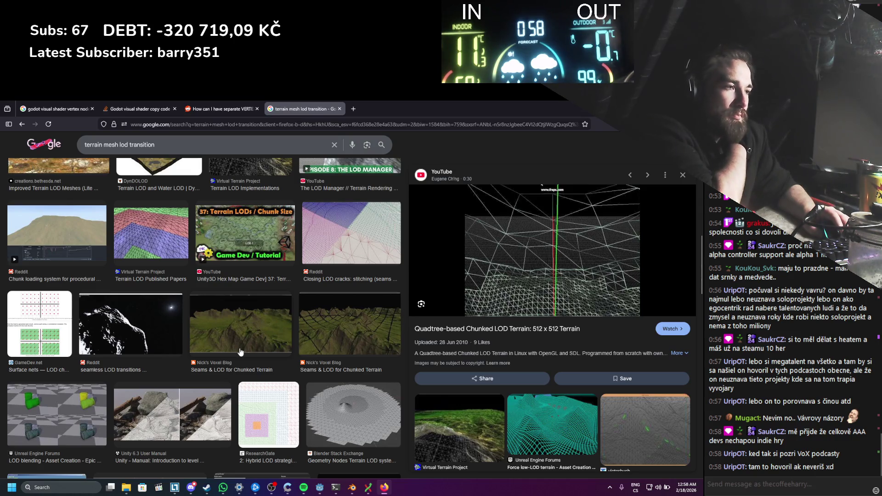
Step: Preview the Unity Manual and Blender Stack Exchange terrain LOD images, then return to Godot
click(222, 411)
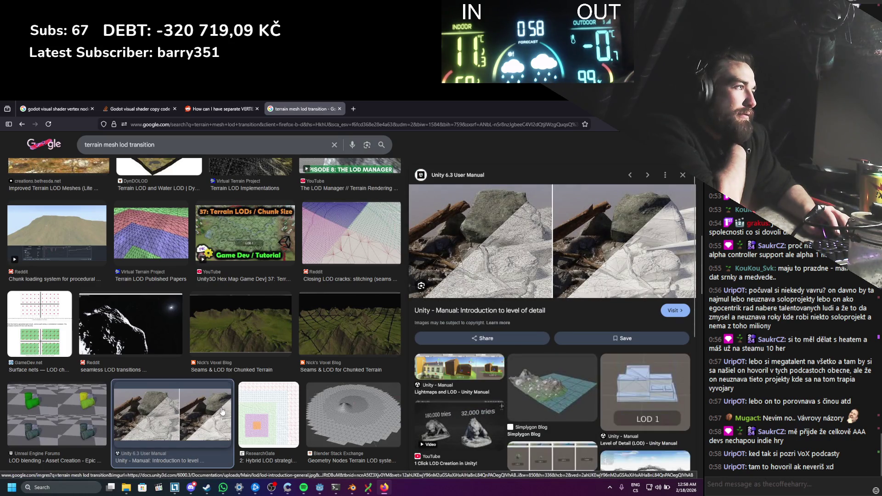
click(323, 408)
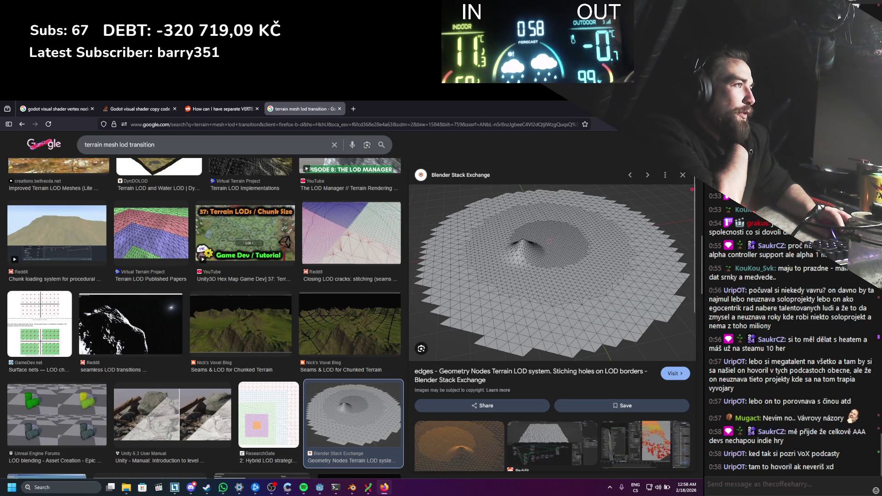
key(alt+Tab)
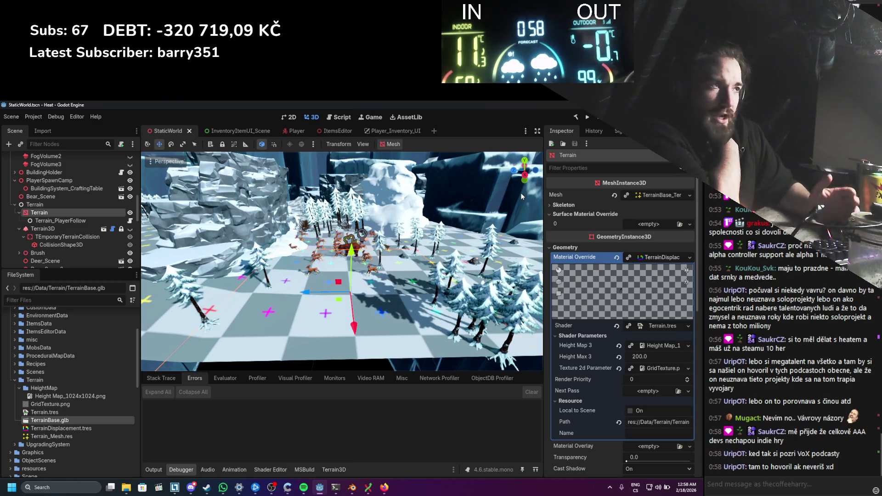
scroll(386, 271, up, 5)
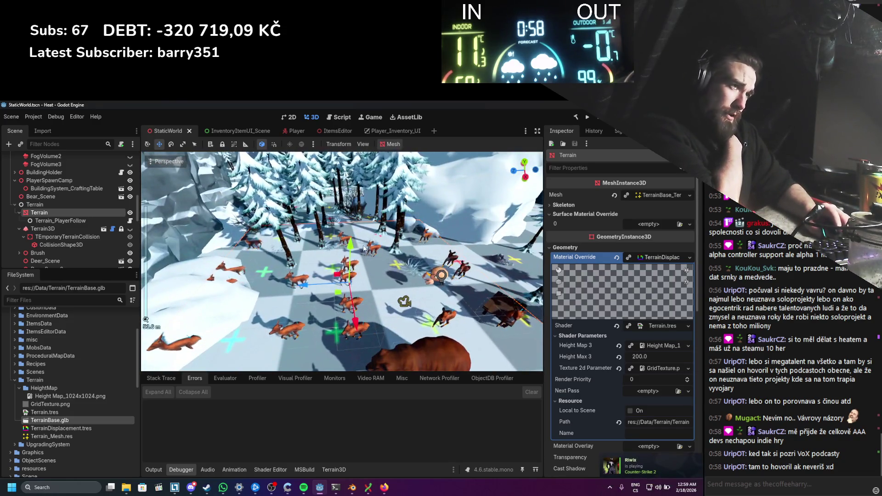
drag(386, 269, 352, 245)
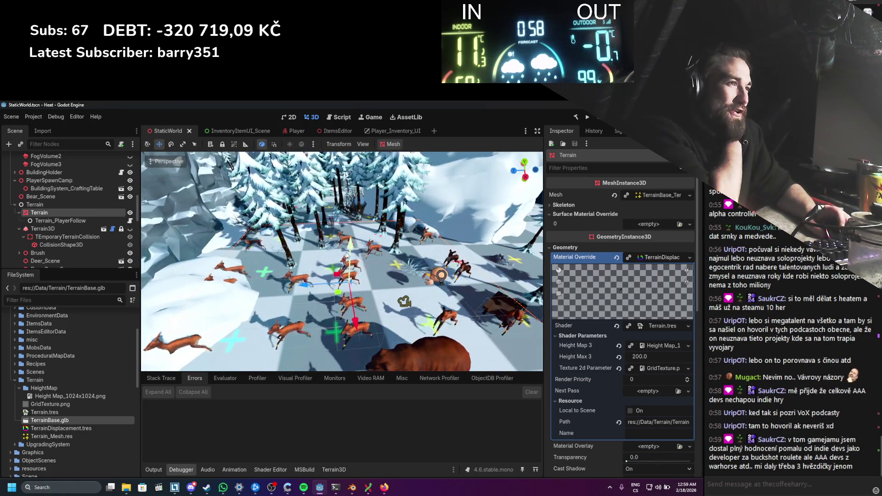
scroll(346, 257, up, 2)
scroll(345, 258, up, 3)
scroll(344, 259, down, 5)
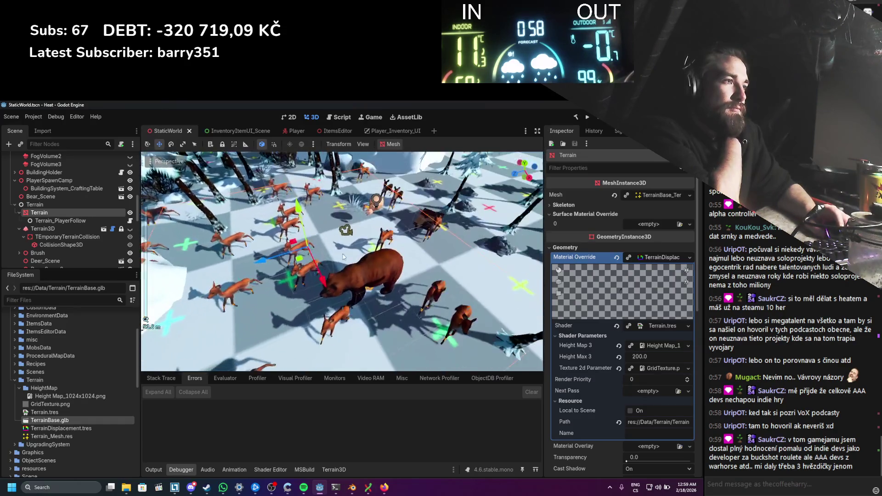
scroll(342, 259, up, 2)
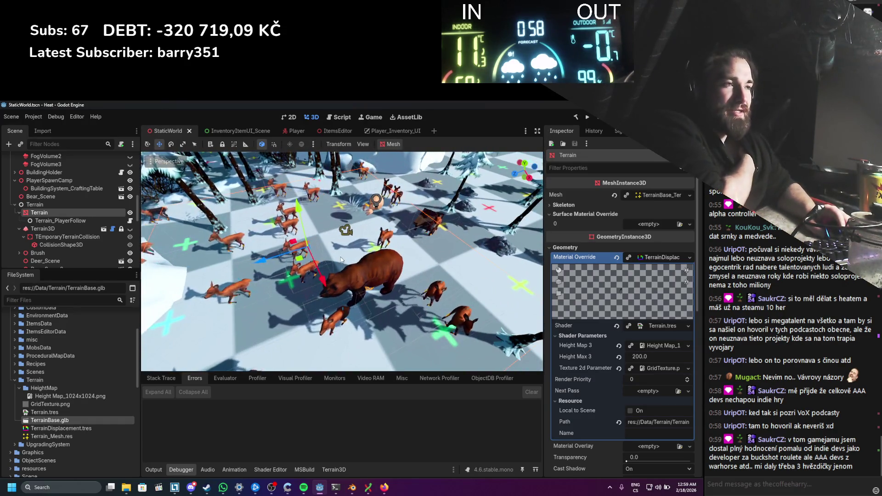
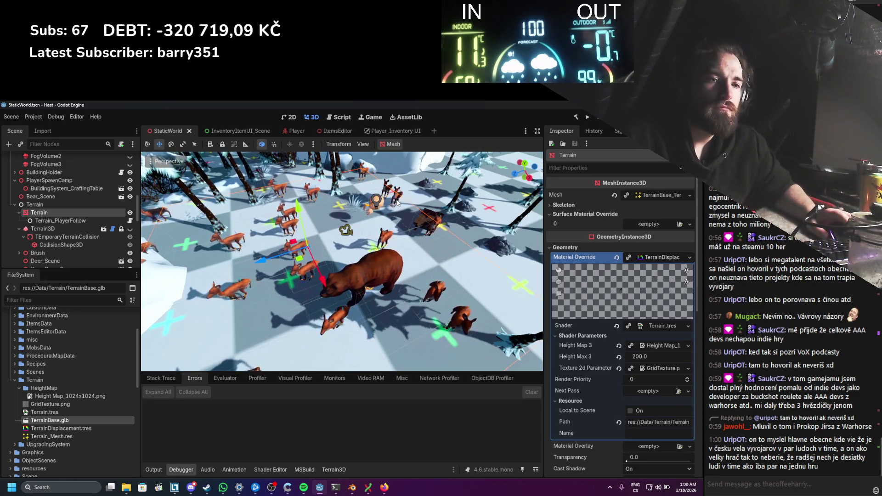
Step: Look over the snowy terrain in Godot's viewport, then switch to TerrainBase.blend in Blender
scroll(368, 251, up, 3)
scroll(372, 249, down, 6)
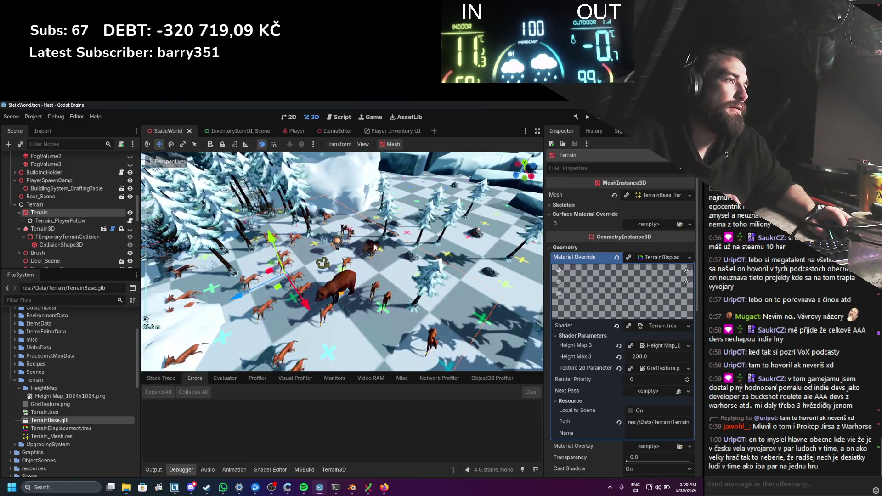
scroll(375, 248, down, 4)
scroll(374, 248, up, 6)
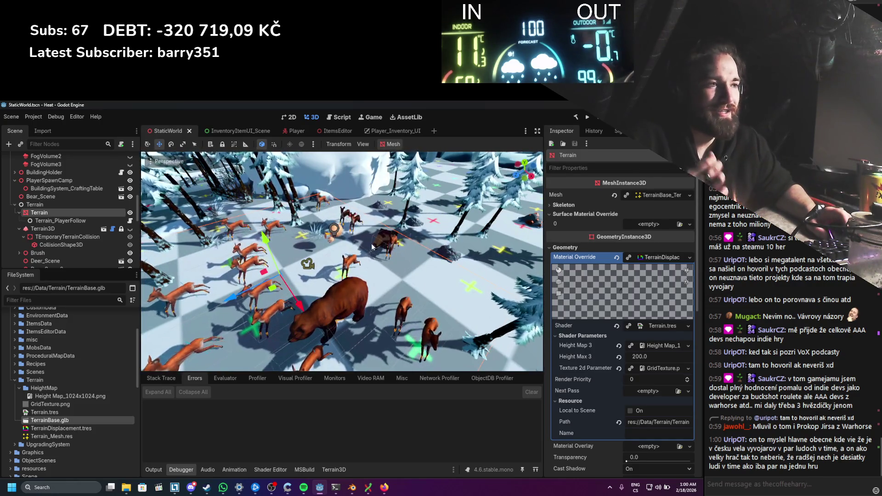
click(353, 489)
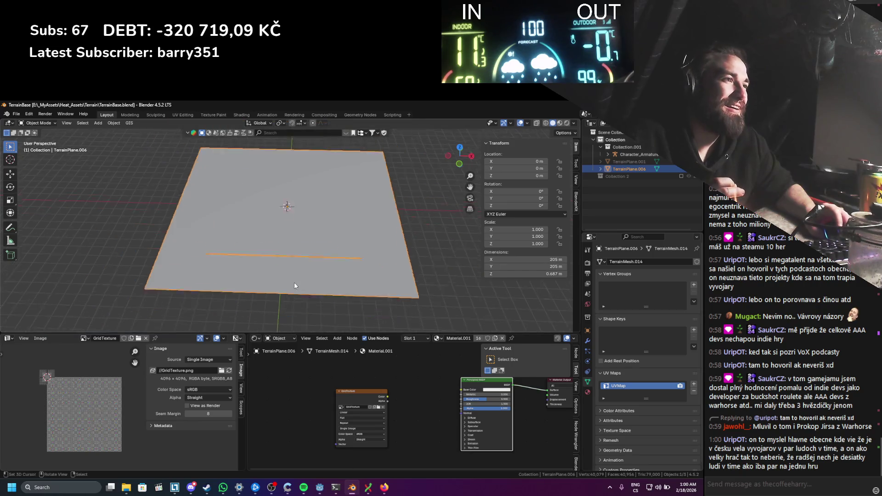
Step: Toggle out of Edit Mode on the terrain plane and save TerrainBase.blend unchanged
click(280, 274)
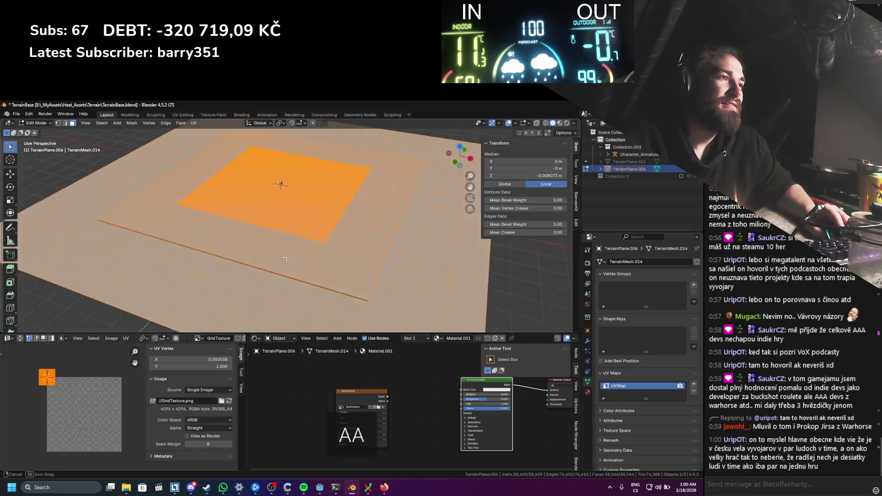
key(Tab)
key(ctrl+s)
key(Tab)
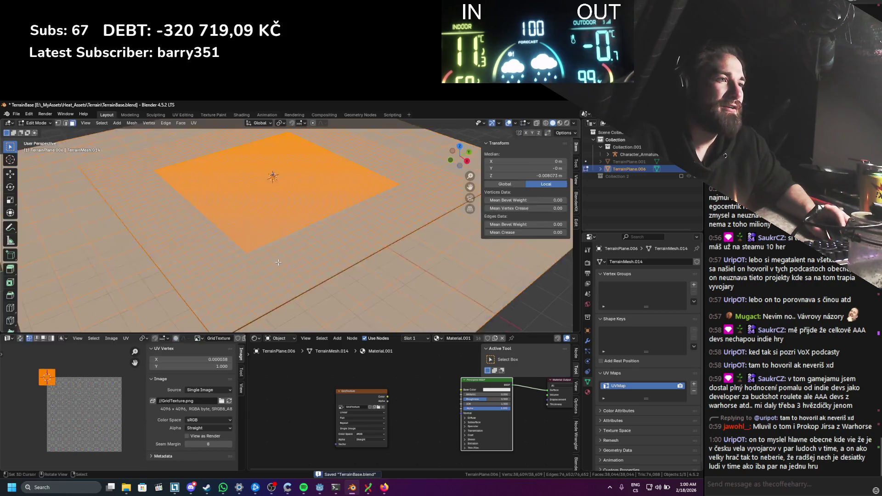
scroll(304, 252, up, 3)
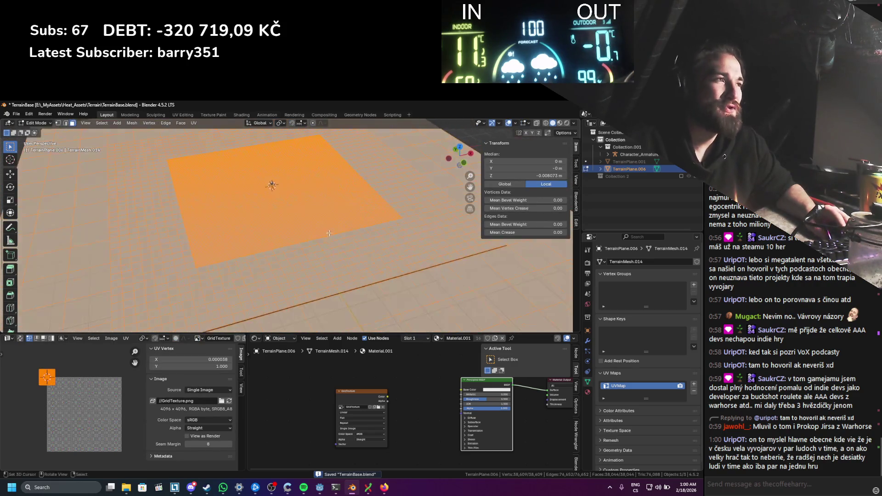
scroll(304, 252, up, 3)
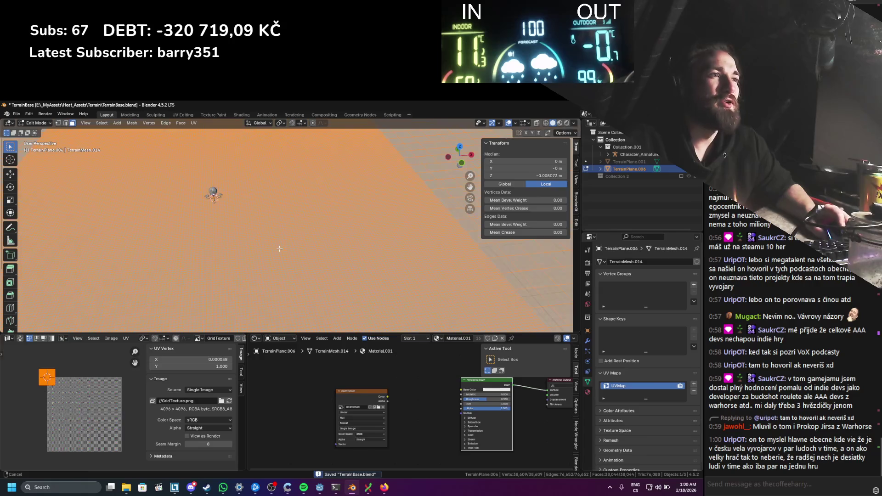
scroll(279, 248, down, 5)
Step: Return to Object Mode, orbit to check the plane's edge, and go back to Godot
key(Tab)
mouse_move(296, 237)
mouse_down()
mouse_move(326, 240)
mouse_move(298, 211)
mouse_move(299, 221)
mouse_move(311, 214)
mouse_move(316, 233)
mouse_up()
scroll(297, 208, up, 3)
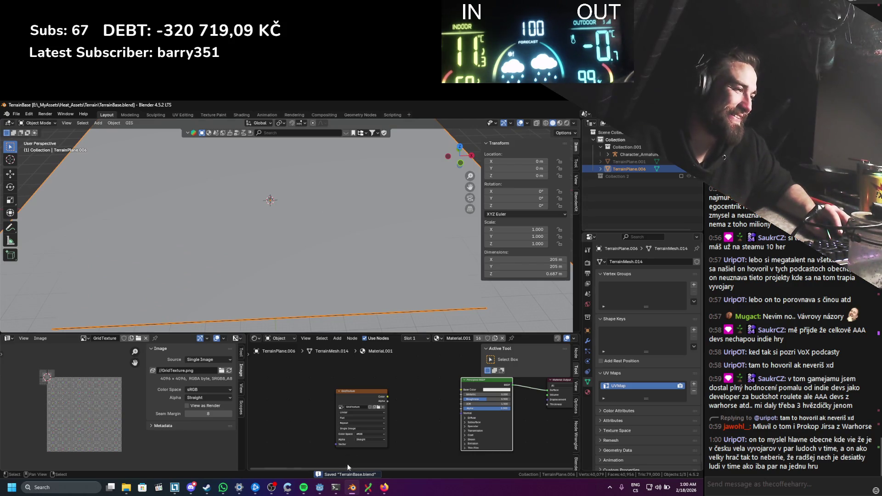
mouse_move(383, 491)
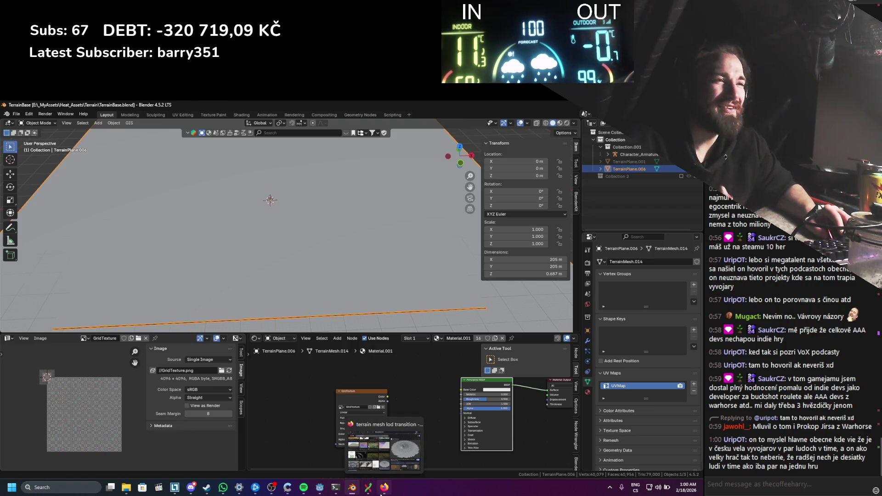
drag(235, 293, 250, 298)
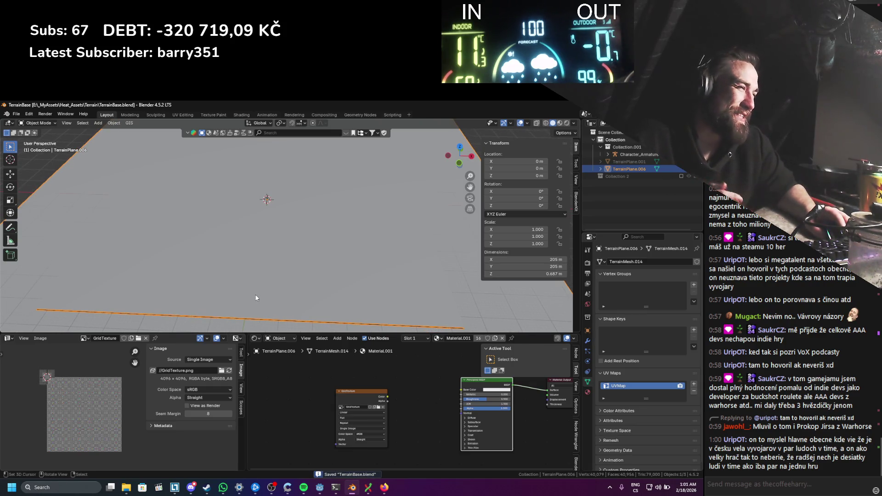
click(319, 488)
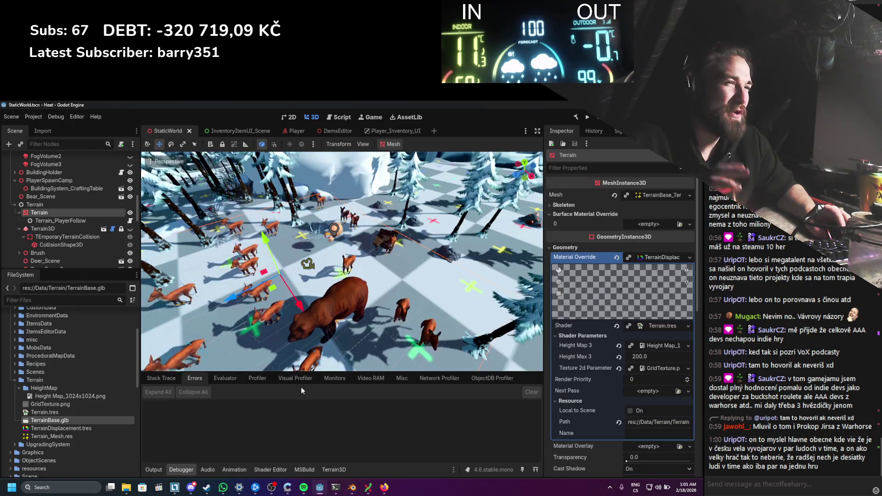
Step: Check the Terrain folder in File Explorer, then select the mesh in TerrainBase.glb's import settings
click(126, 487)
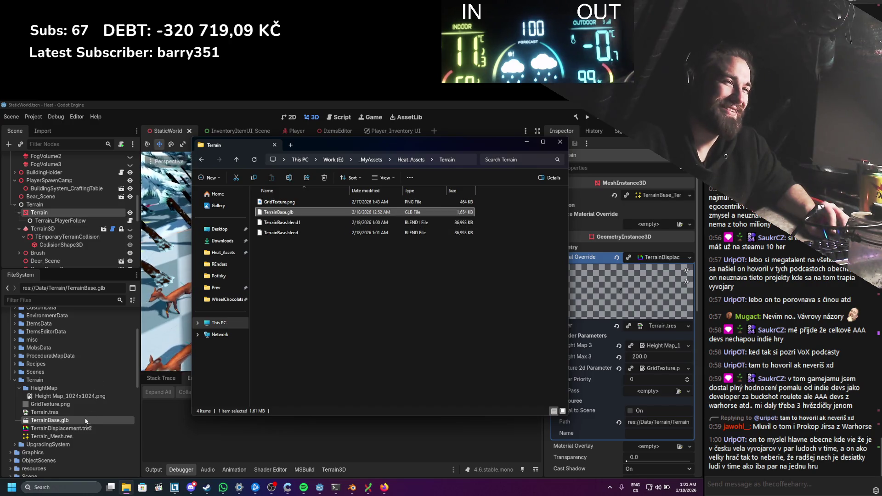
click(72, 433)
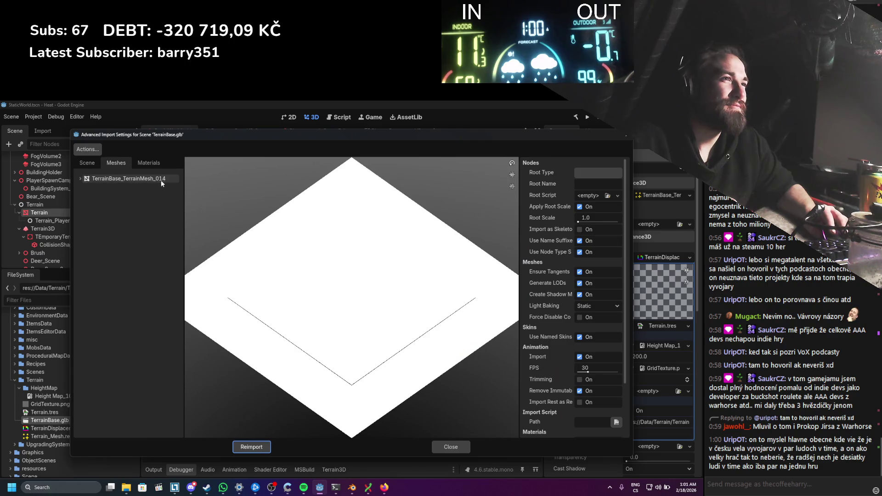
click(160, 180)
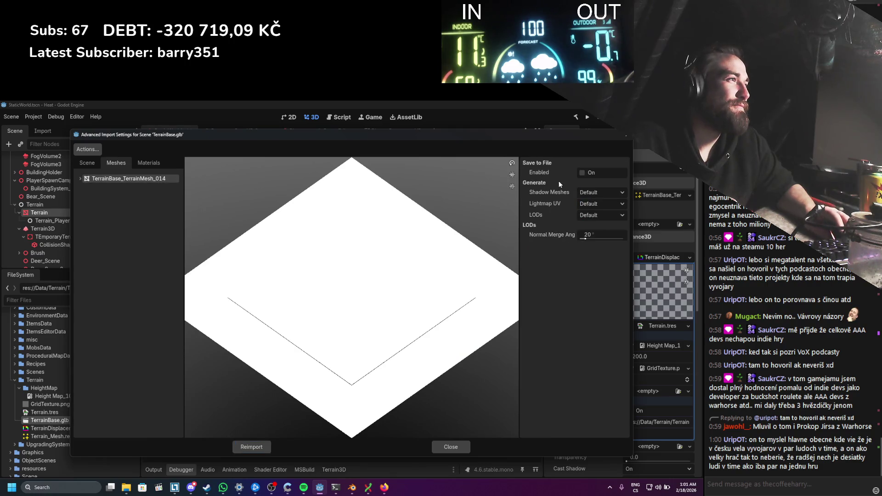
Step: Save the mesh over res://Data/Terrain/Terrain_Mesh.res and reimport TerrainBase.glb
click(621, 185)
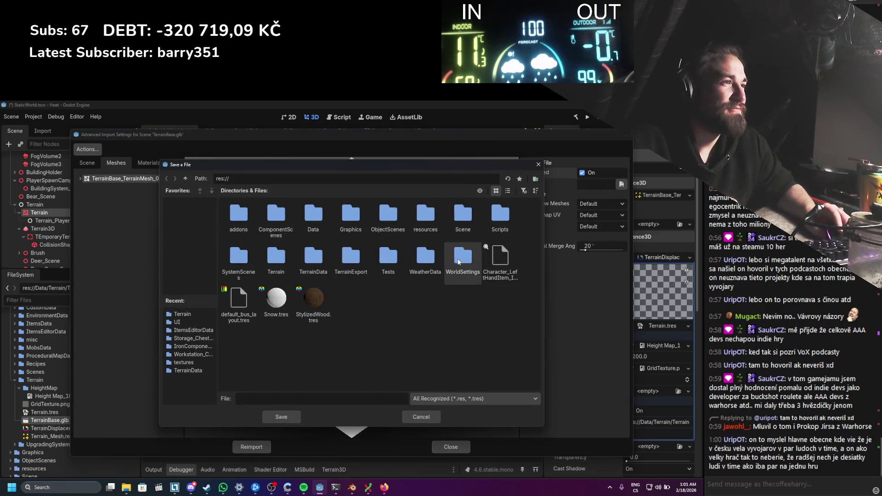
click(180, 314)
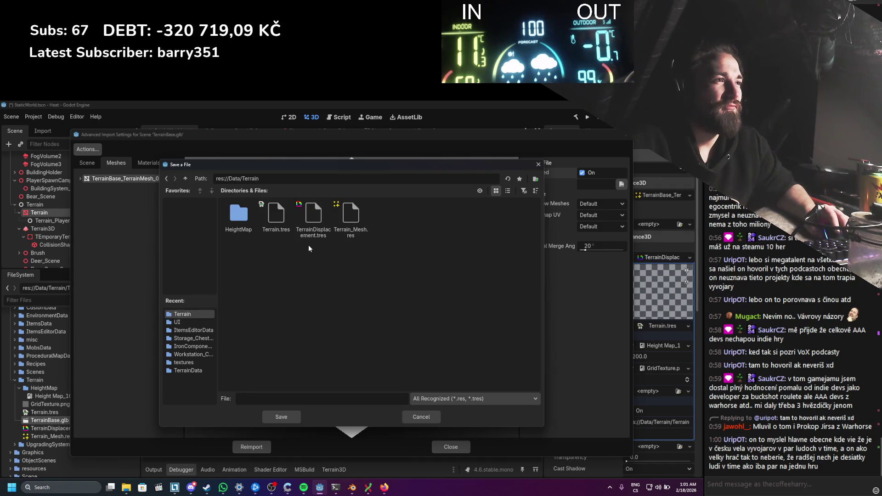
double_click(362, 226)
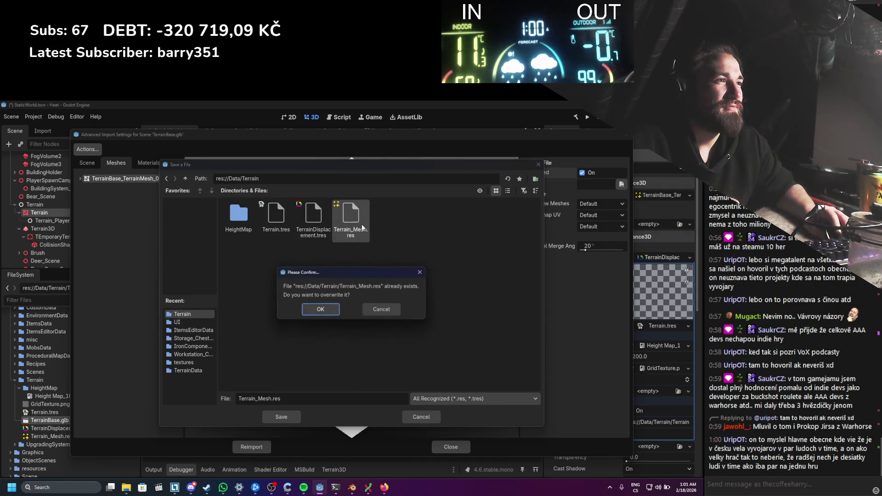
click(329, 311)
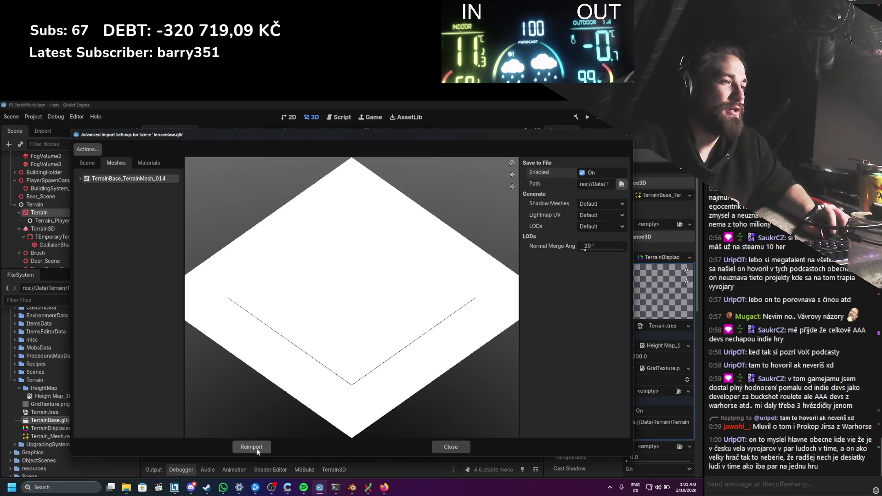
click(253, 447)
scroll(320, 314, down, 10)
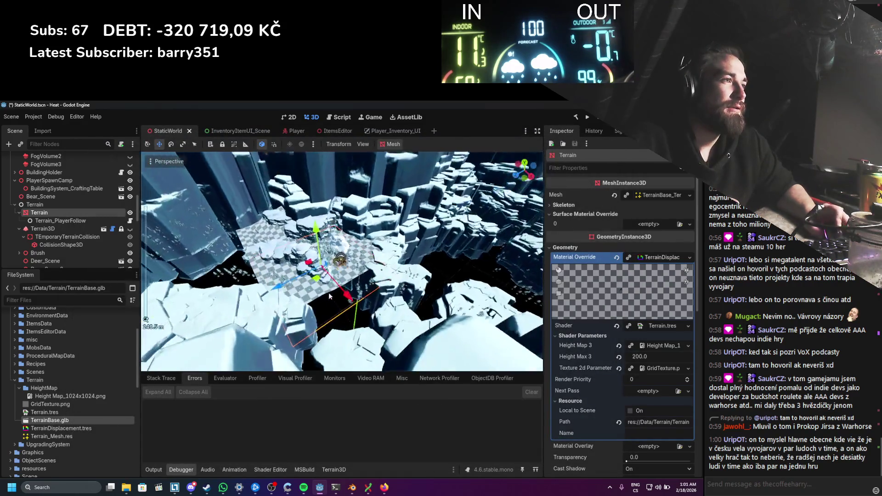
Step: Run the project, check the displaced snowy terrain in-game, and stop it with F8
scroll(320, 314, up, 8)
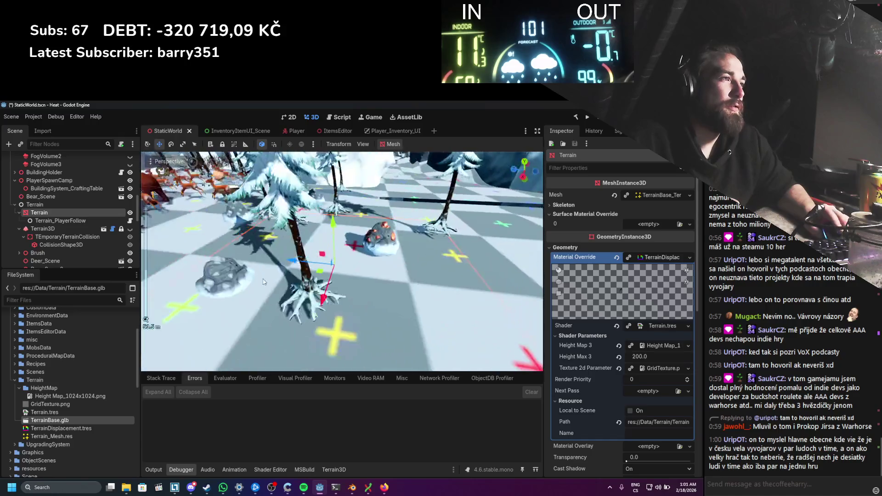
scroll(284, 309, down, 5)
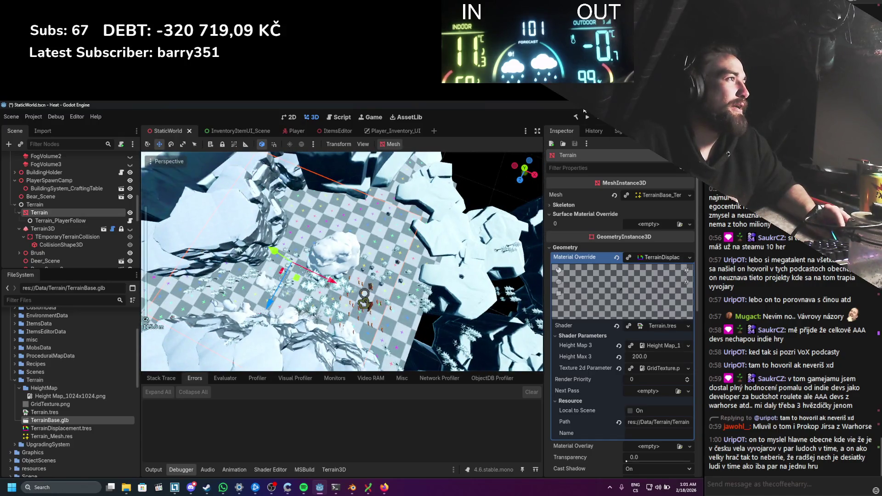
click(586, 117)
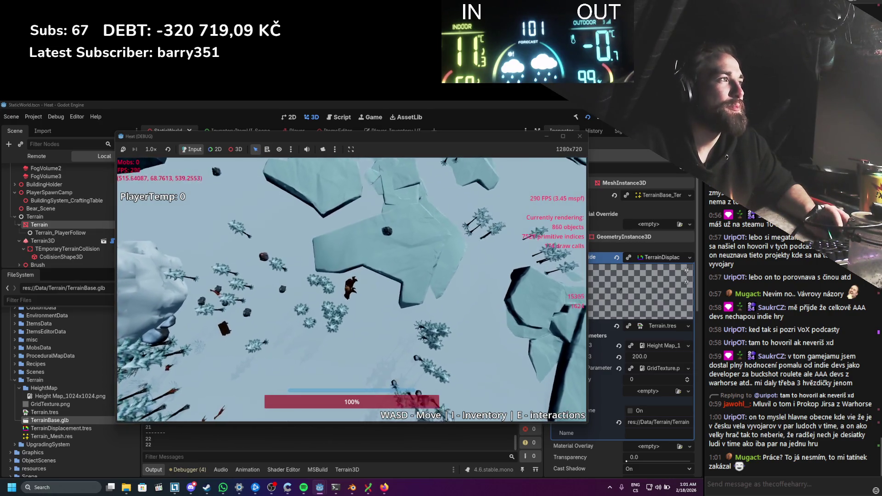
key(F8)
scroll(357, 288, up, 4)
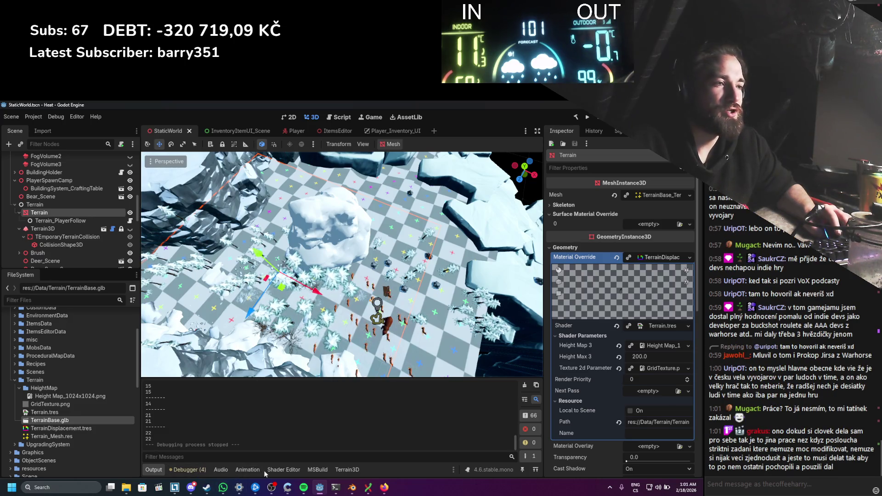
Step: Show the terrain's visual shader graph in the bottom Shader Editor panel
click(276, 470)
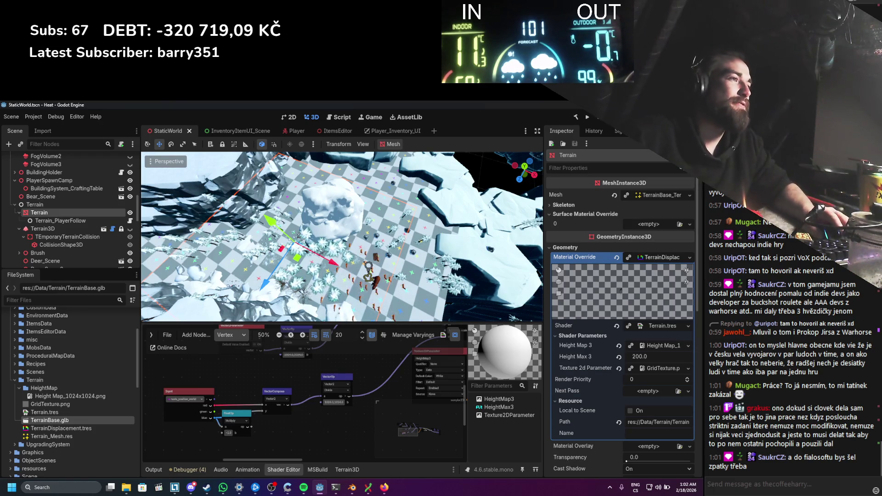
Step: Move the FloatOp node further down and the VectorOp node lower-left in the vertex graph
scroll(379, 210, up, 5)
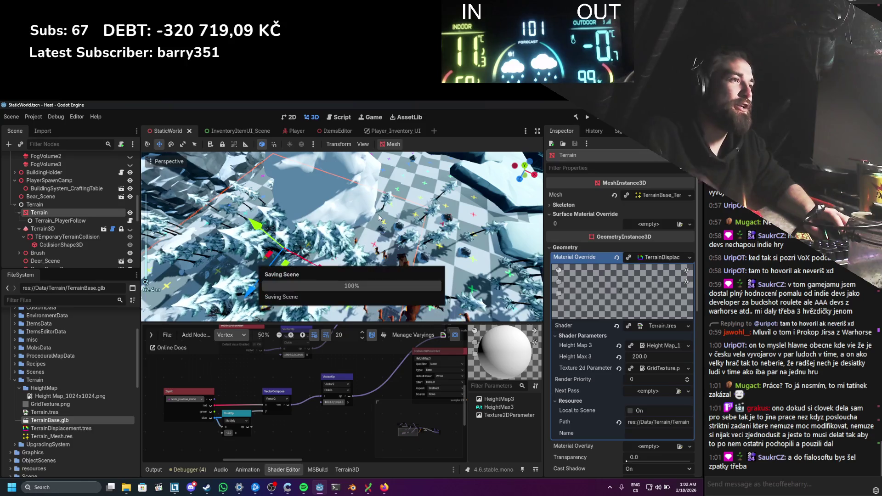
scroll(379, 214, down, 2)
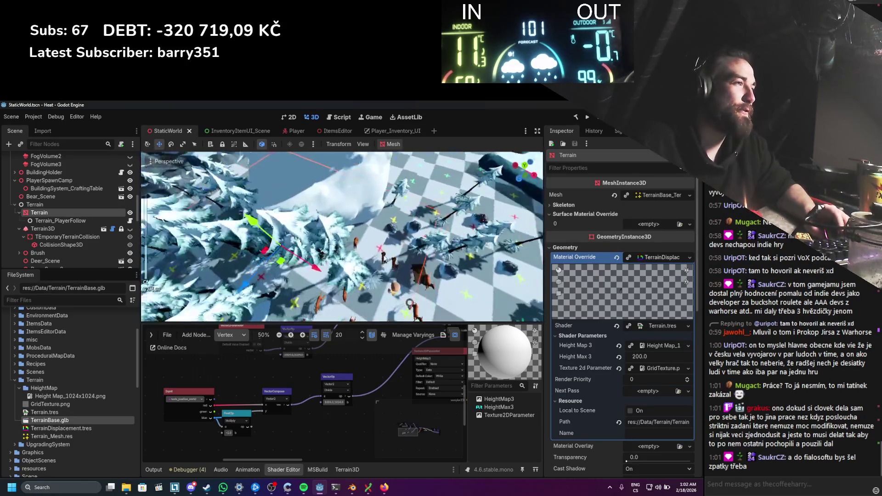
scroll(381, 260, up, 4)
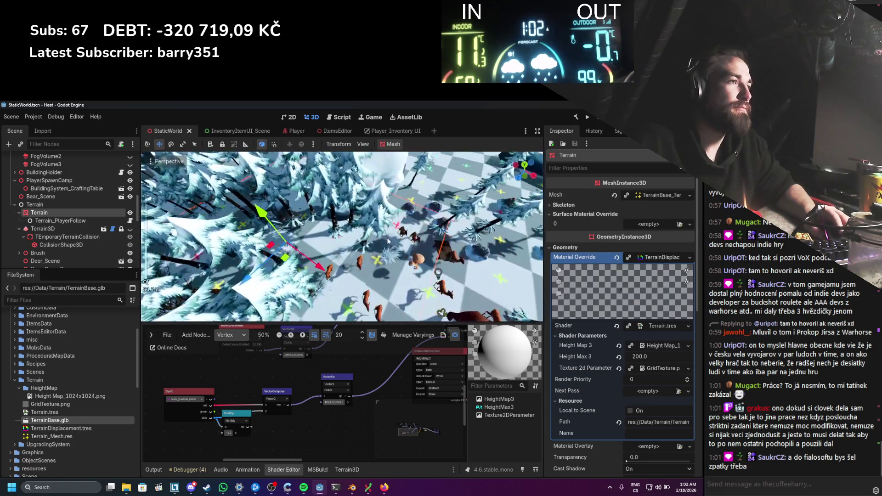
drag(389, 240, 322, 253)
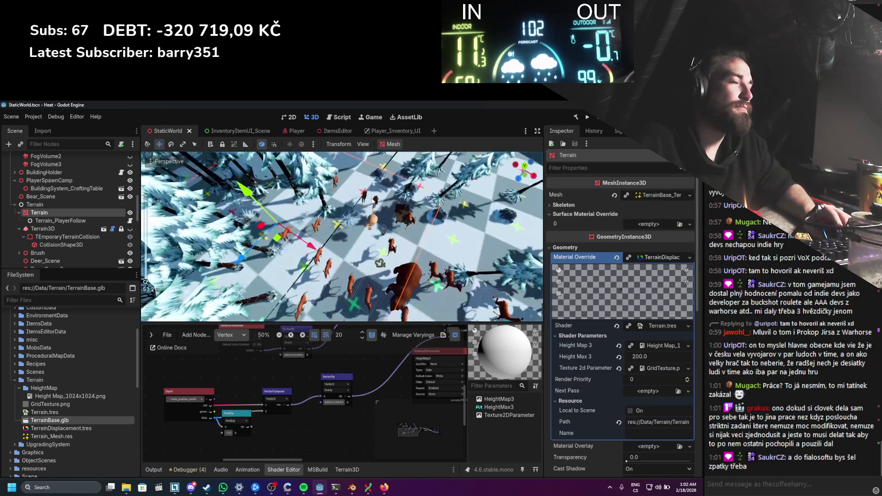
scroll(303, 369, up, 1)
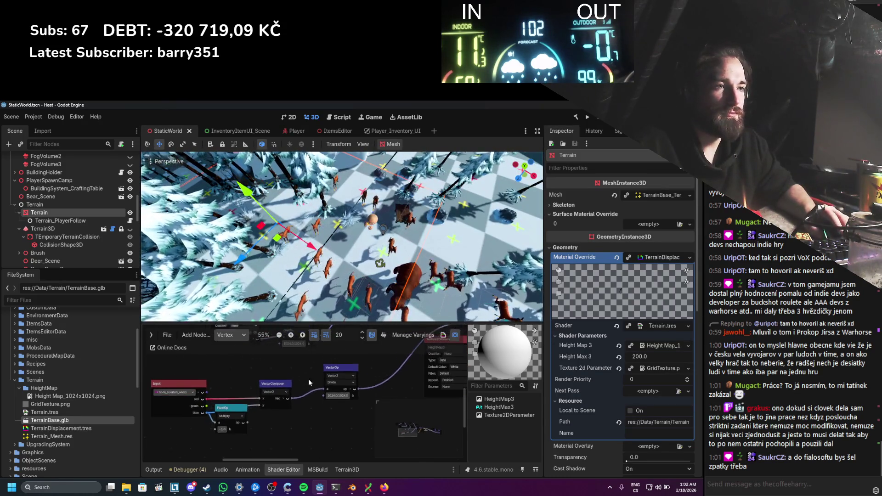
drag(239, 402, 251, 427)
scroll(313, 377, up, 1)
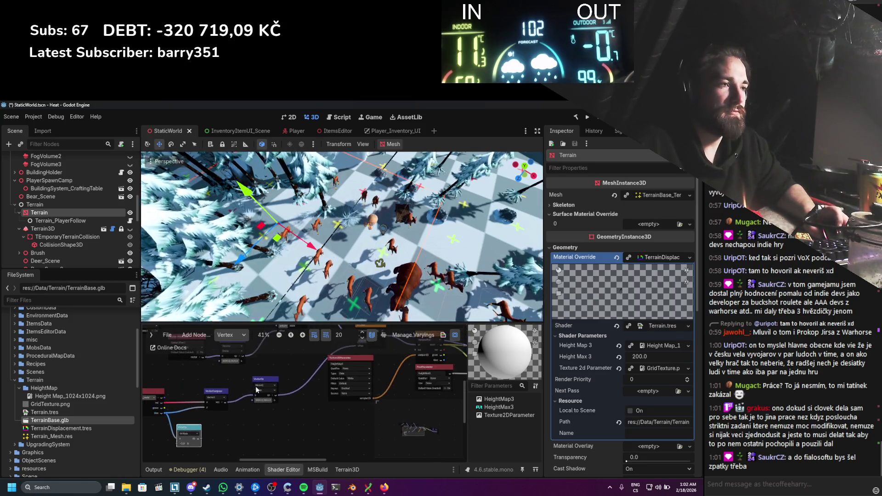
drag(264, 382, 214, 406)
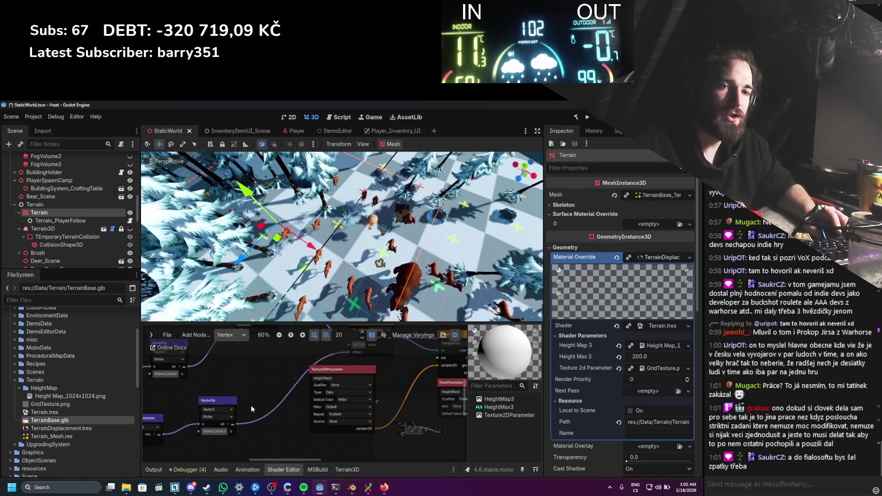
Step: Zoom and pan around the vertex shader graph to review the rearranged nodes
scroll(251, 405, down, 1)
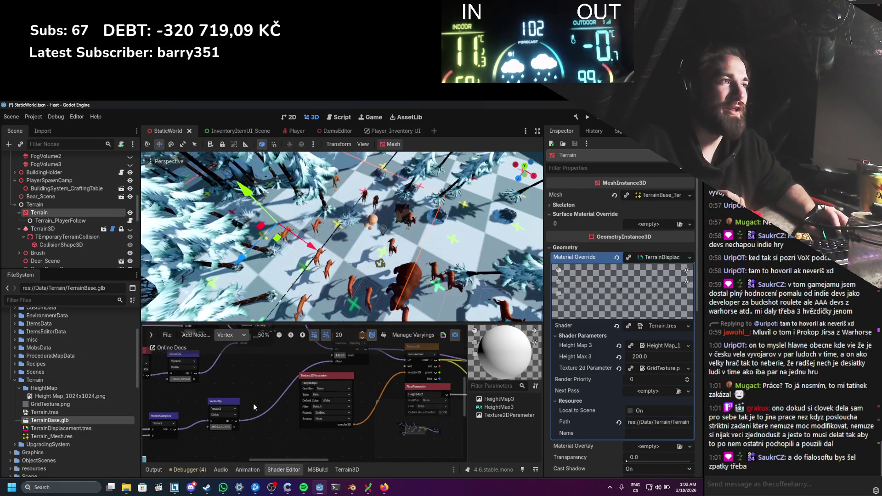
scroll(253, 404, down, 1)
scroll(257, 400, down, 1)
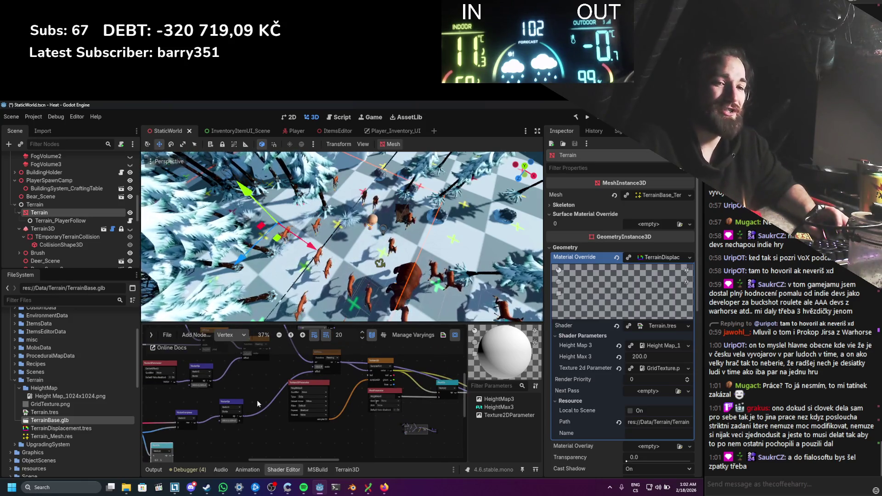
scroll(260, 400, up, 2)
drag(260, 401, 236, 440)
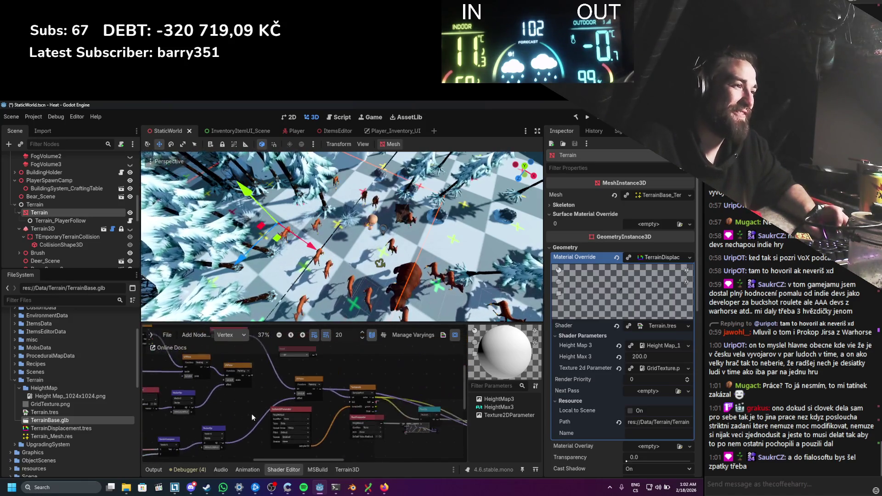
scroll(252, 409, down, 3)
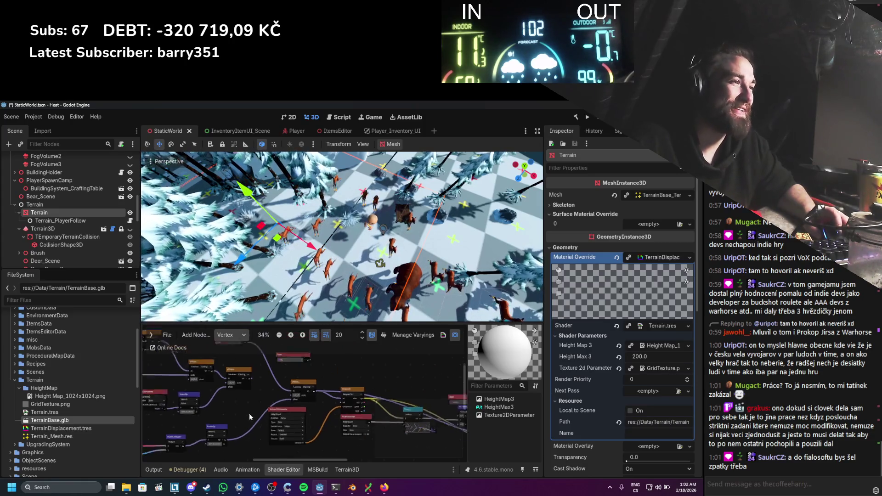
scroll(231, 424, up, 3)
scroll(335, 212, down, 3)
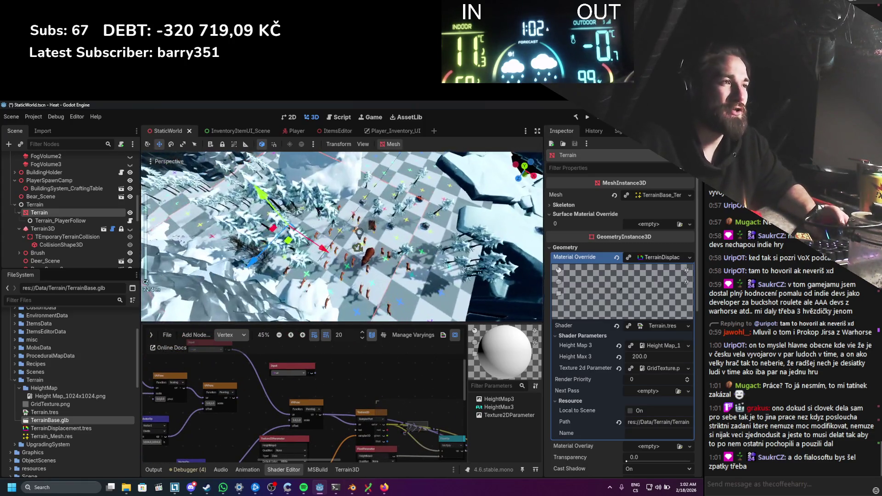
scroll(335, 212, up, 4)
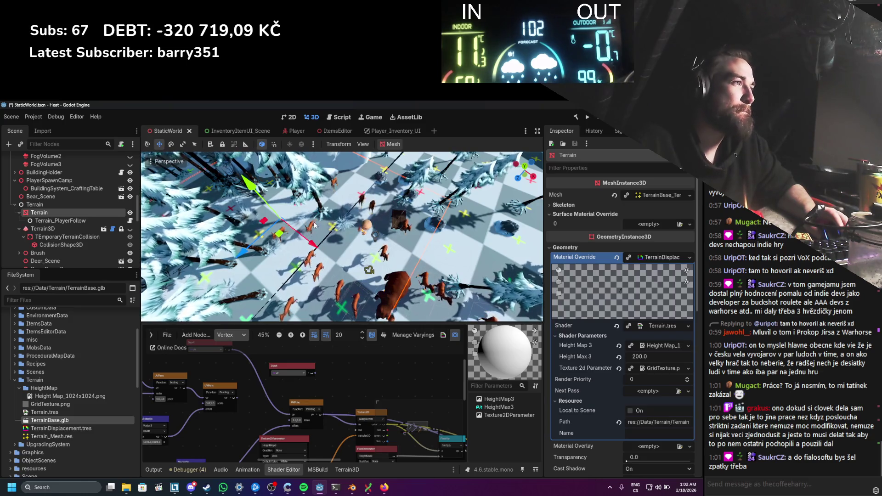
scroll(301, 353, down, 1)
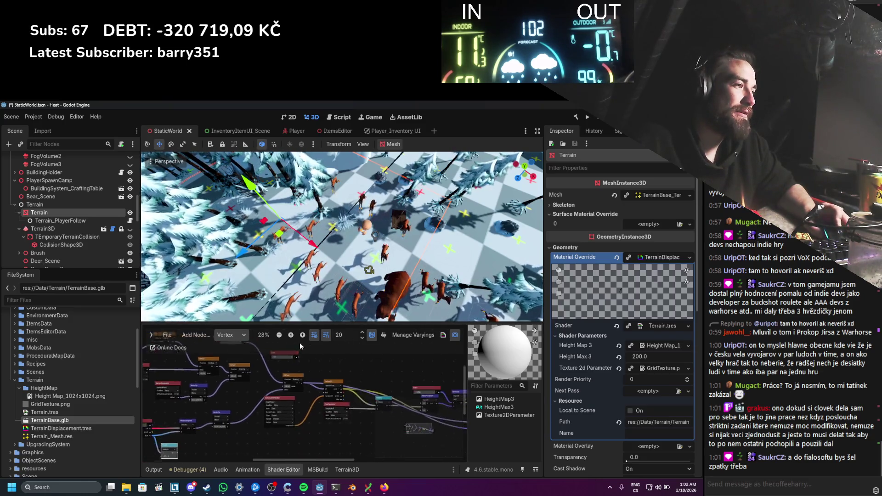
scroll(285, 391, up, 1)
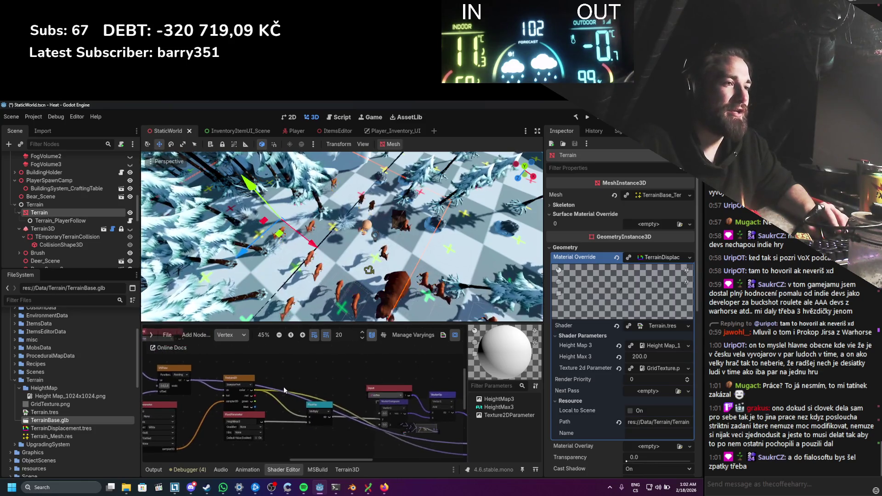
scroll(310, 448, up, 3)
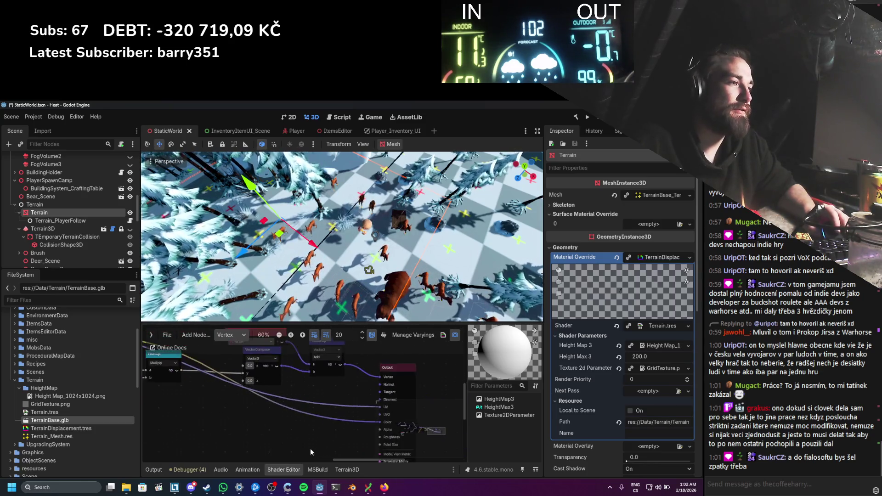
Step: Switch the shader graph to the Fragment stage and reposition the UVFunc node
click(226, 336)
click(240, 357)
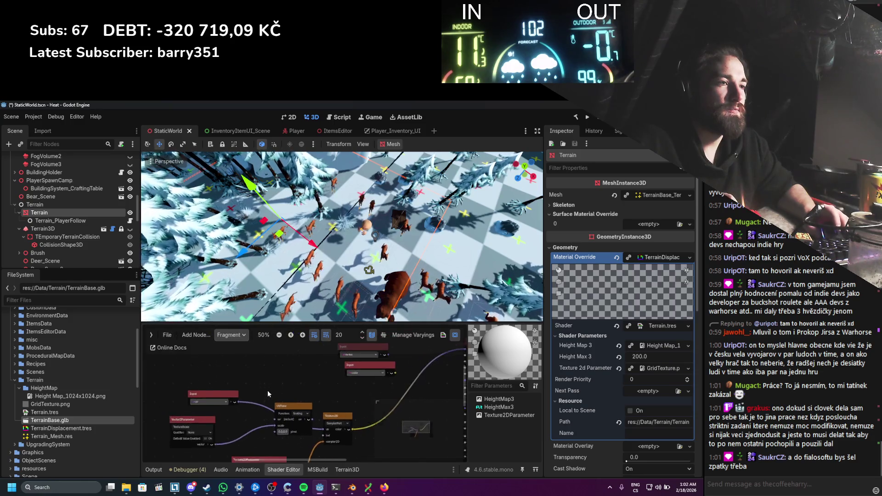
drag(295, 415, 238, 427)
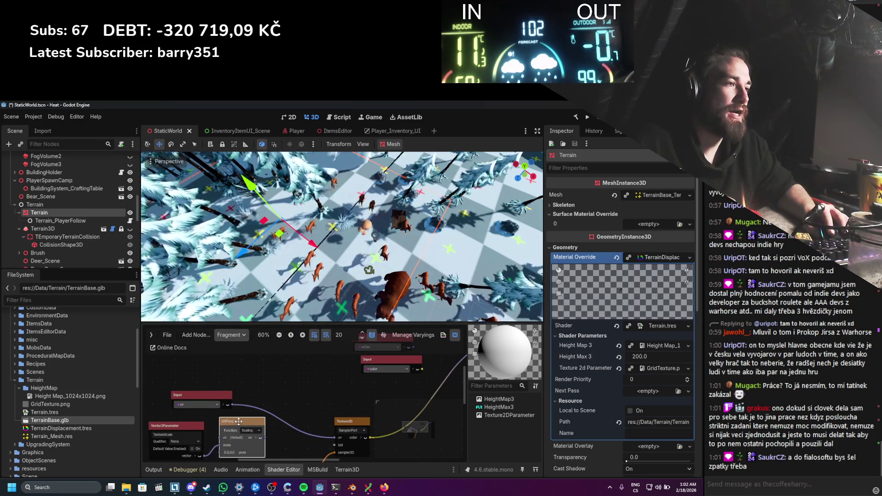
scroll(289, 369, down, 1)
scroll(290, 369, up, 1)
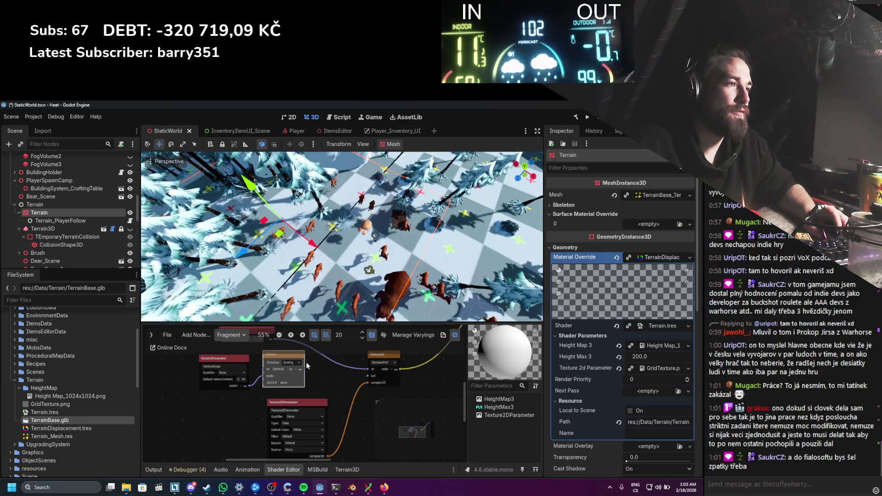
drag(285, 359, 329, 349)
Step: Wire Input uv into UVFunc's uv port and save the scene
scroll(262, 367, up, 1)
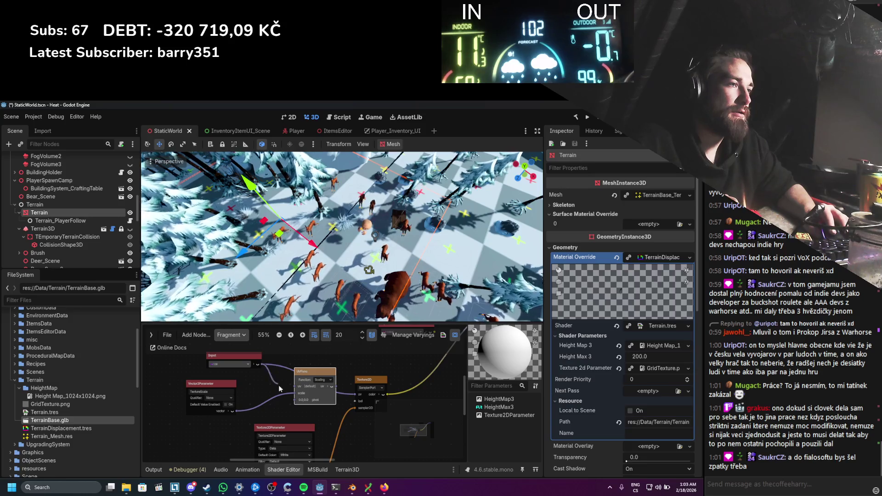
drag(292, 387, 294, 386)
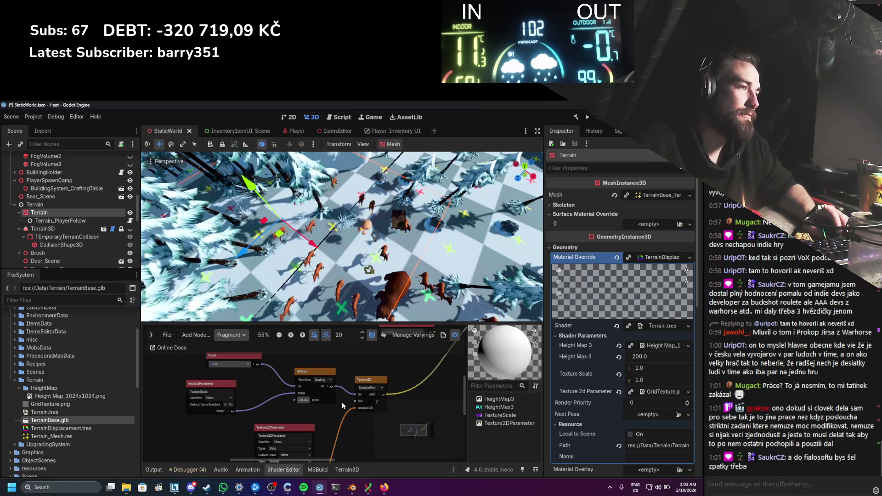
key(ctrl+s)
Step: Nudge UVFunc into place, save again, and check TextureScale (1.0, 1.0) in the Inspector
mouse_move(323, 370)
mouse_down()
mouse_move(304, 380)
mouse_move(314, 373)
mouse_up()
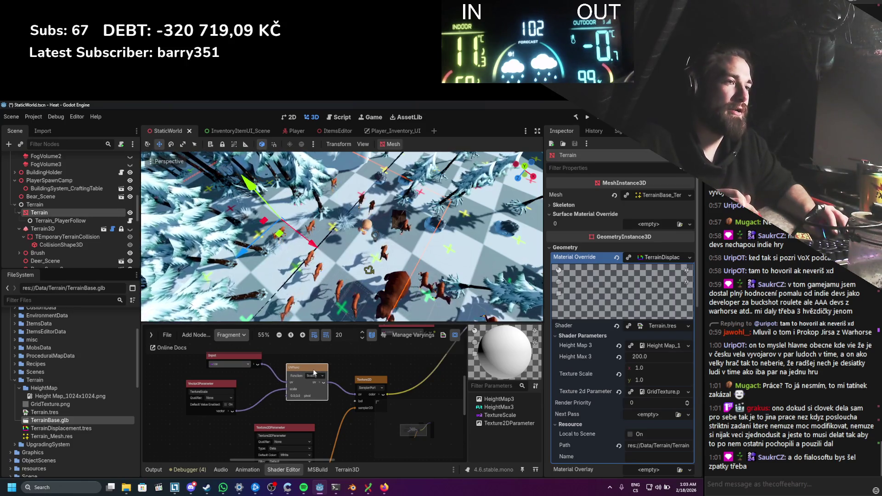
scroll(284, 388, up, 2)
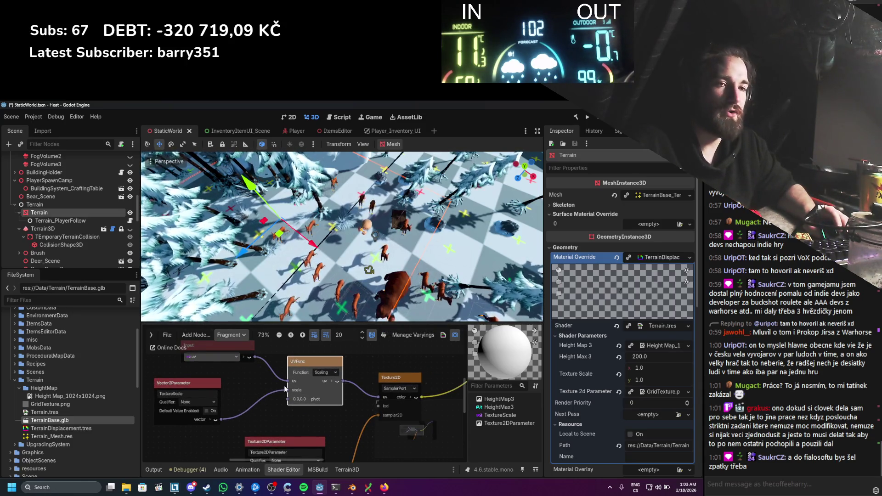
scroll(289, 376, left, 3)
scroll(290, 376, up, 3)
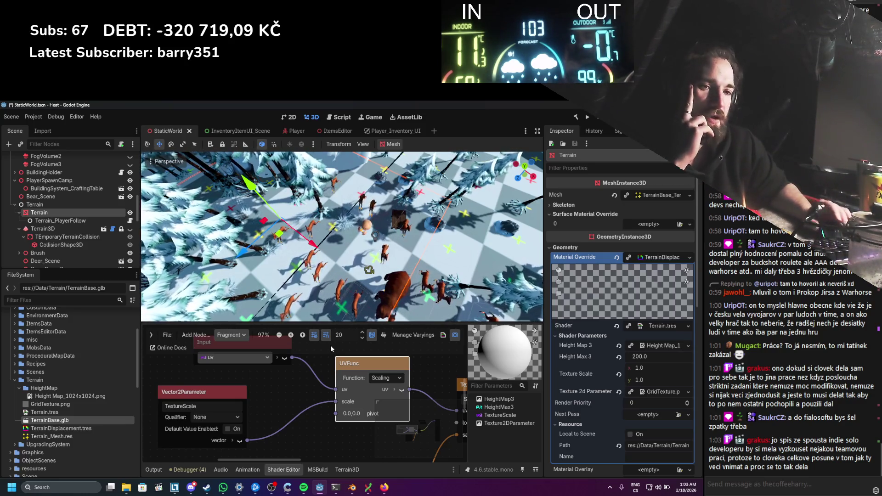
scroll(303, 376, down, 1)
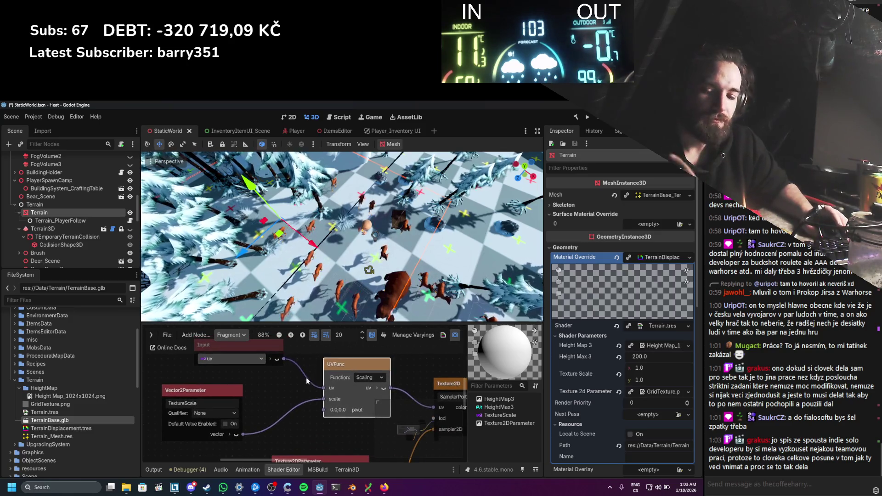
key(ctrl+s)
scroll(306, 378, down, 1)
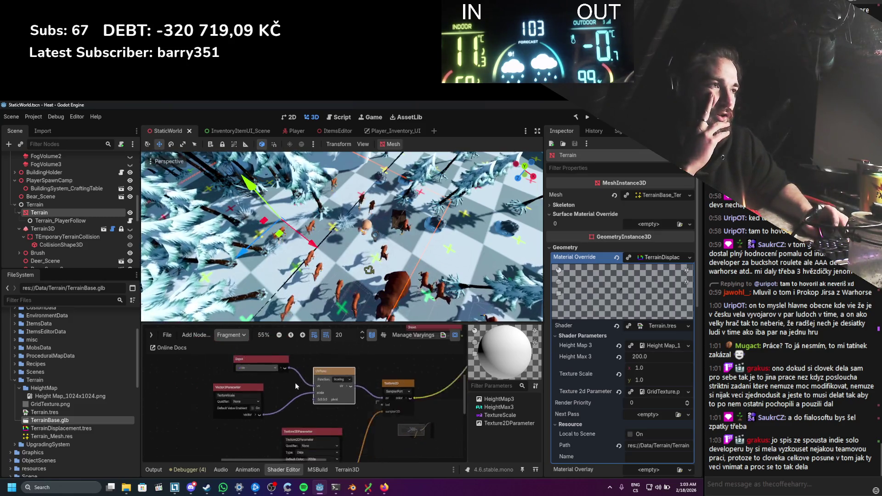
scroll(342, 236, up, 3)
scroll(355, 271, up, 2)
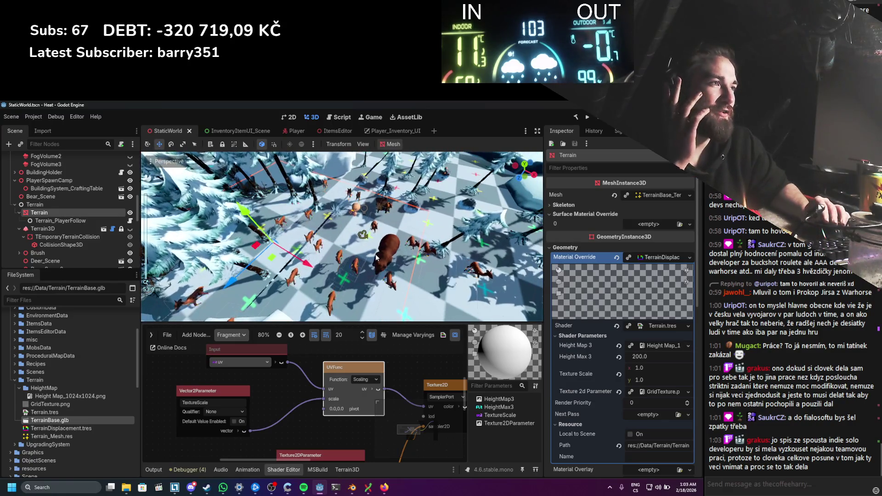
scroll(376, 264, up, 2)
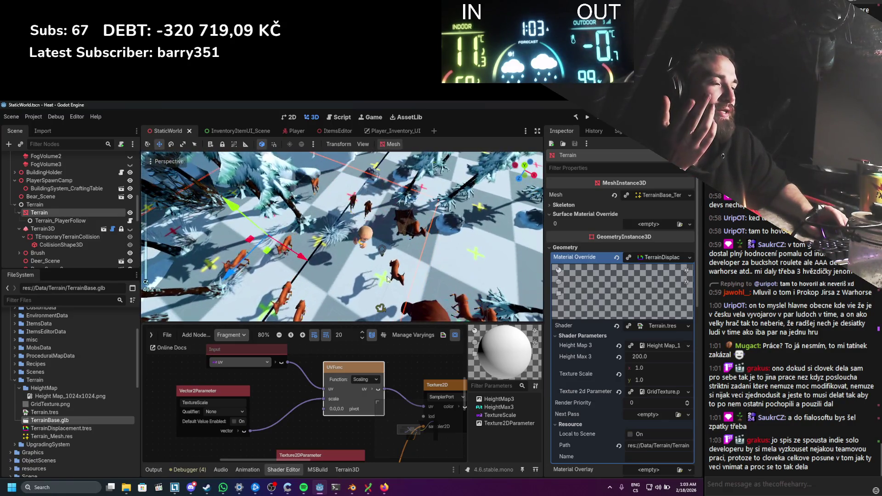
scroll(388, 278, down, 2)
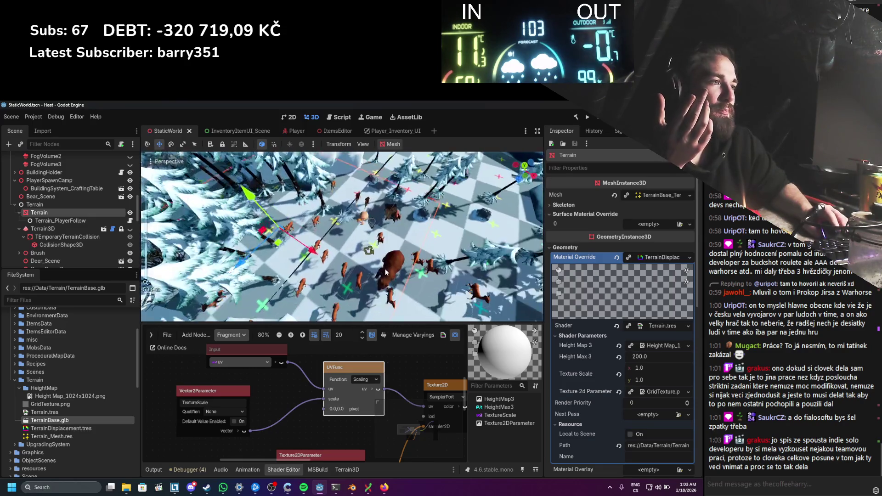
Step: Zoom and orbit over the checker-textured terrain, then switch to Blender
scroll(387, 271, up, 2)
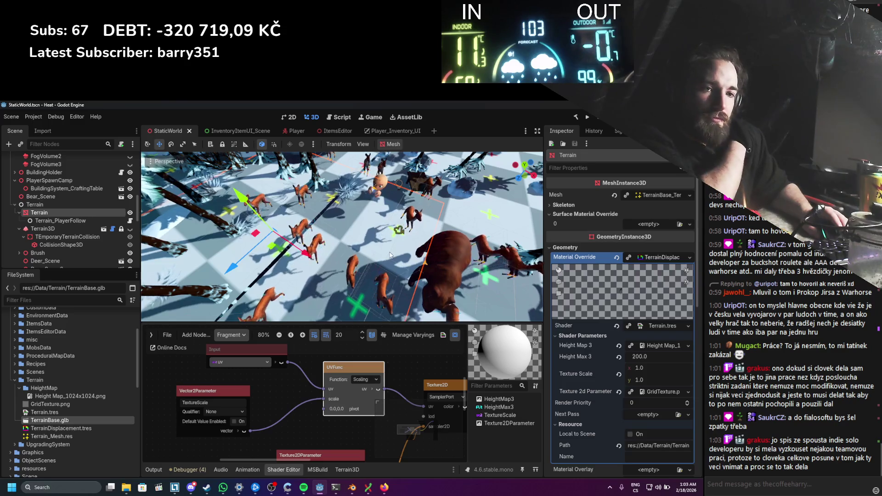
scroll(389, 248, down, 2)
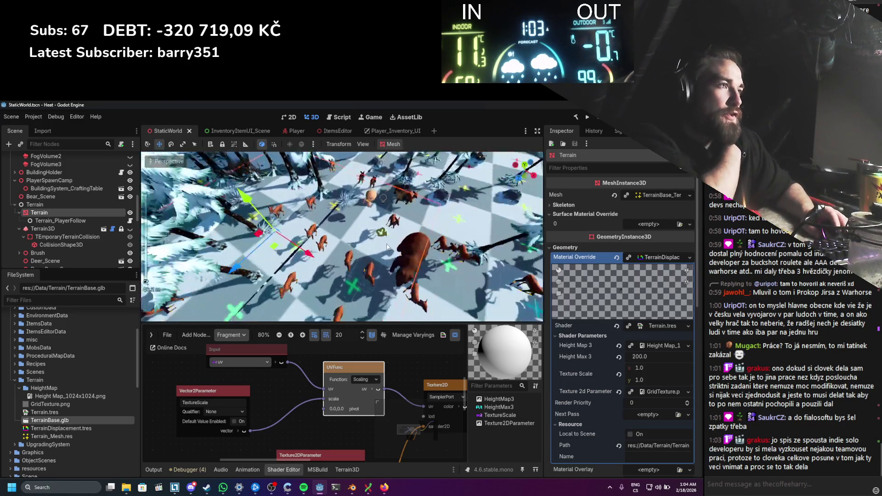
scroll(387, 255, down, 4)
drag(385, 263, 379, 252)
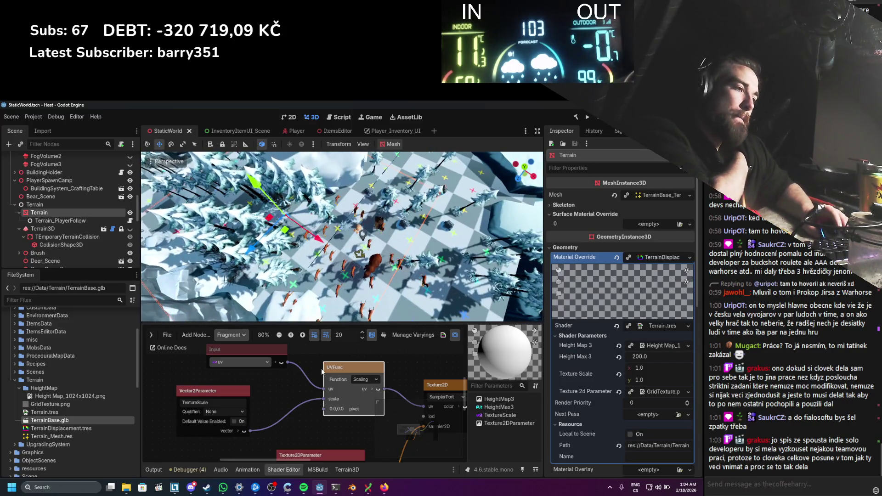
key(alt+Tab)
scroll(294, 274, down, 6)
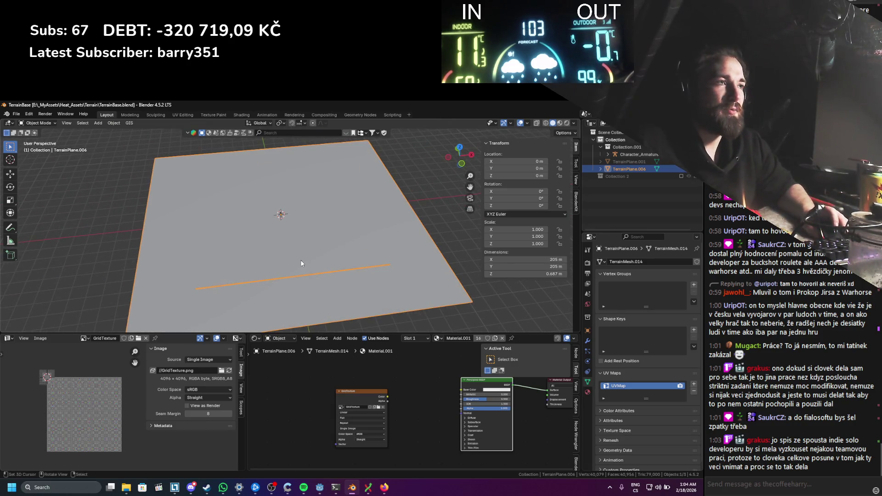
Step: Delete the terrain plane, save TerrainBase.blend, and bring up the Add > Mesh primitives list
key(Delete)
key(ctrl+s)
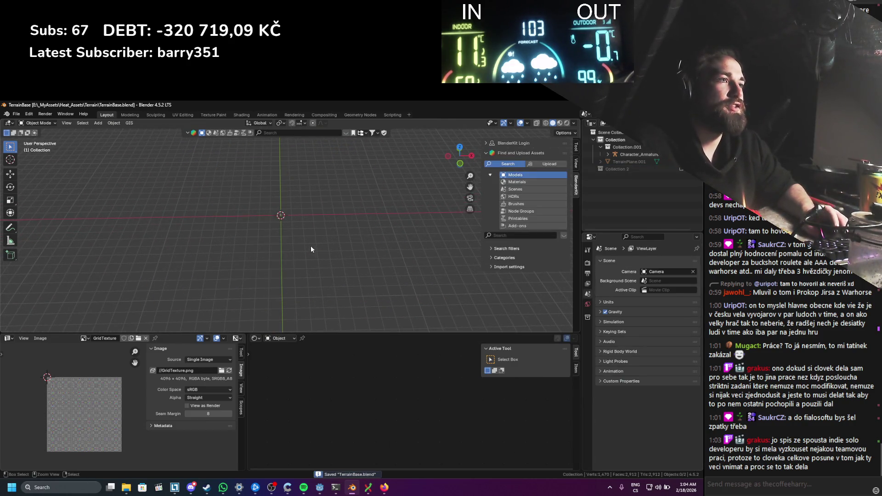
key(shift+a)
mouse_move(313, 247)
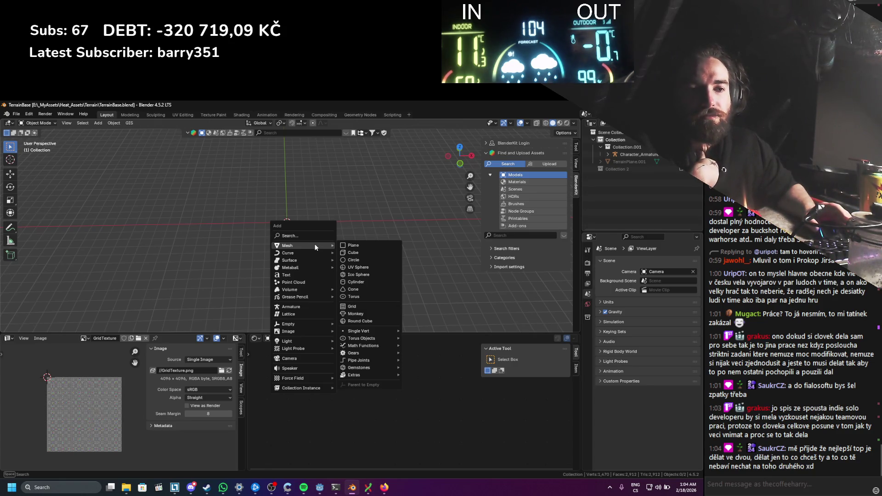
Step: Reopen the Add menu and add a 2 m mesh Plane at the world origin
key(Escape)
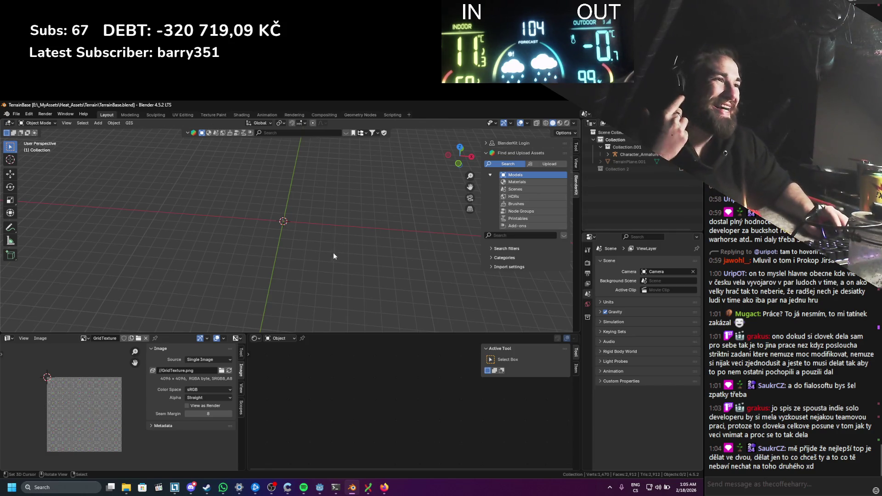
key(shift+a)
mouse_move(327, 266)
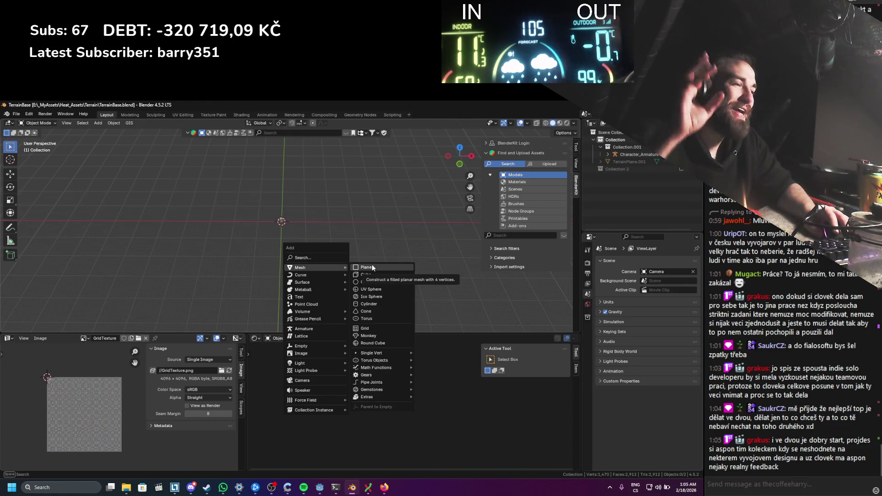
click(376, 270)
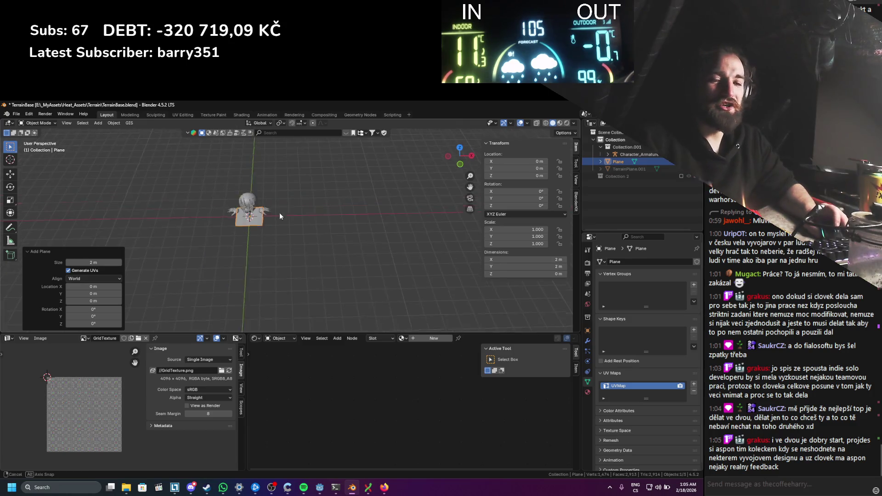
Step: Cancel scaling the Blender test plane, delete it, and return to the Godot editor
key(s)
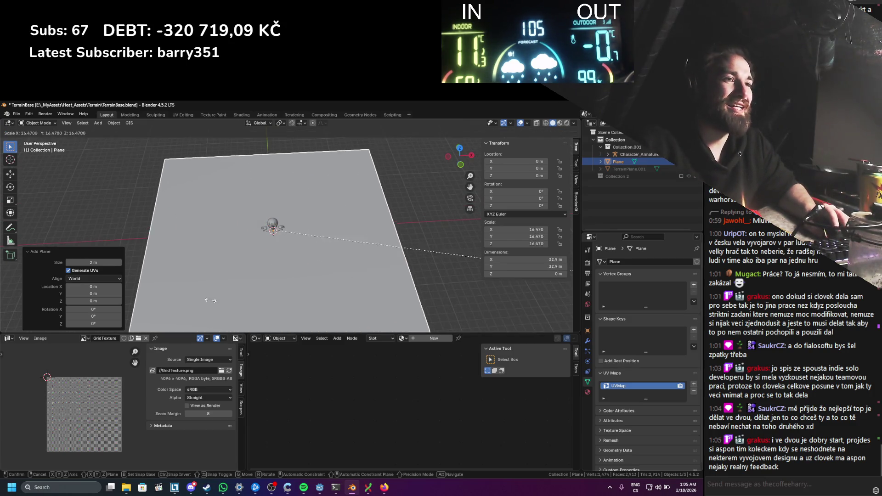
key(Escape)
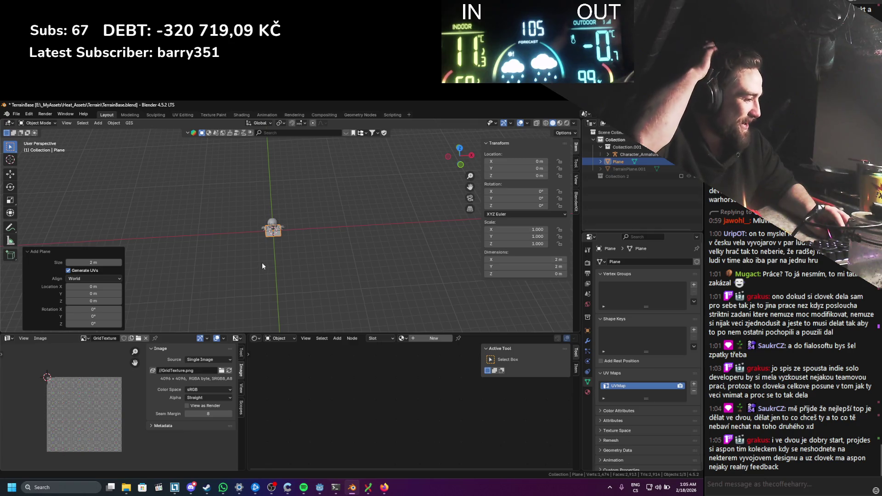
scroll(335, 248, down, 1)
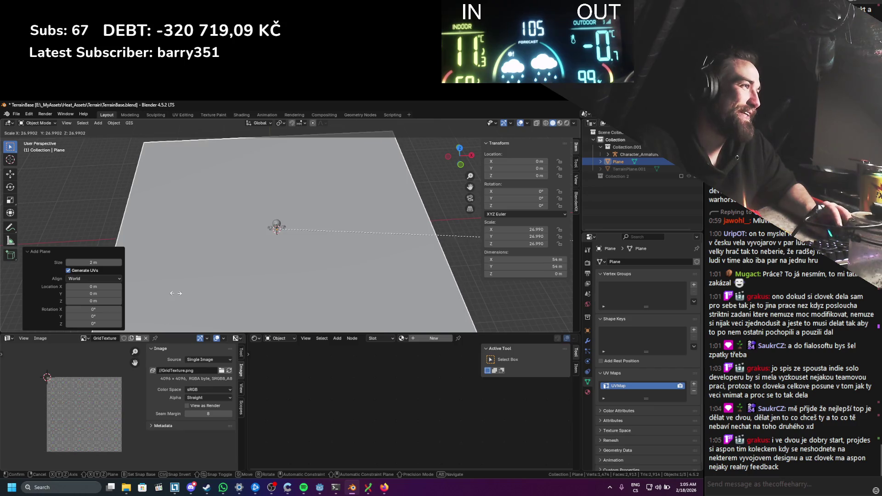
key(Escape)
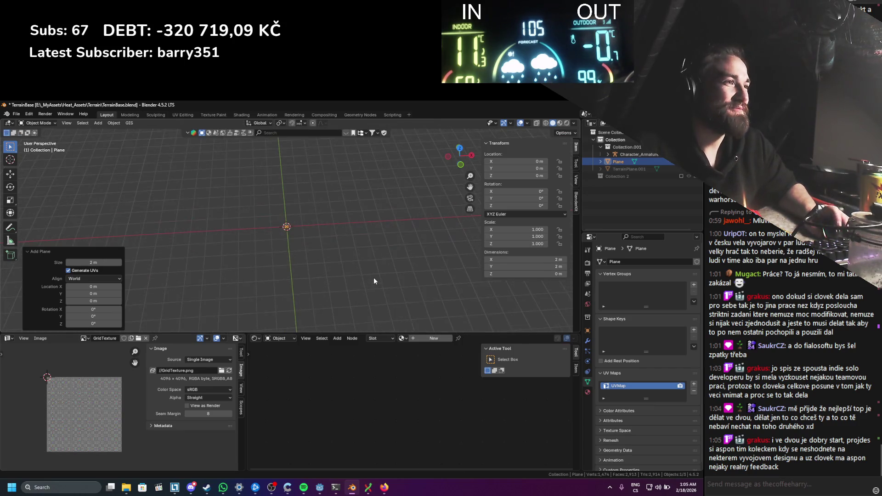
key(Delete)
click(320, 489)
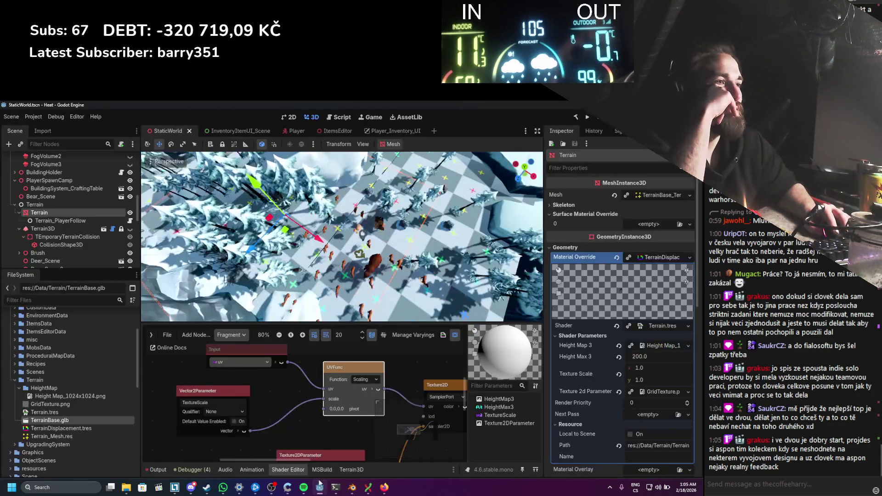
Step: Try the terrain's Texture Scale at 100, then close the running game
mouse_move(336, 299)
mouse_down()
mouse_move(323, 264)
mouse_move(427, 282)
mouse_move(336, 214)
mouse_up()
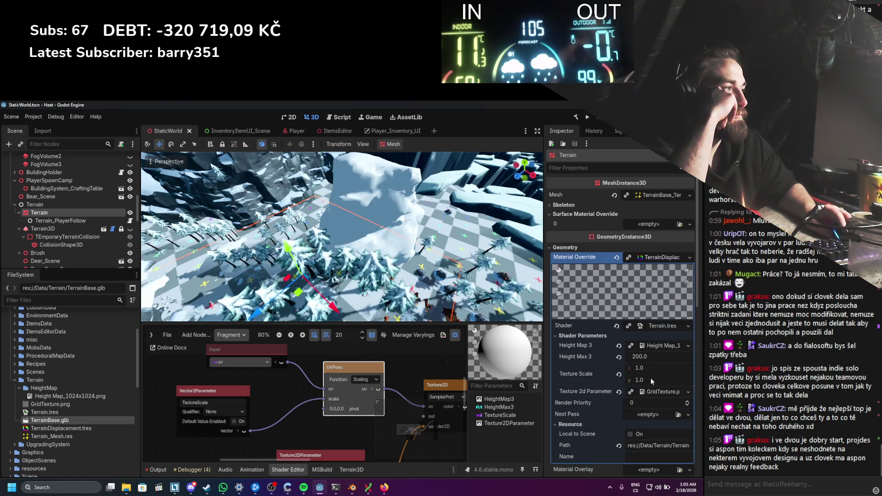
text(10)
key(Return)
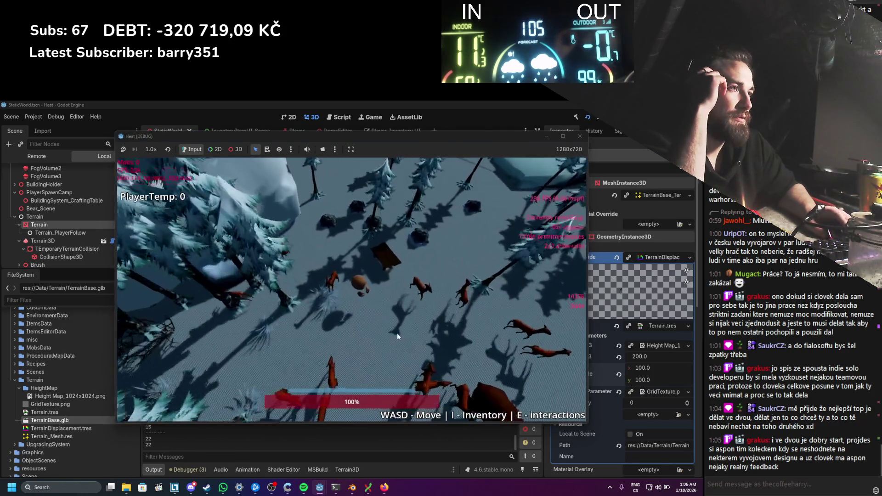
click(579, 137)
Step: Reset Texture Scale to 1, then save the scene and run the game
click(642, 367)
text(1)
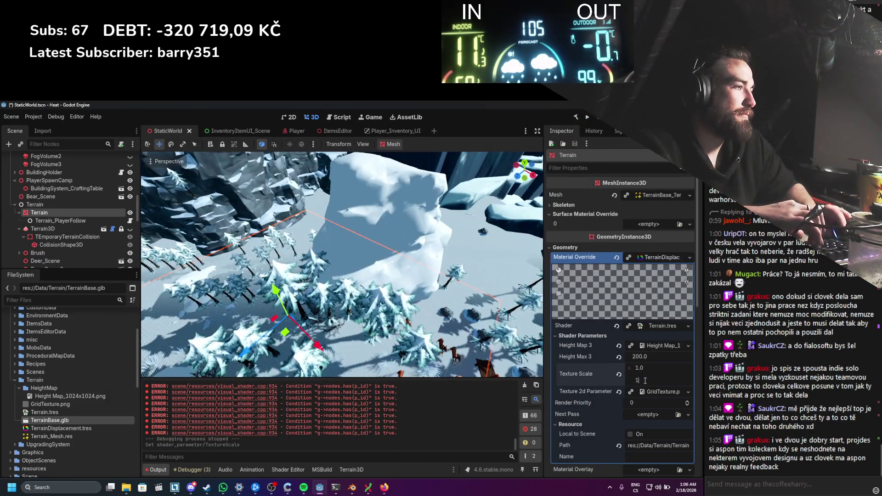
key(Return)
key(F5)
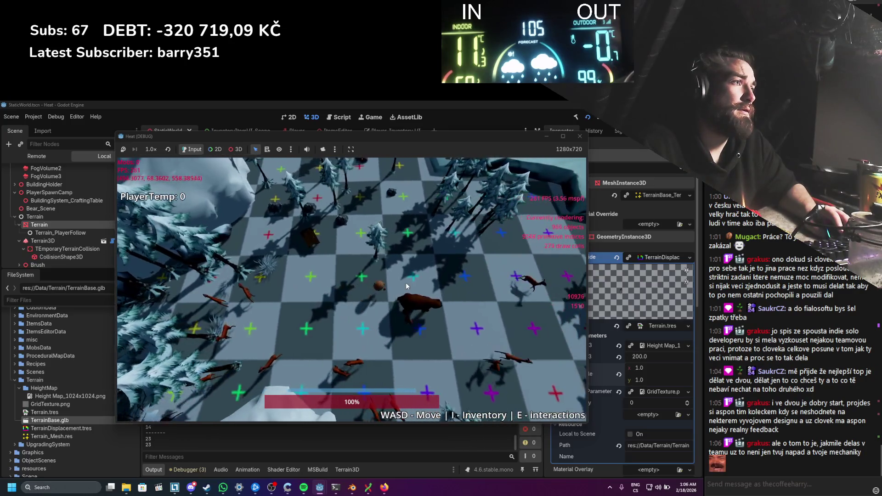
Step: Walk the player forward and left toward the bear and up the rocky checker-gridded slope
key(a)
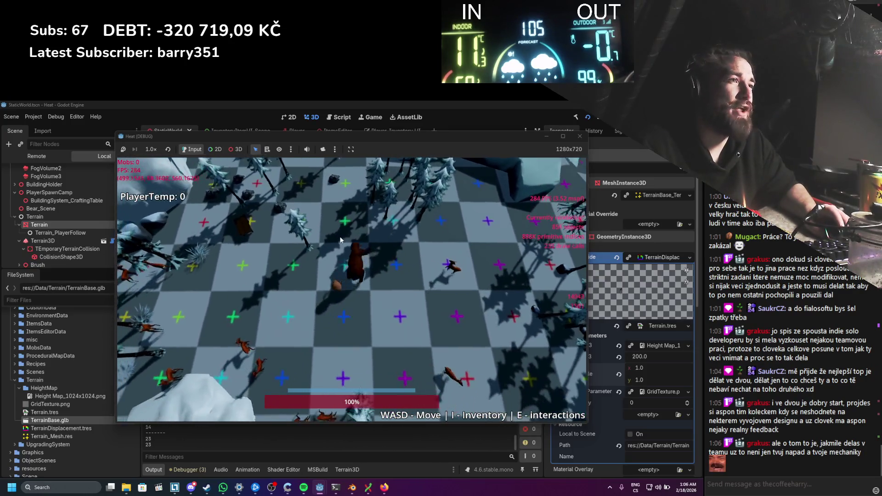
key(w)
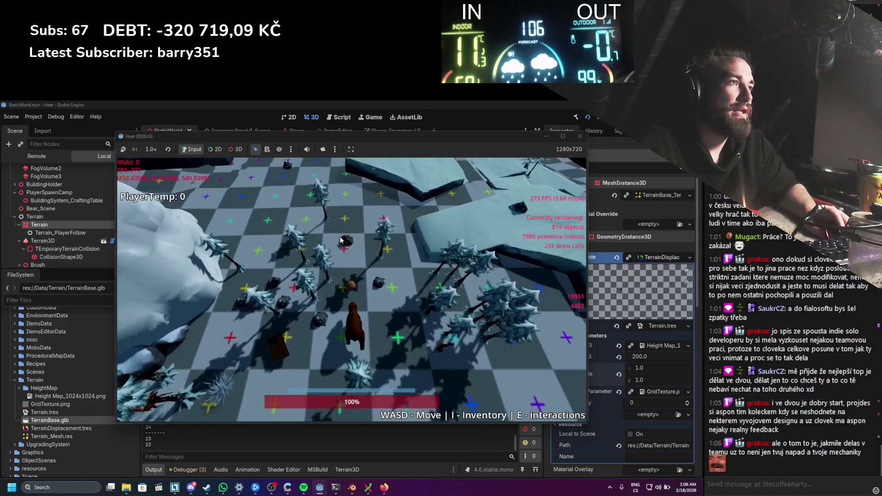
key(w)
key(a)
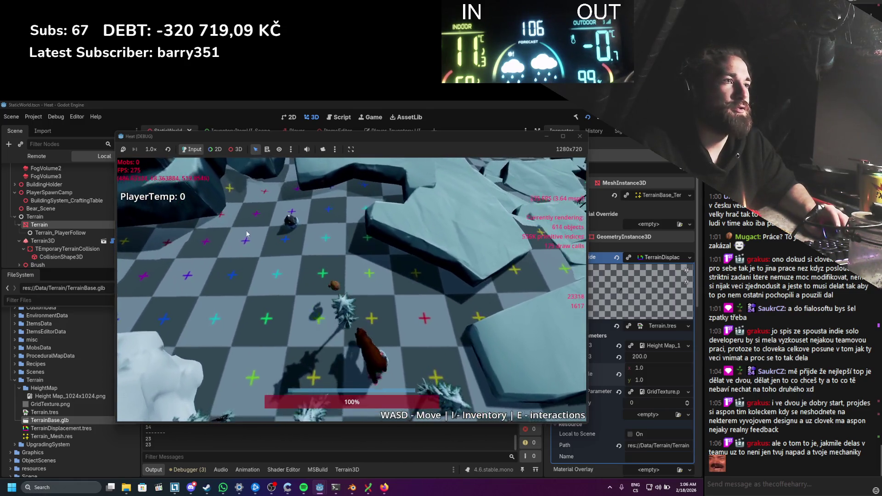
key(w)
key(a)
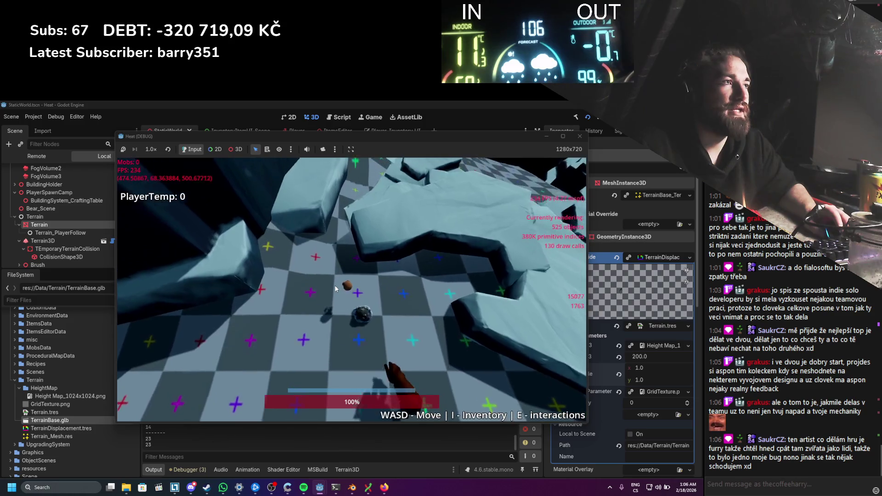
key(w)
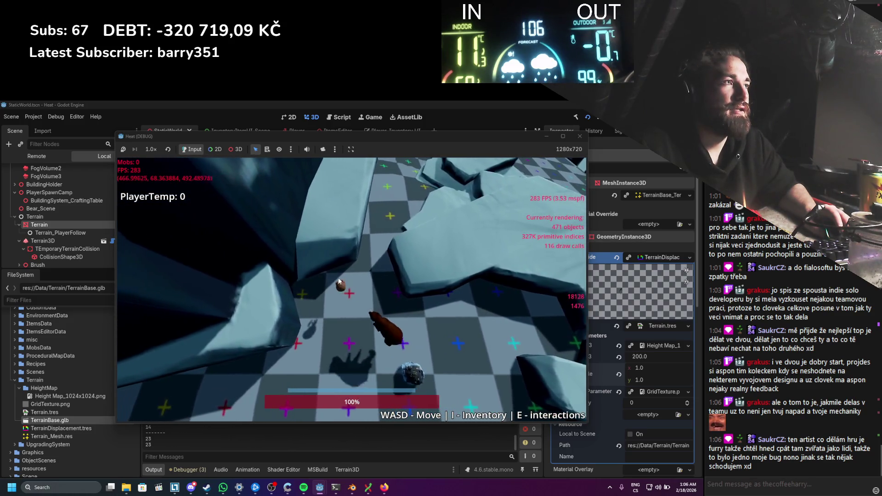
key(a)
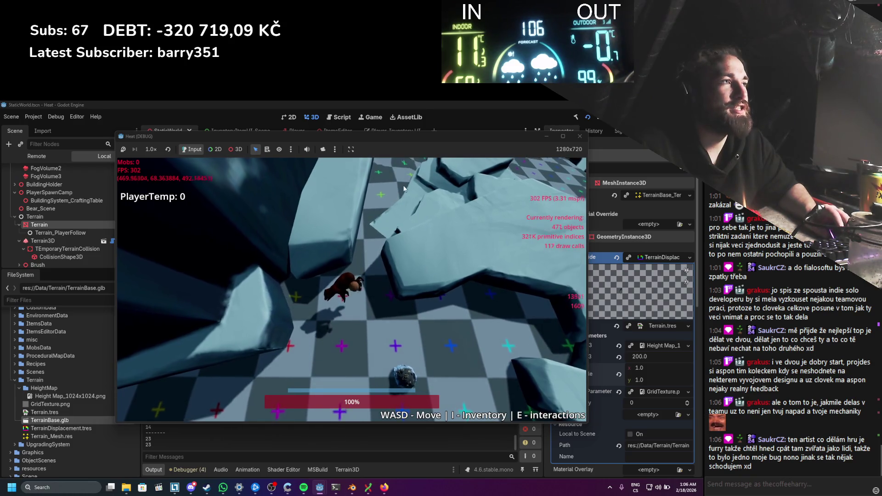
key(w)
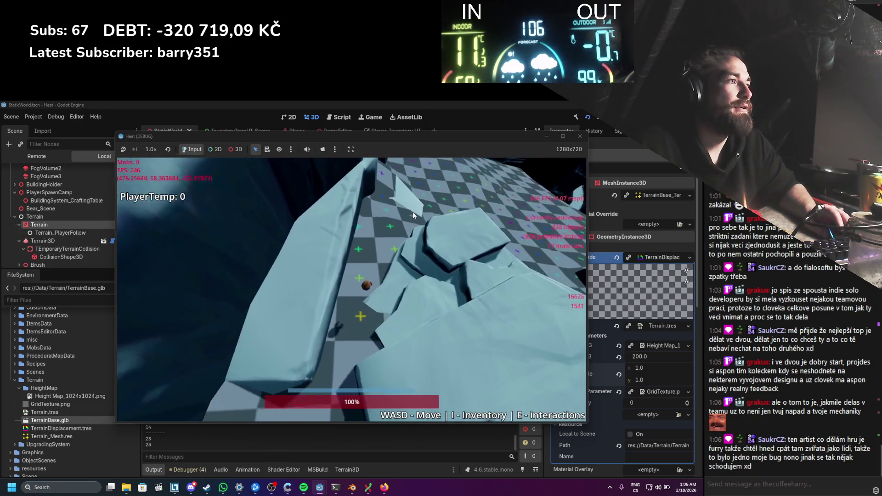
key(w)
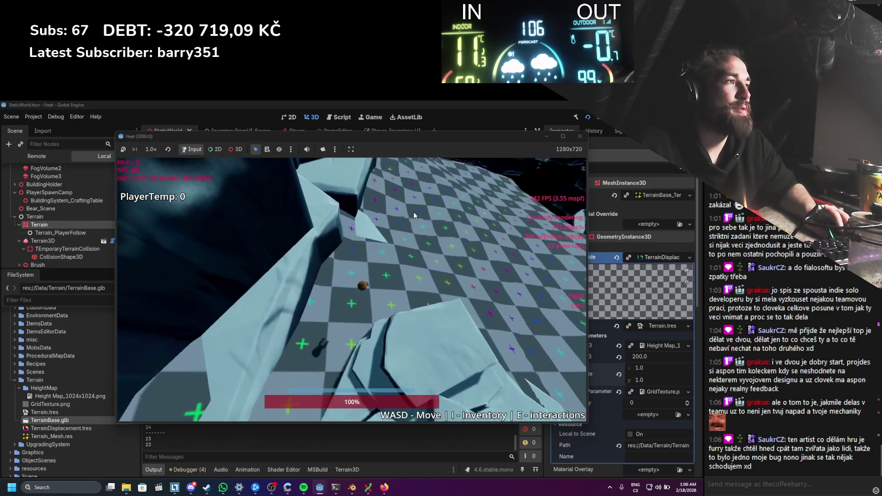
key(w)
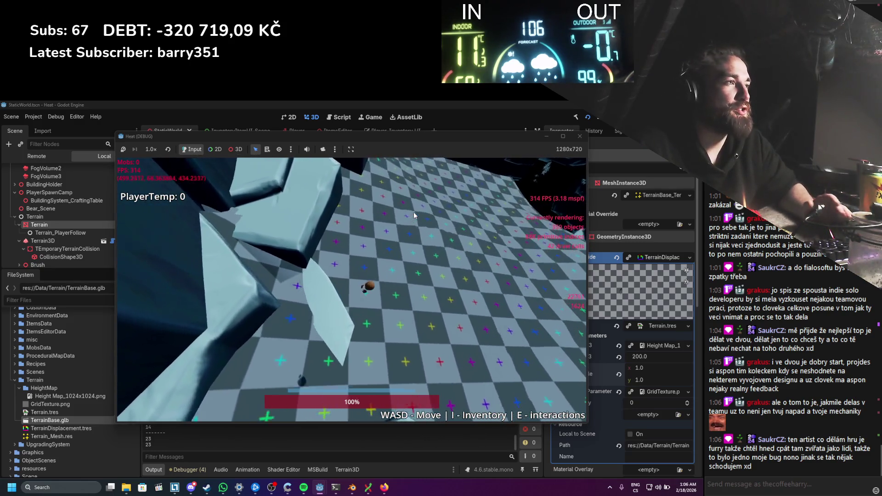
Step: Walk the player back through the rocky area, then forward across the checkerboard terrain
key(s)
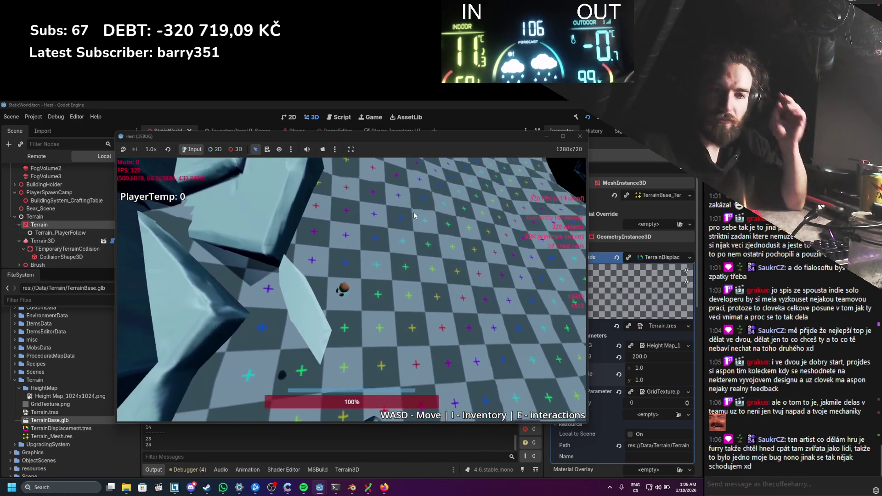
key(s)
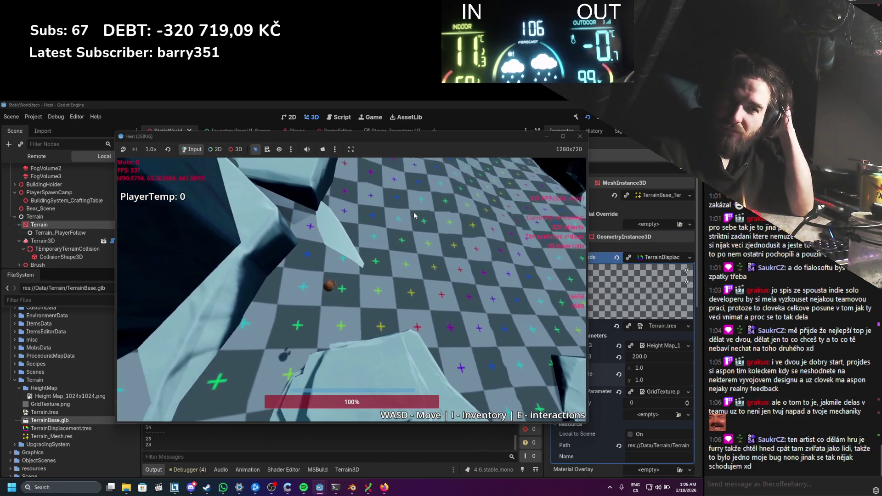
key(s)
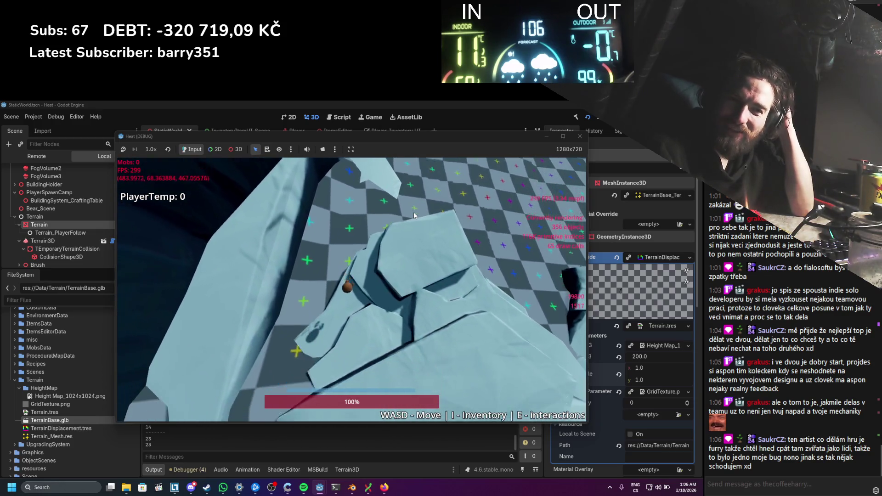
key(s)
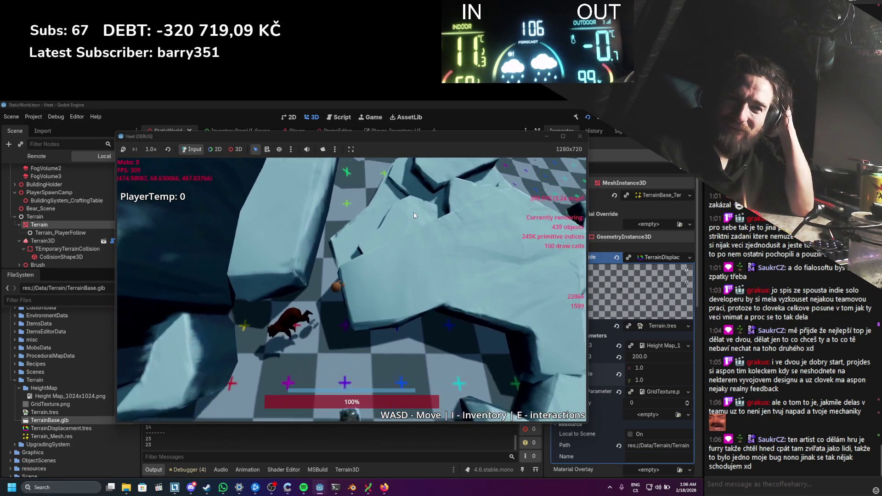
key(s)
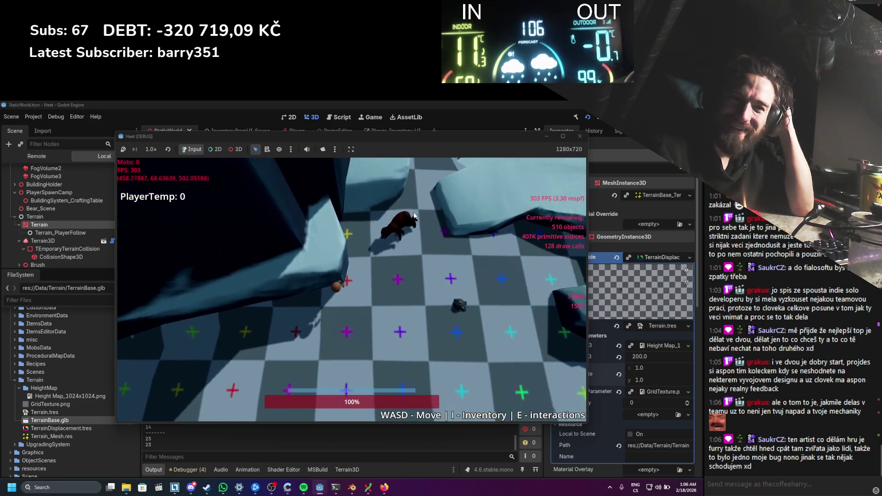
key(s)
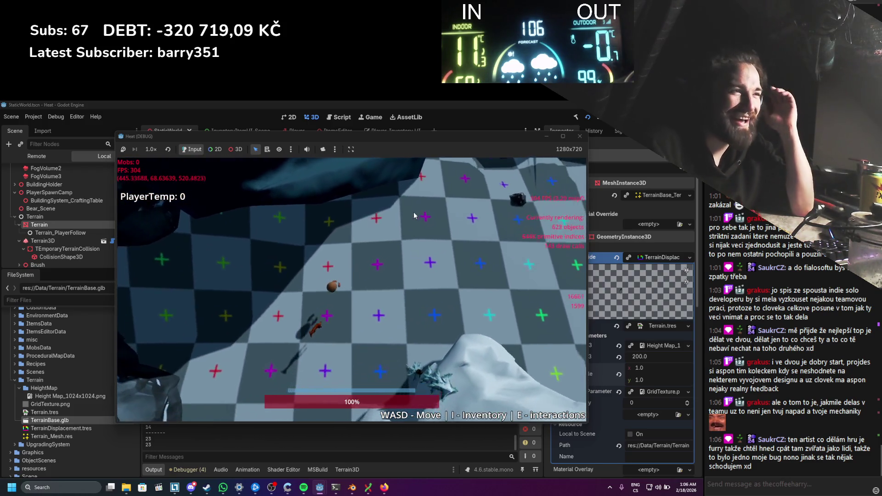
key(w)
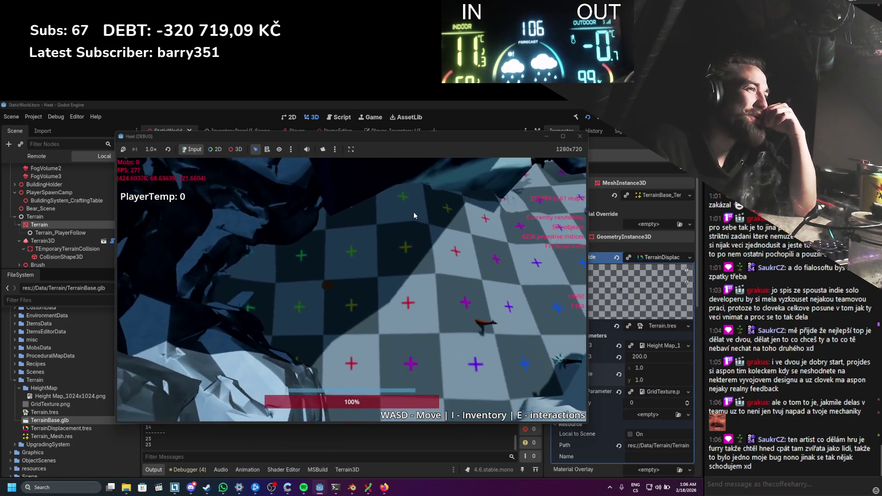
key(w)
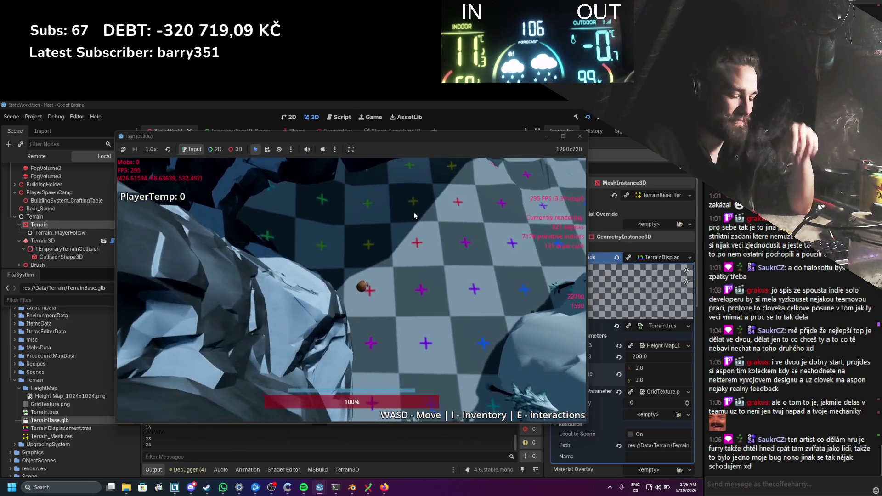